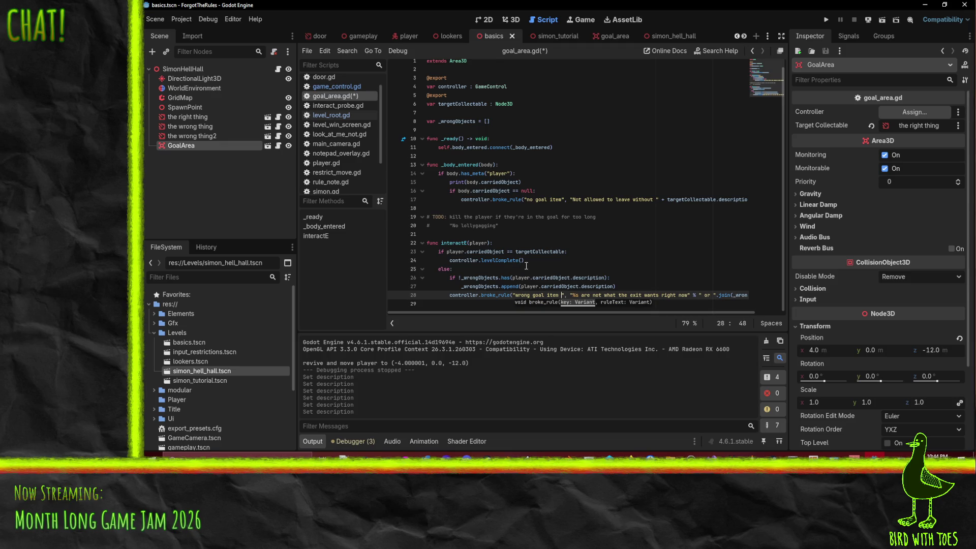
- Append + len(_wrongObjects) to the line-28 wrong-item message via autocomplete
{"action": "left_click", "coordinate": [561, 295]}
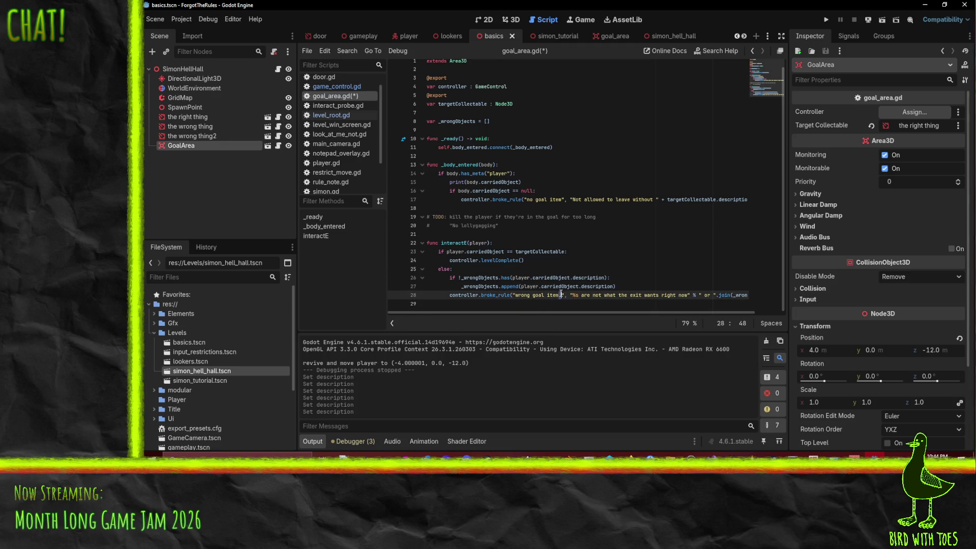
{"action": "key", "text": "Up"}
{"action": "key", "text": "Up"}
{"action": "key", "text": "Up"}
{"action": "key", "text": "Down"}
{"action": "key", "text": "Down"}
{"action": "key", "text": "Down"}
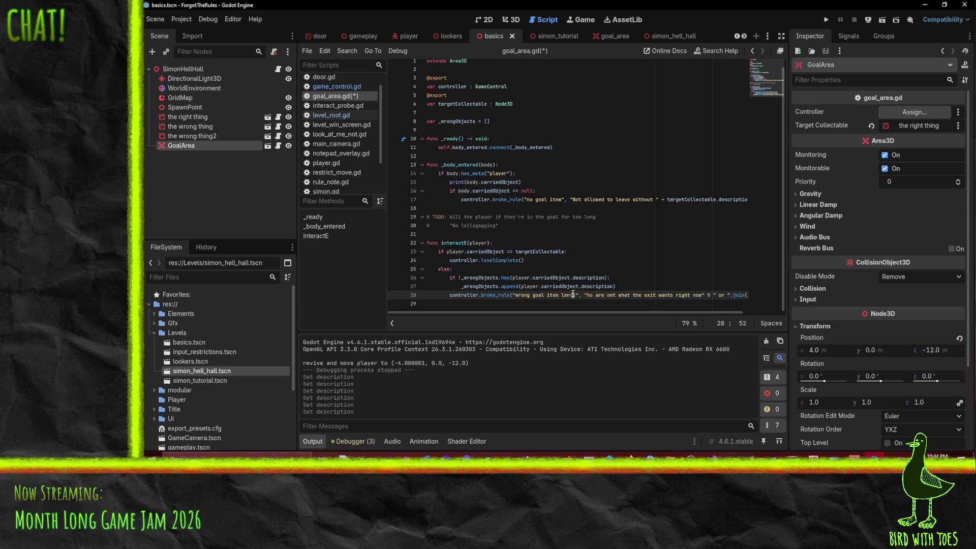
{"action": "type", "text": "+ len(wr"}
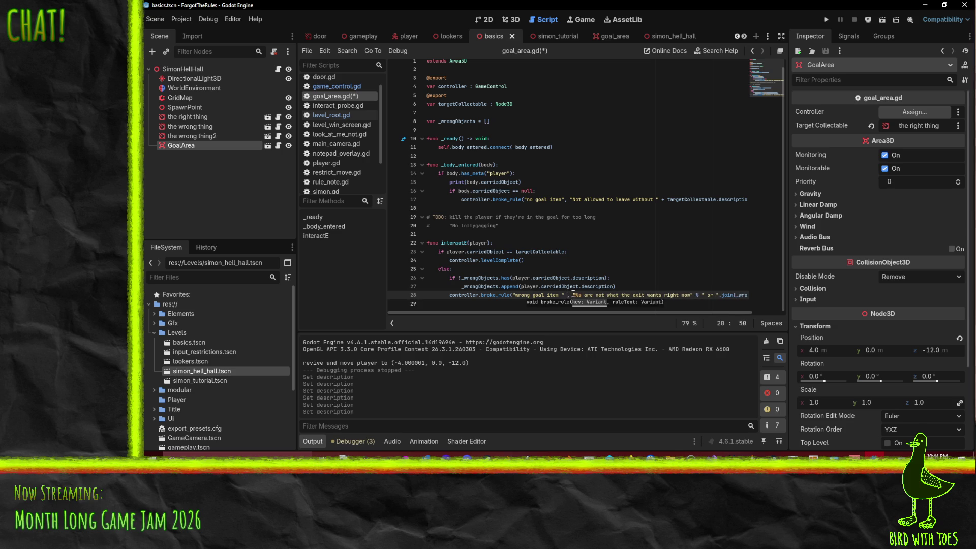
{"action": "key", "text": "BackSpace"}
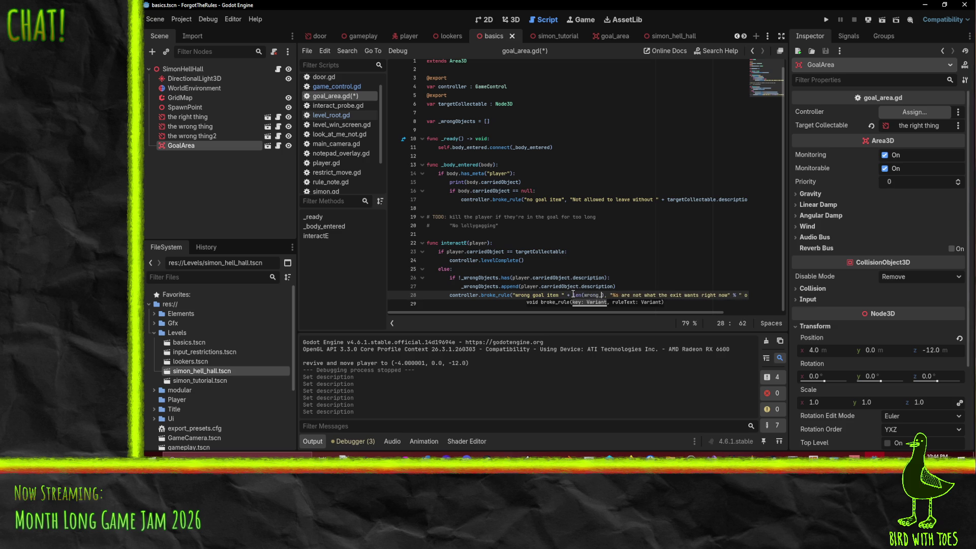
{"action": "key", "text": "BackSpace"}
{"action": "type", "text": "_w"}
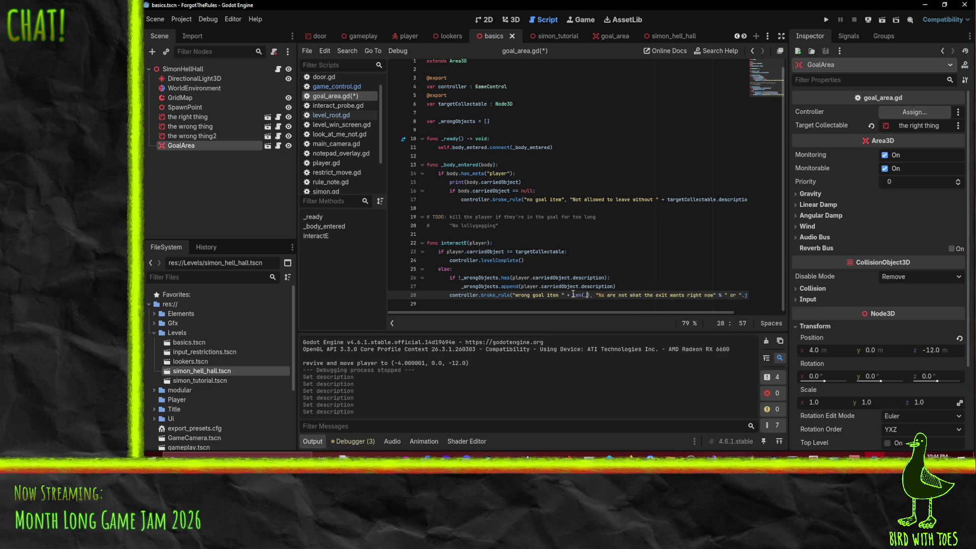
{"action": "key", "text": "Return"}
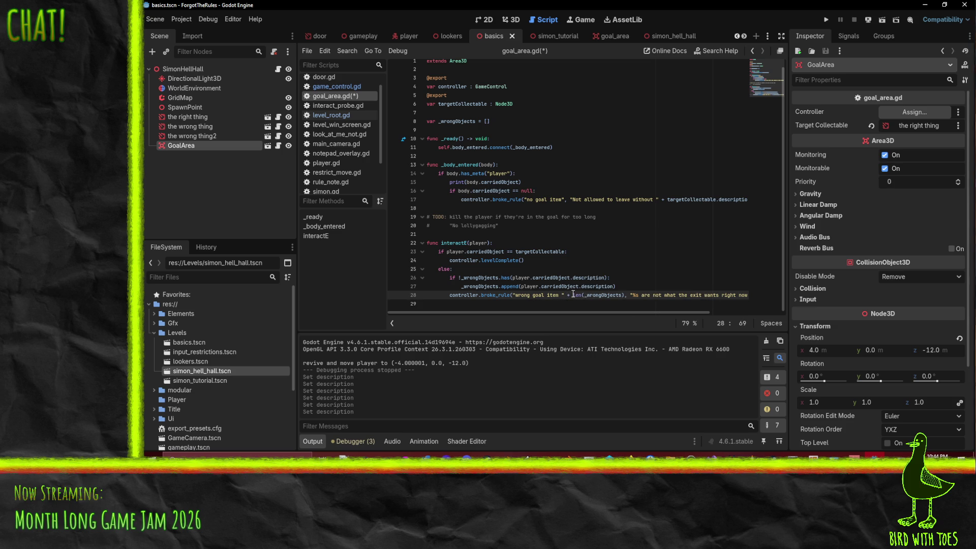
{"action": "key", "text": "Up"}
{"action": "key", "text": "Up"}
{"action": "key", "text": "Up"}
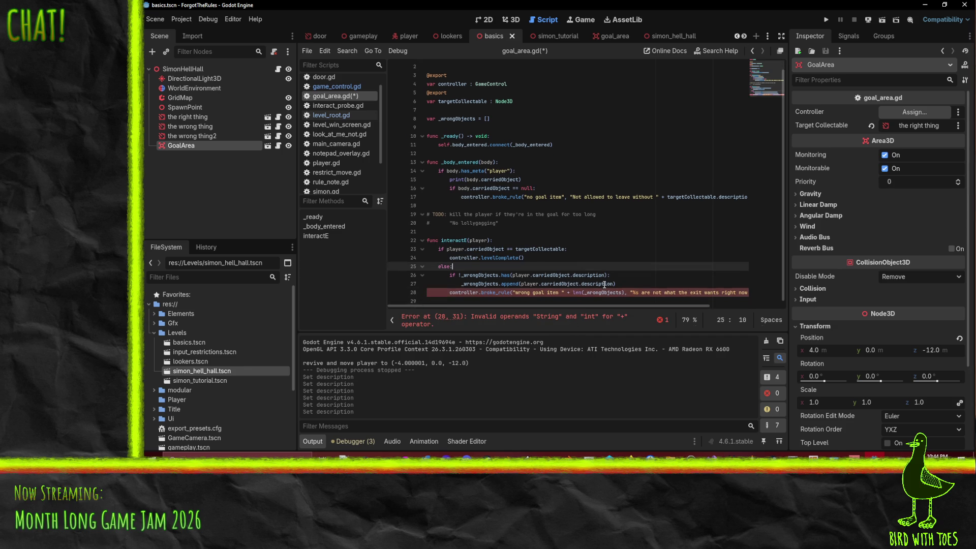
{"action": "left_click_drag", "start_coordinate": [599, 307], "coordinate": [652, 307]}
- Replace the old message text with "The goal does not need a"
{"action": "left_click_drag", "start_coordinate": [567, 294], "coordinate": [682, 295]}
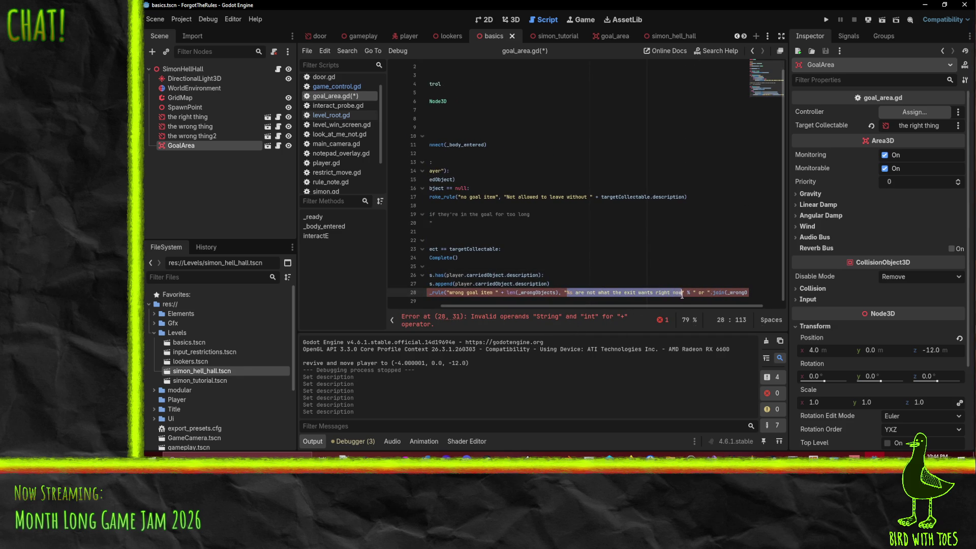
{"action": "type", "text": "The goal d"}
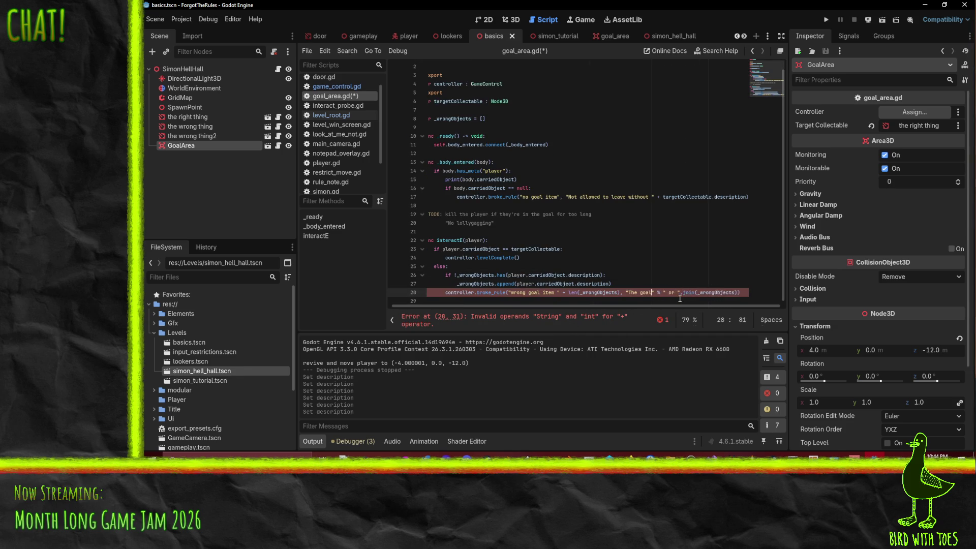
{"action": "type", "text": "oes not want a"}
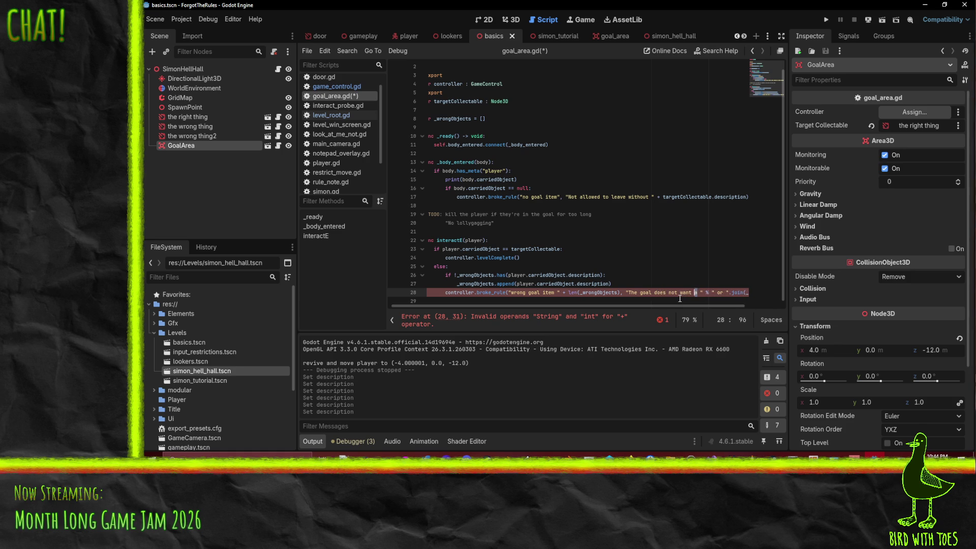
{"action": "key", "text": "shift+Left"}
{"action": "key", "text": "shift+Left"}
{"action": "key", "text": "shift+Left"}
{"action": "key", "text": "shift+Right"}
{"action": "key", "text": "shift+Right"}
{"action": "type", "text": "need"}
- Delete the .join(_wrongObjects) call and start appending the carried object's description
{"action": "key", "text": "Right"}
{"action": "key", "text": "Right"}
{"action": "key", "text": "Right"}
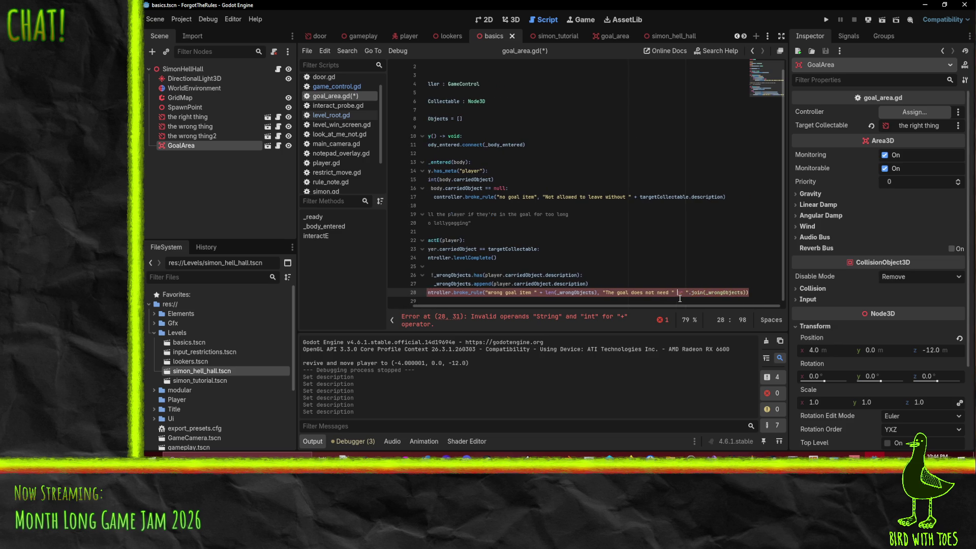
{"action": "key", "text": "BackSpace"}
{"action": "key", "text": "BackSpace"}
{"action": "type", "text": "\" +"}
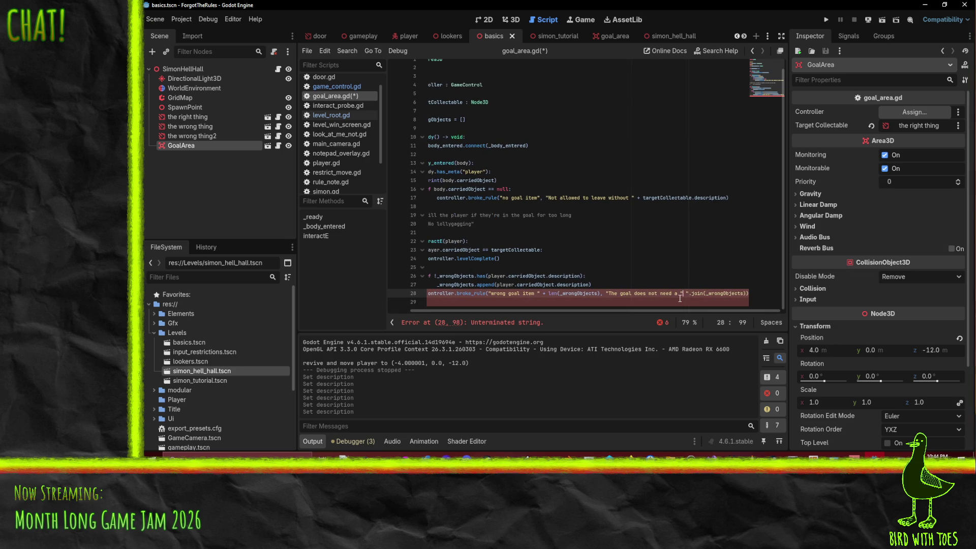
{"action": "key", "text": "shift+End"}
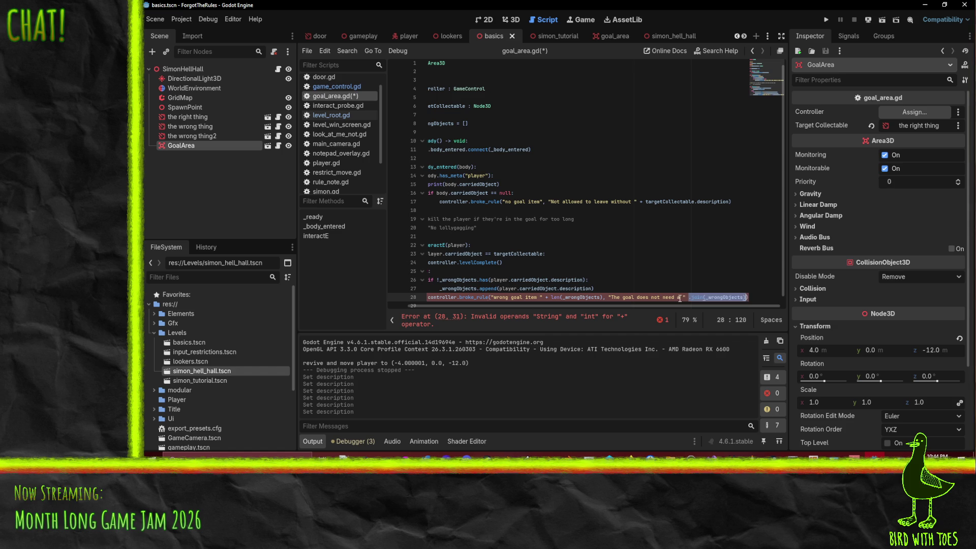
{"action": "key", "text": "Delete"}
{"action": "type", "text": "player.carried"}
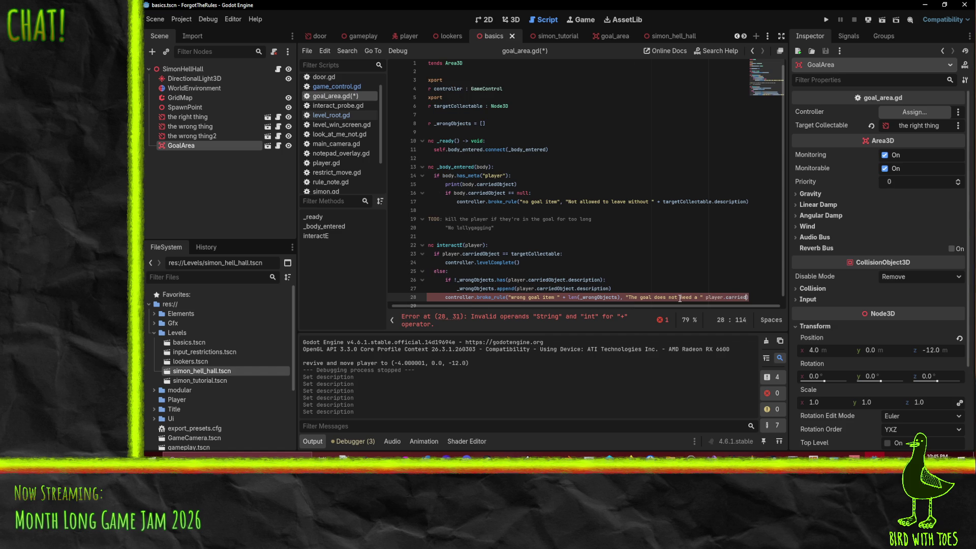
{"action": "type", "text": "Object.description"}
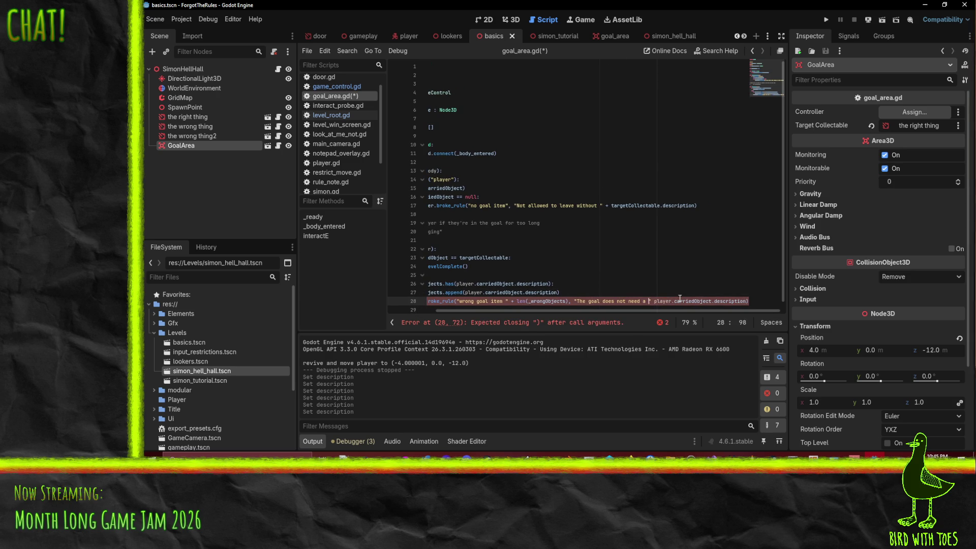
- Finish player.carriedObject.description and wrap len(_wrongObjects) in str() to fix the string error
{"action": "type", "text": "+"}
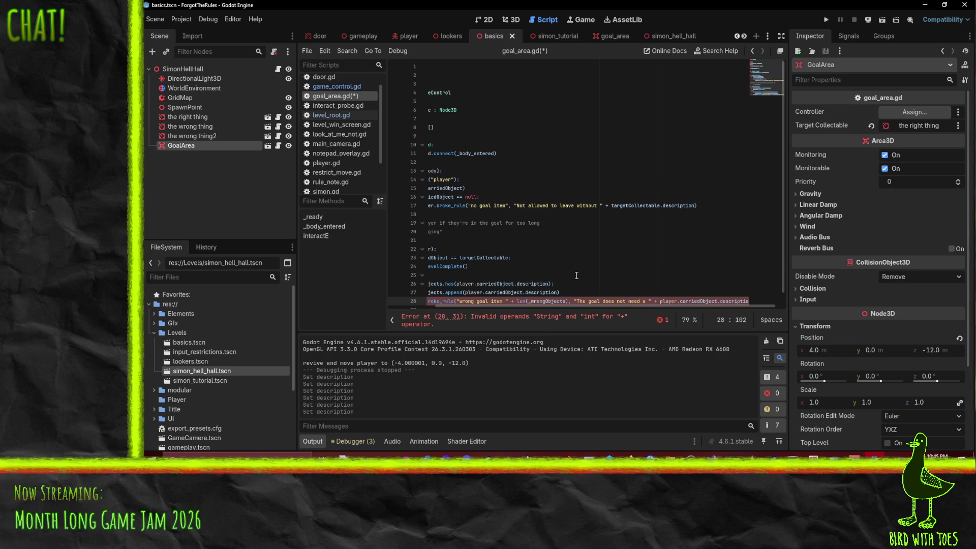
{"action": "left_click", "coordinate": [571, 301]}
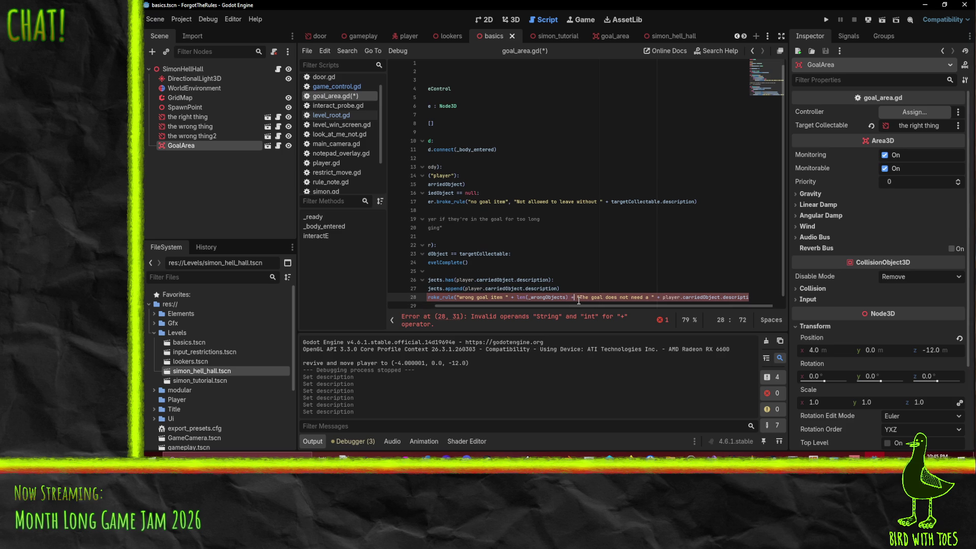
{"action": "key", "text": "Up"}
{"action": "key", "text": "Up"}
{"action": "key", "text": "Up"}
{"action": "left_click", "coordinate": [569, 299]}
{"action": "type", "text": "str("}
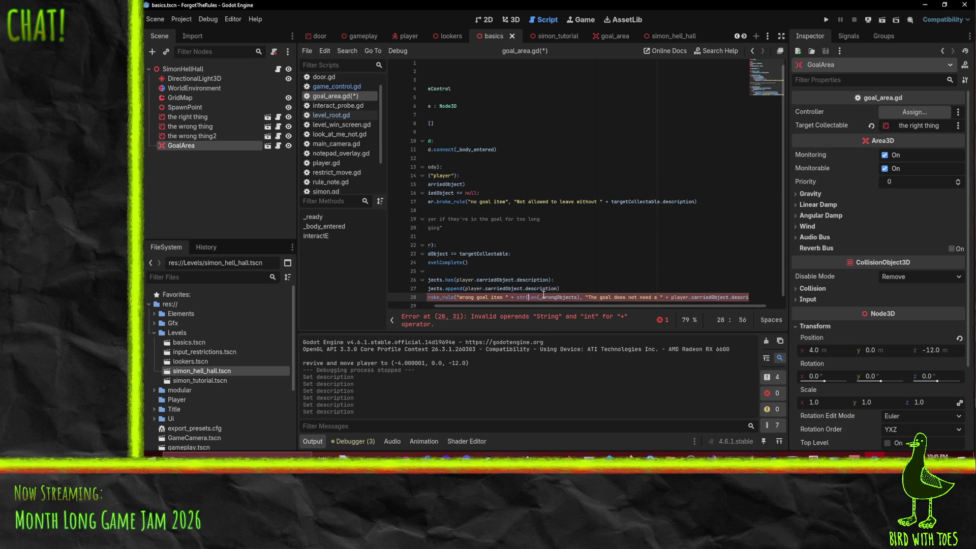
{"action": "type", "text": ")"}
{"action": "key", "text": "Up"}
{"action": "key", "text": "Up"}
{"action": "key", "text": "Up"}
{"action": "left_click_drag", "start_coordinate": [539, 312], "coordinate": [492, 313]}
- Remove .description from lines 26-27 so carried objects are stored, and save goal_area.gd
{"action": "left_click", "coordinate": [474, 278]}
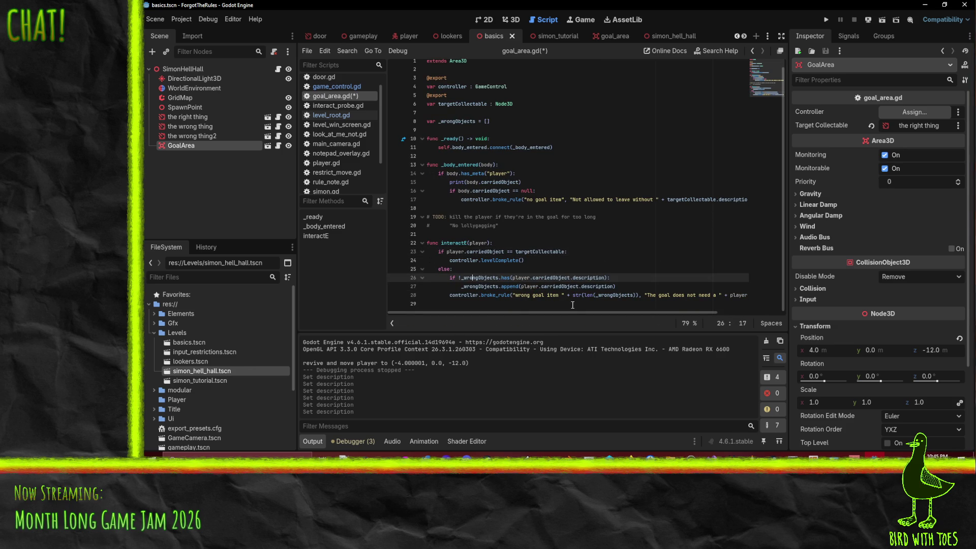
{"action": "double_click", "coordinate": [588, 278]}
{"action": "key", "text": "ctrl+d"}
{"action": "key", "text": "BackSpace"}
{"action": "key", "text": "BackSpace"}
{"action": "left_click", "coordinate": [611, 265]}
{"action": "key", "text": "ctrl+s"}
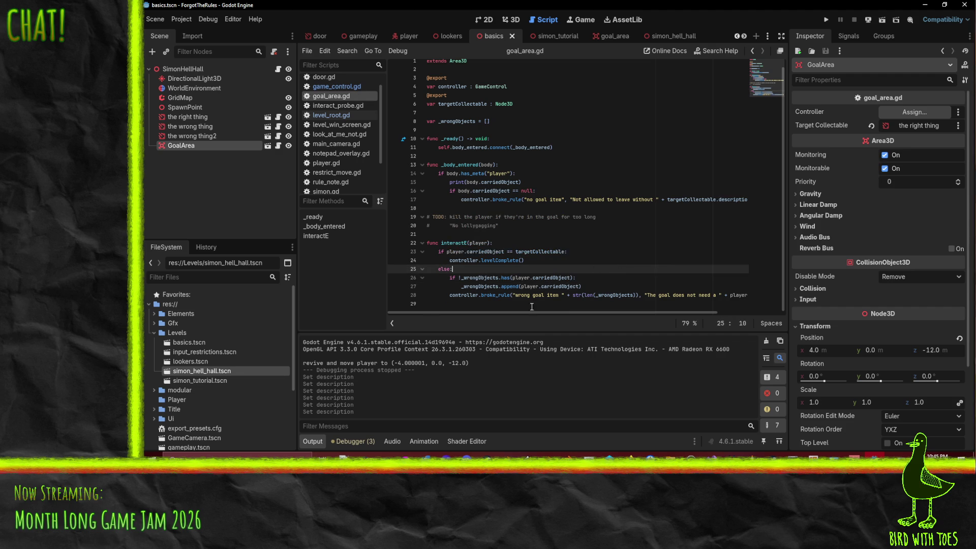
- Select the TODO lines about killing a player who lingers in the goal
{"action": "left_click", "coordinate": [445, 206]}
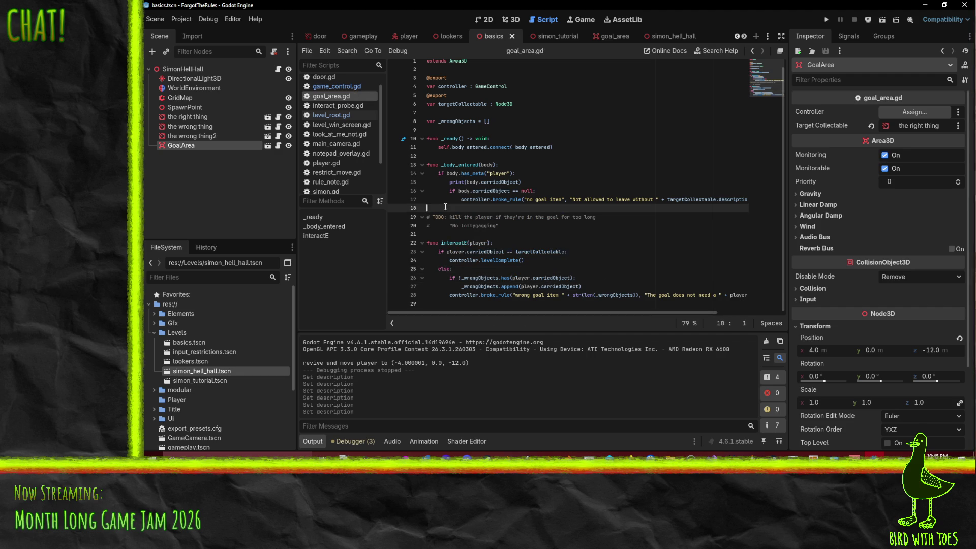
{"action": "key", "text": "shift+Down"}
{"action": "key", "text": "shift+Down"}
{"action": "key", "text": "shift+Down"}
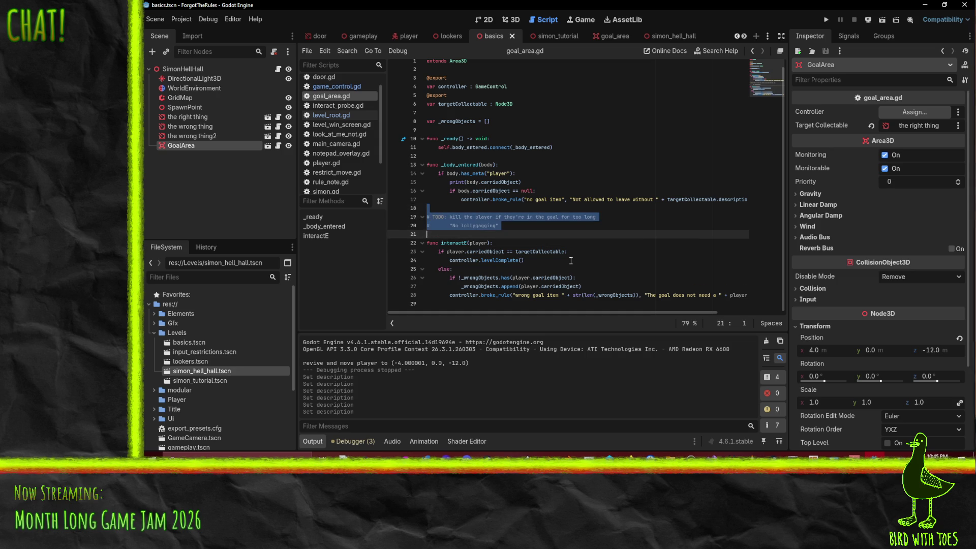
{"action": "left_click", "coordinate": [578, 242]}
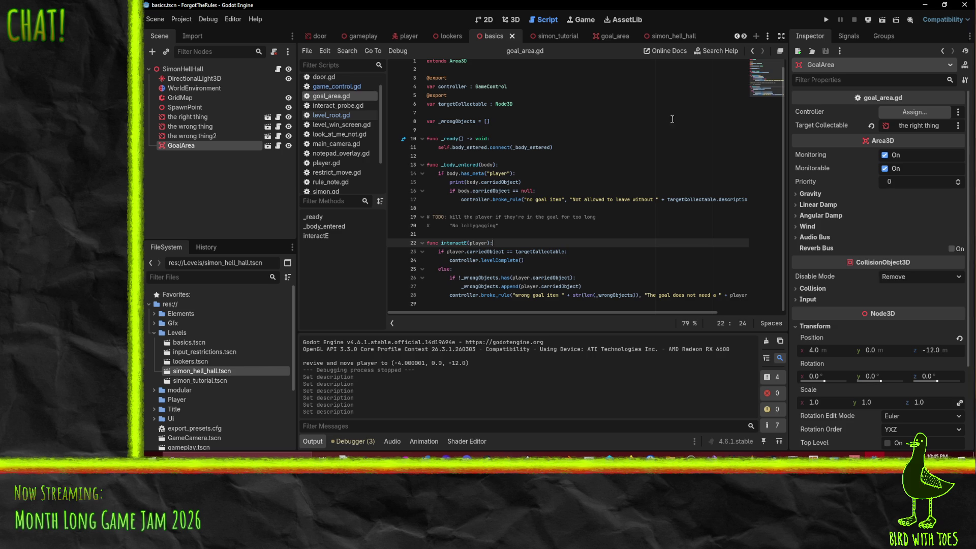
- Reword the line-28 message to start "You do not need a"
{"action": "mouse_move", "coordinate": [646, 295]}
{"action": "left_mouse_down"}
{"action": "mouse_move", "coordinate": [710, 295]}
{"action": "mouse_move", "coordinate": [685, 294]}
{"action": "mouse_move", "coordinate": [694, 295]}
{"action": "left_mouse_up"}
{"action": "type", "text": "You do no"}
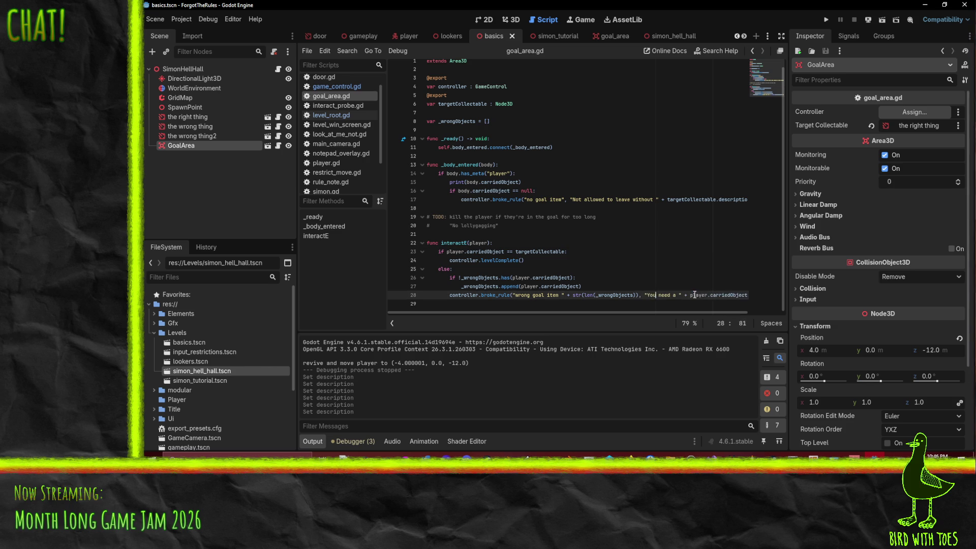
{"action": "type", "text": "t"}
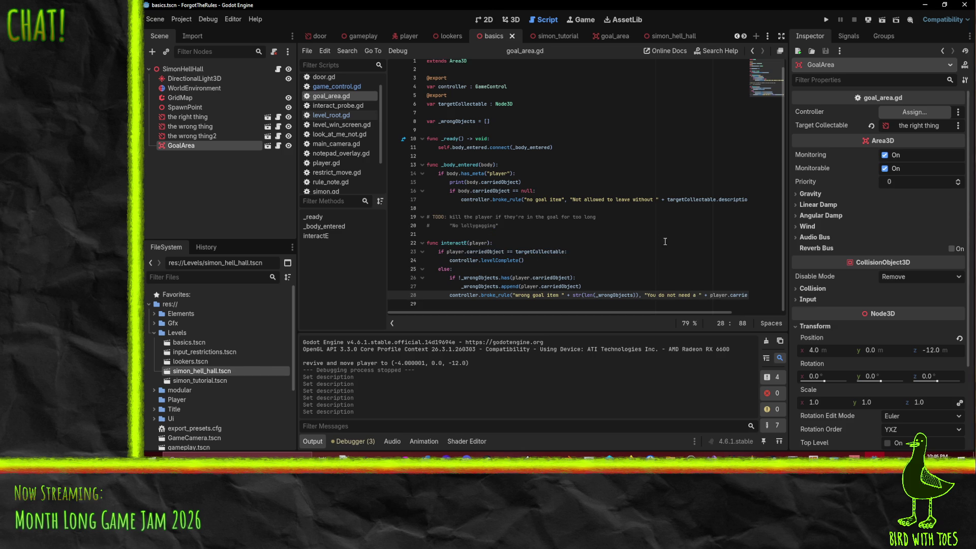
{"action": "left_click", "coordinate": [610, 216]}
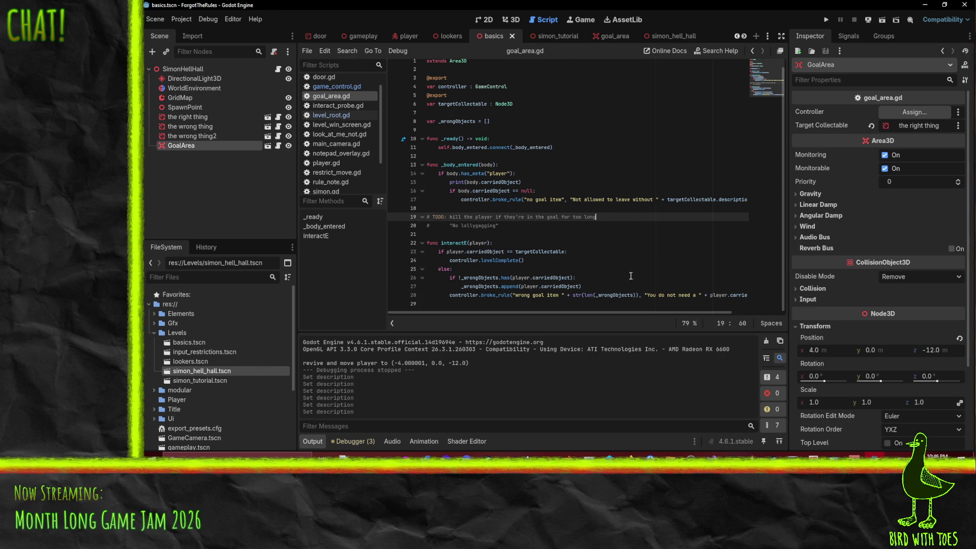
- Insert 'a' on line 17 so it reads "Not allowed to leave without a"
{"action": "left_click", "coordinate": [655, 199]}
{"action": "type", "text": "a"}
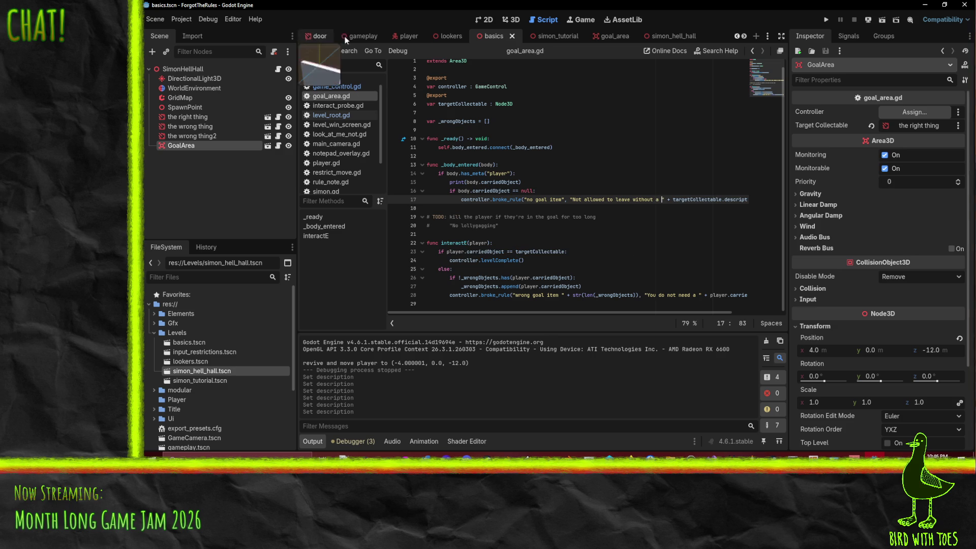
{"action": "left_click", "coordinate": [511, 19]}
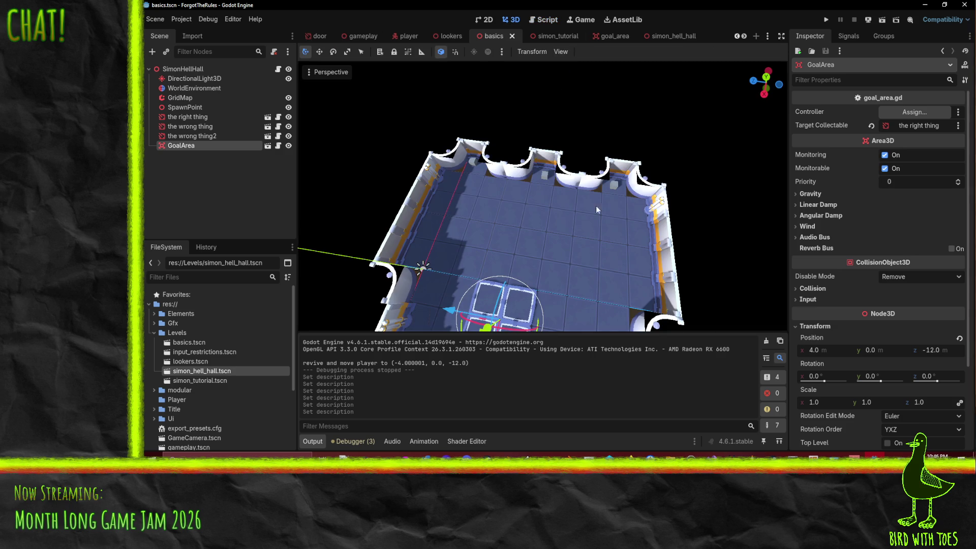
- Remove the leading 'a' from the right thing's description
{"action": "left_click", "coordinate": [475, 160]}
{"action": "key", "text": "BackSpace"}
{"action": "key", "text": "BackSpace"}
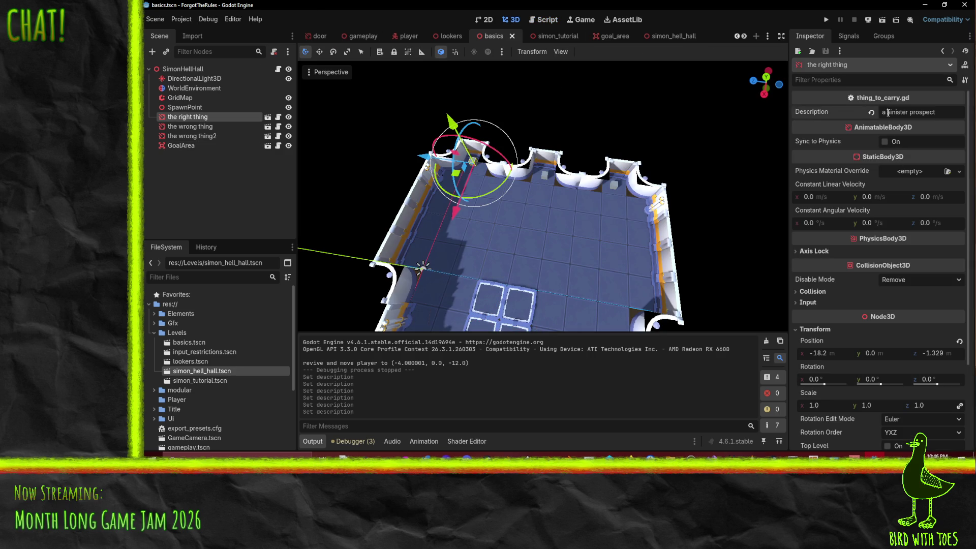
{"action": "key", "text": "Return"}
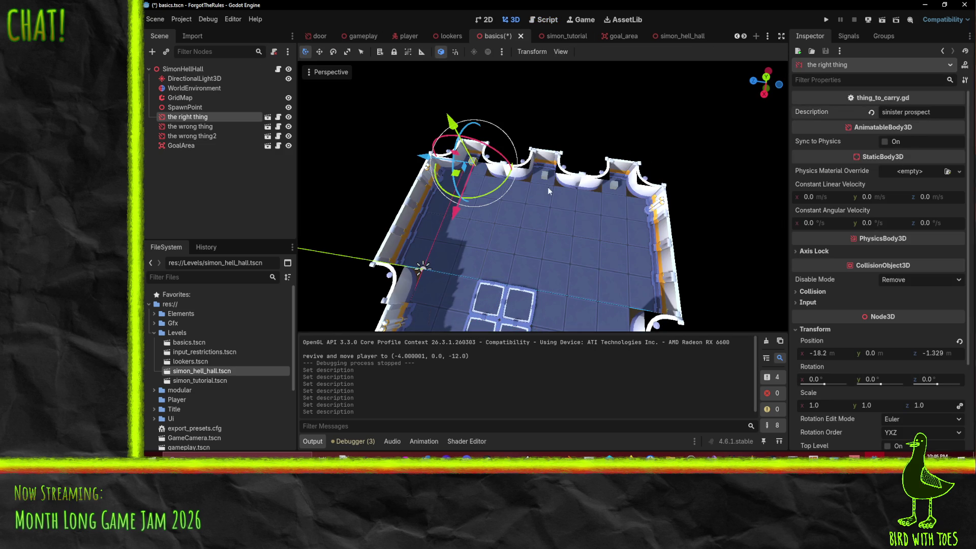
- Append 'object' to the wrong thing2's description and save the basics scene
{"action": "left_click", "coordinate": [543, 177]}
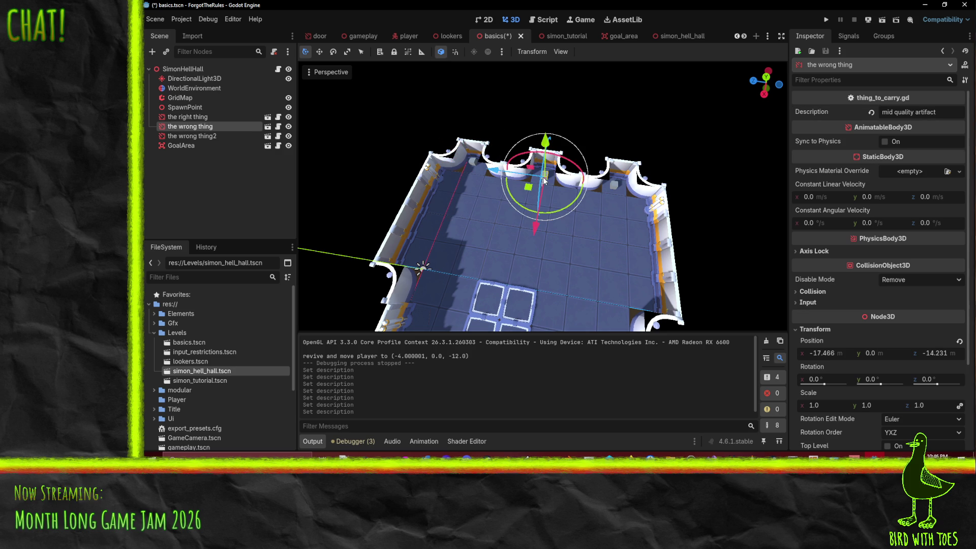
{"action": "left_click", "coordinate": [621, 181]}
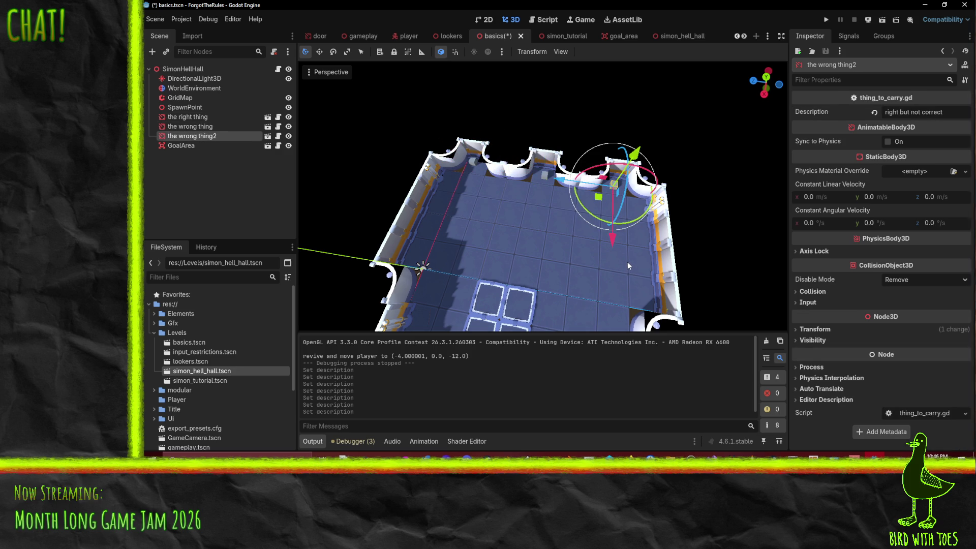
{"action": "left_click", "coordinate": [952, 112]}
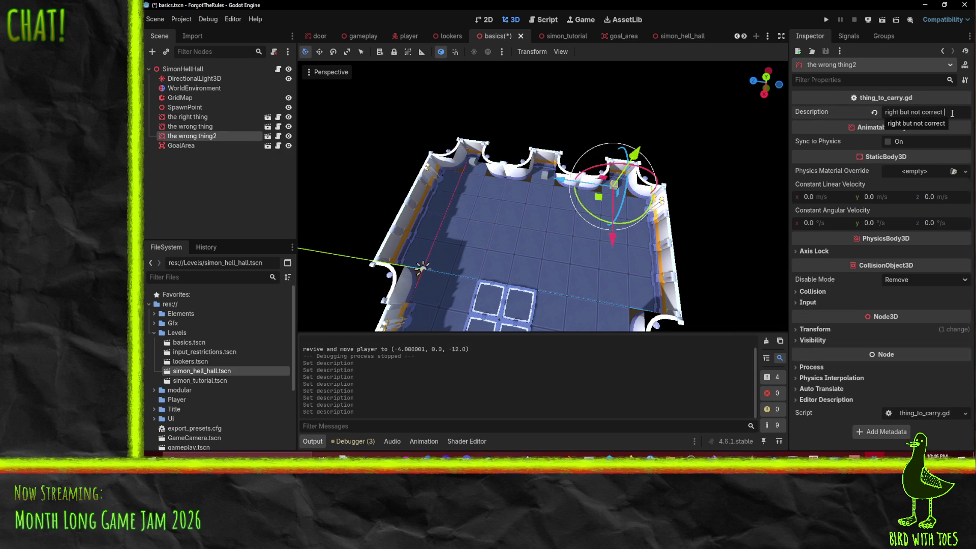
{"action": "type", "text": "object"}
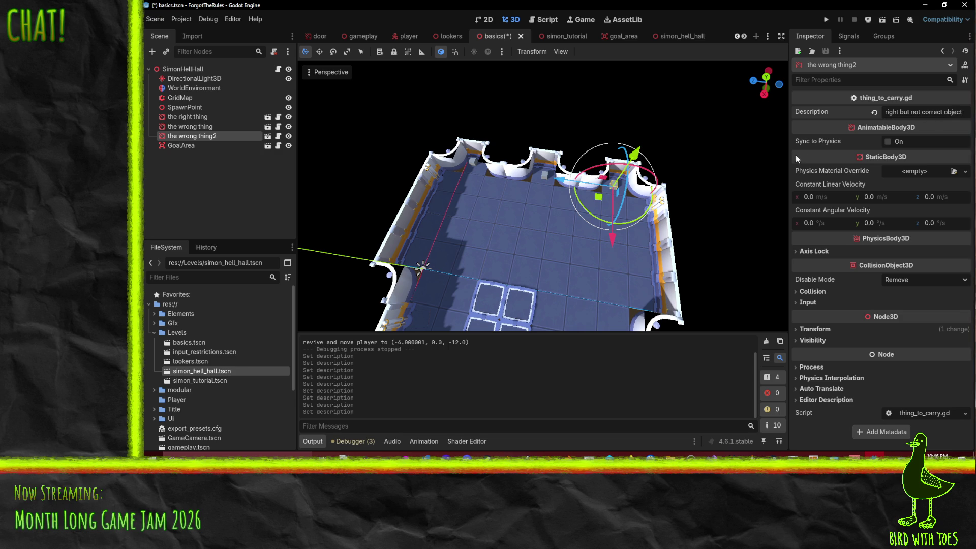
{"action": "key", "text": "ctrl+s"}
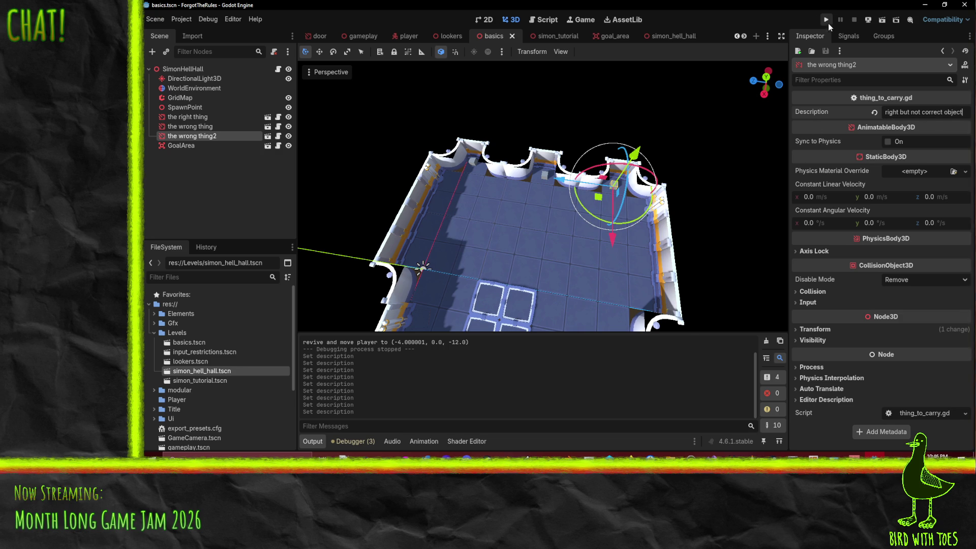
{"action": "left_click", "coordinate": [825, 19]}
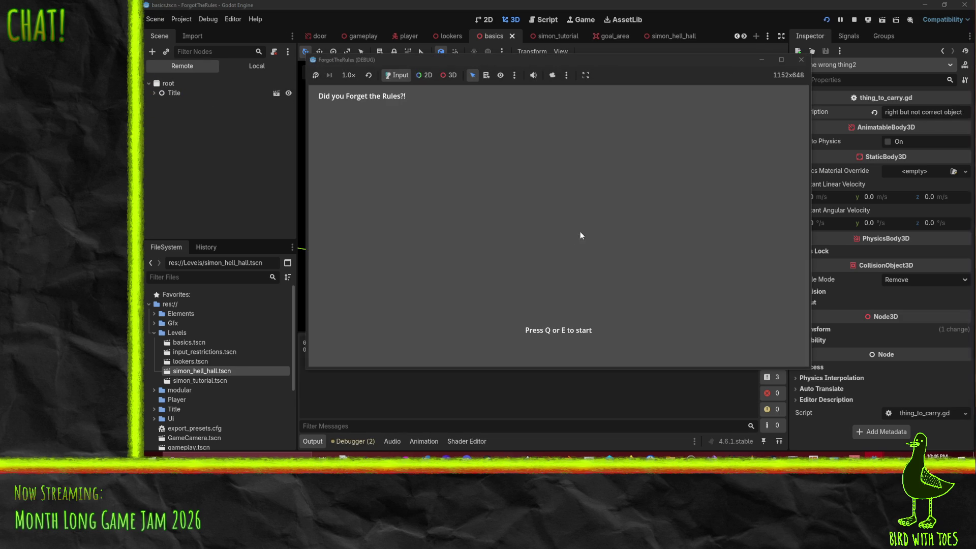
{"action": "key", "text": "e"}
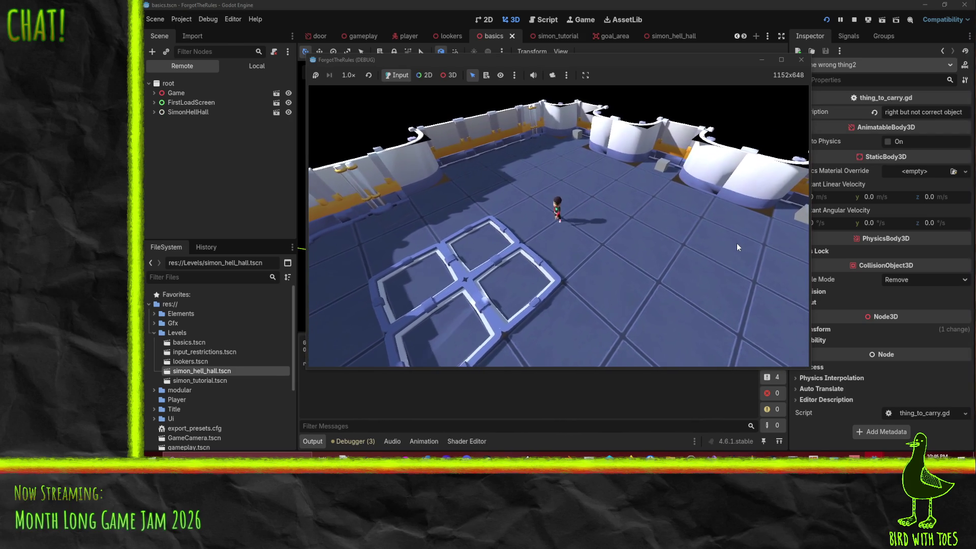
{"action": "key", "text": "s"}
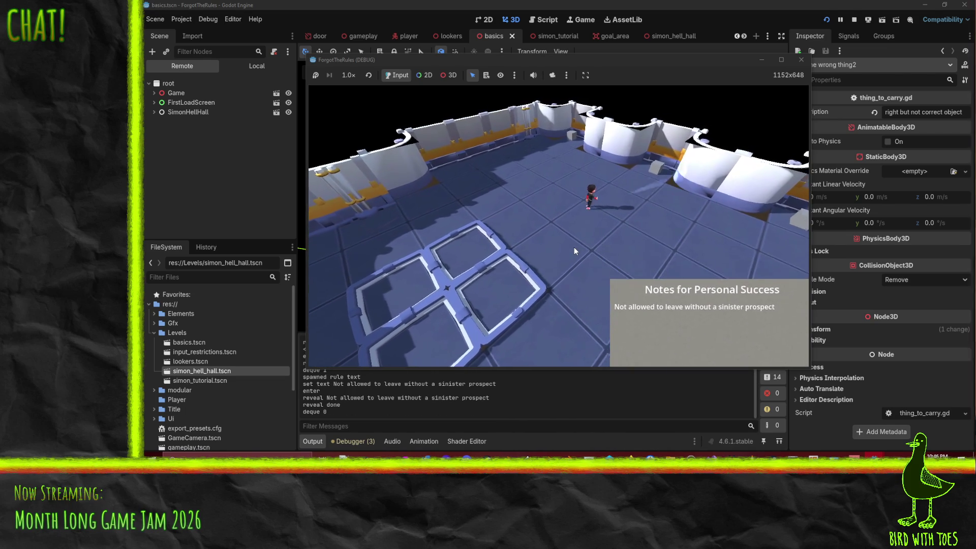
{"action": "key", "text": "w"}
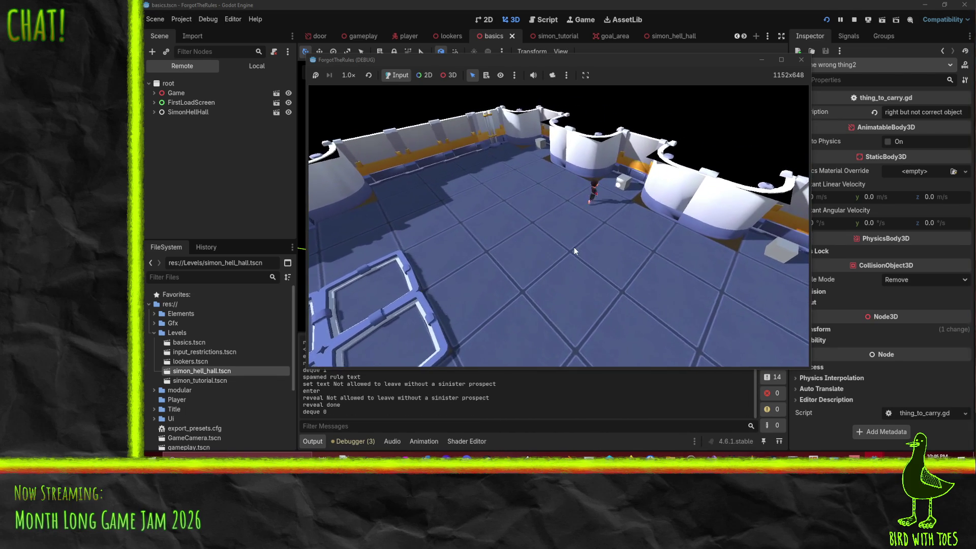
{"action": "key", "text": "w"}
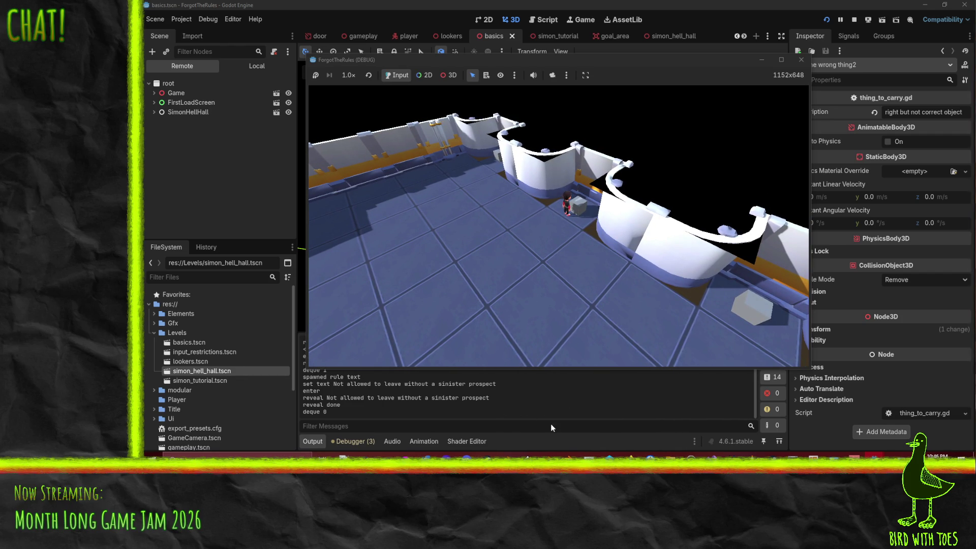
{"action": "left_click", "coordinate": [854, 19]}
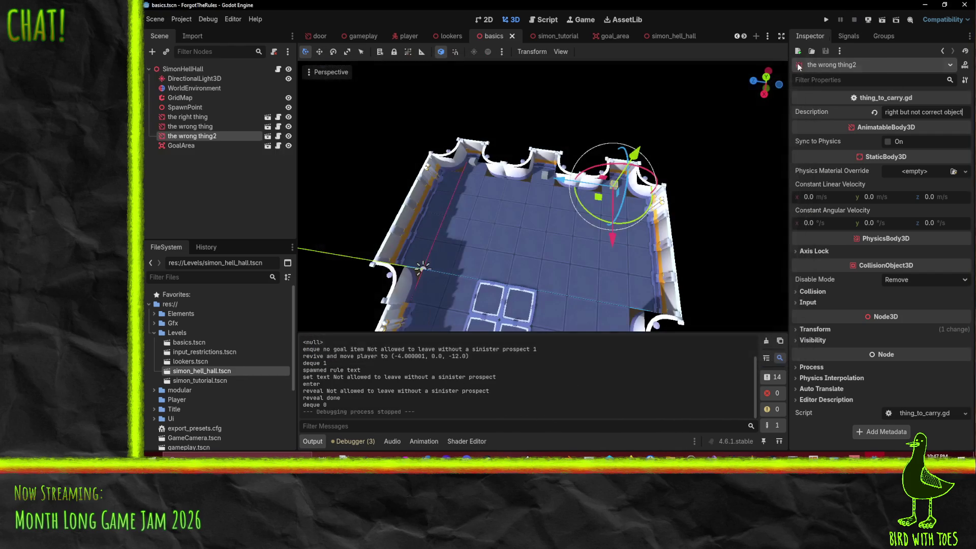
{"action": "left_click", "coordinate": [824, 19]}
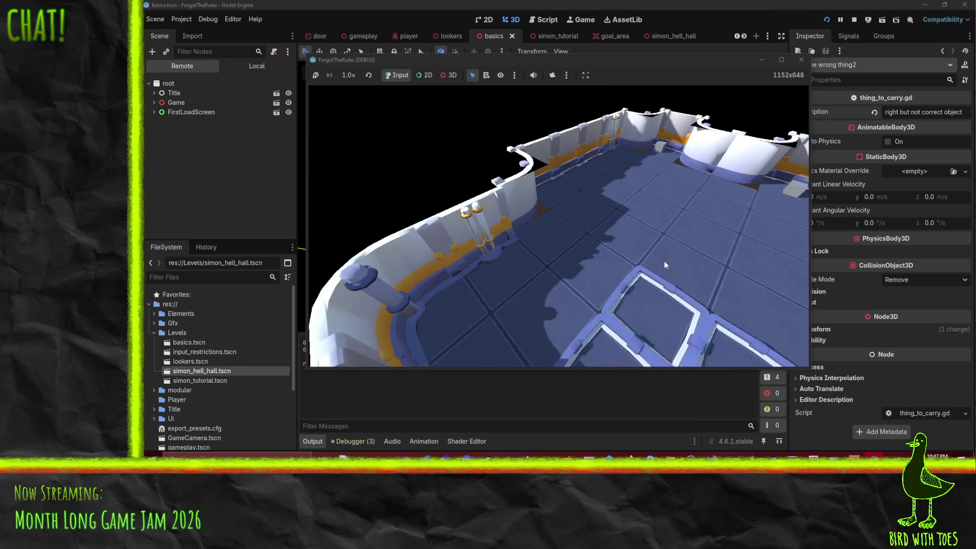
{"action": "key", "text": "w"}
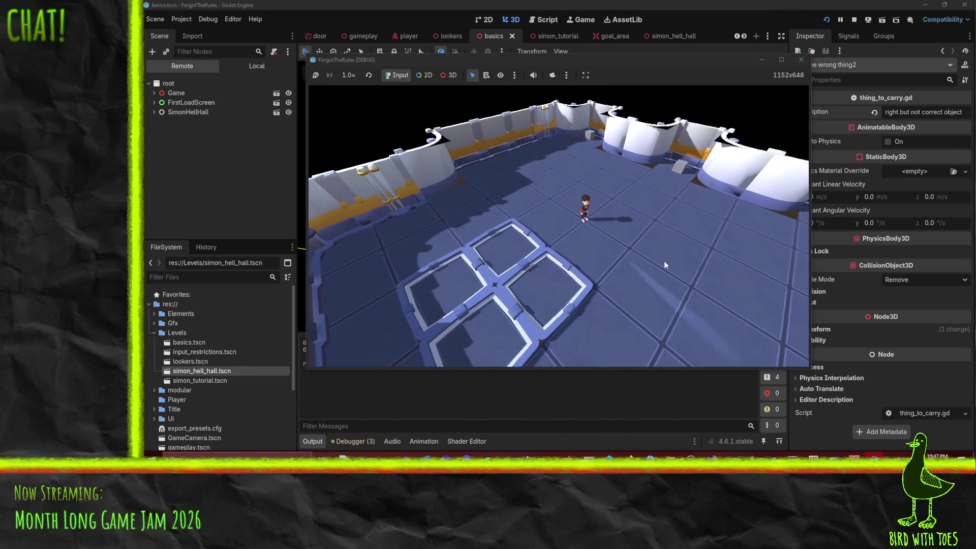
{"action": "key", "text": "d"}
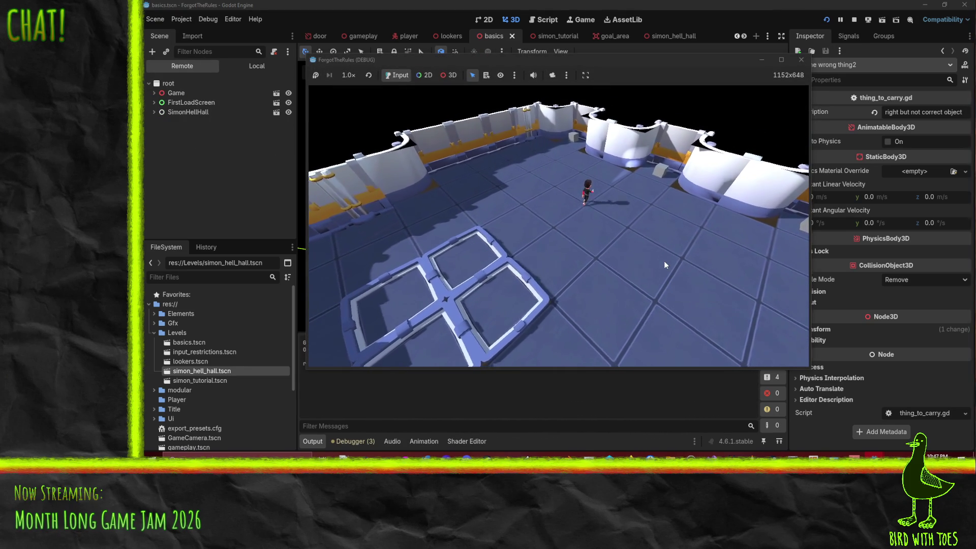
{"action": "key", "text": "d"}
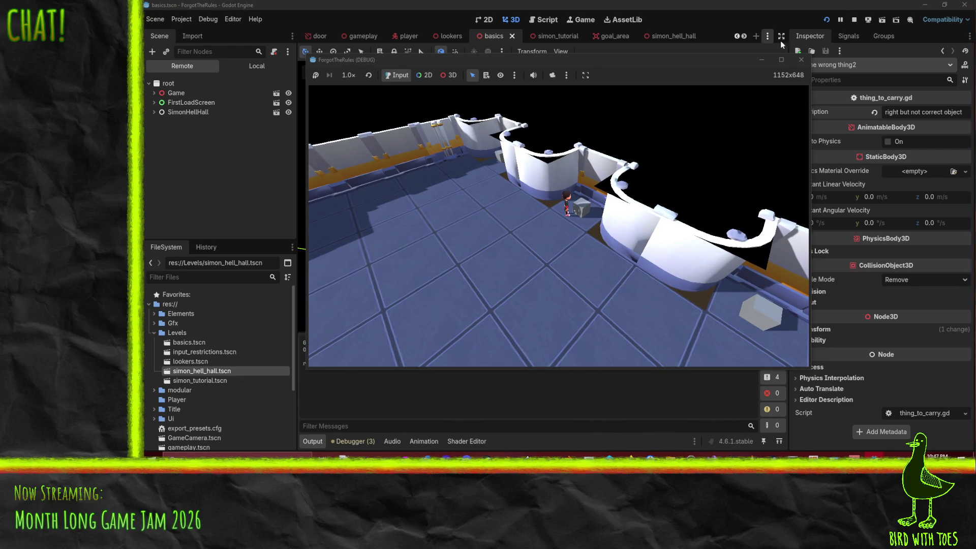
{"action": "left_click", "coordinate": [855, 19]}
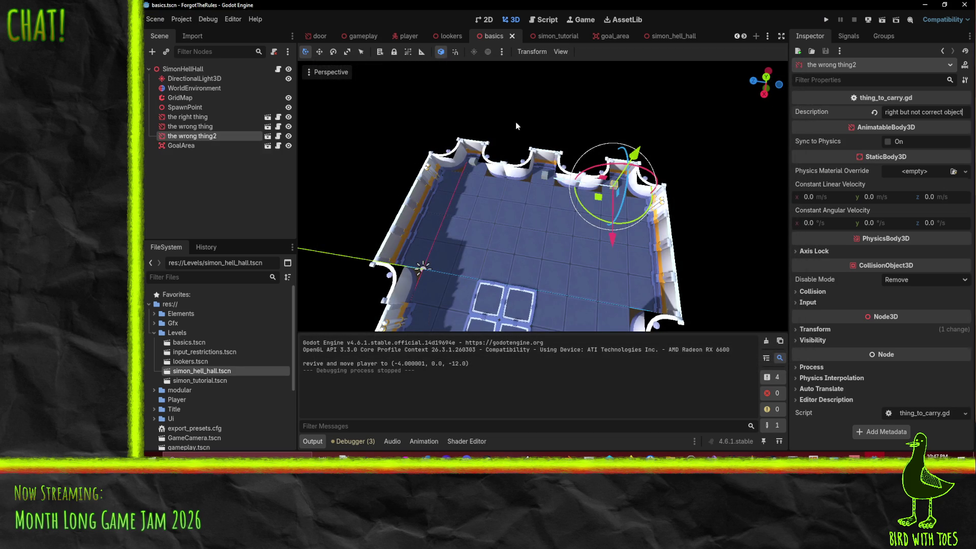
- Open the player scene's player.gd script in the script editor
{"action": "left_click", "coordinate": [407, 36]}
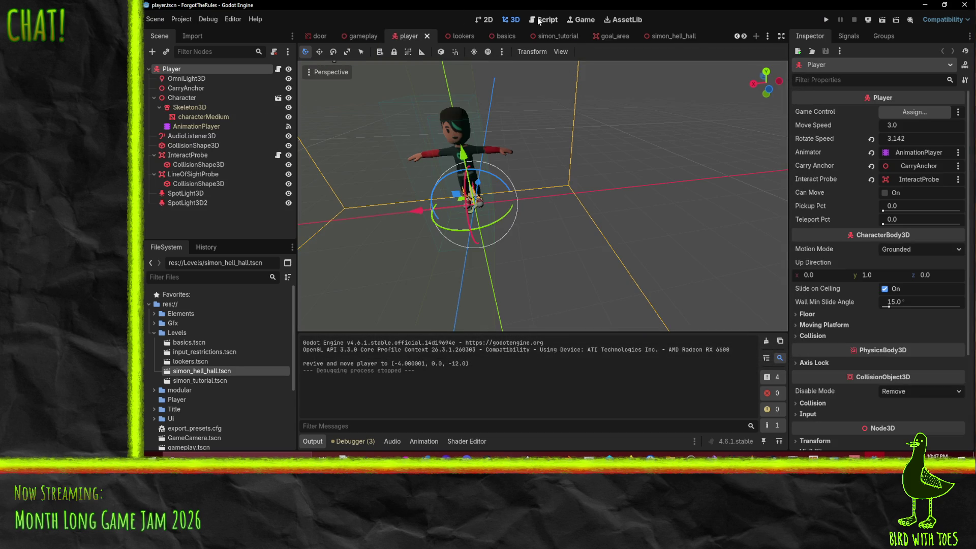
{"action": "left_click", "coordinate": [540, 19]}
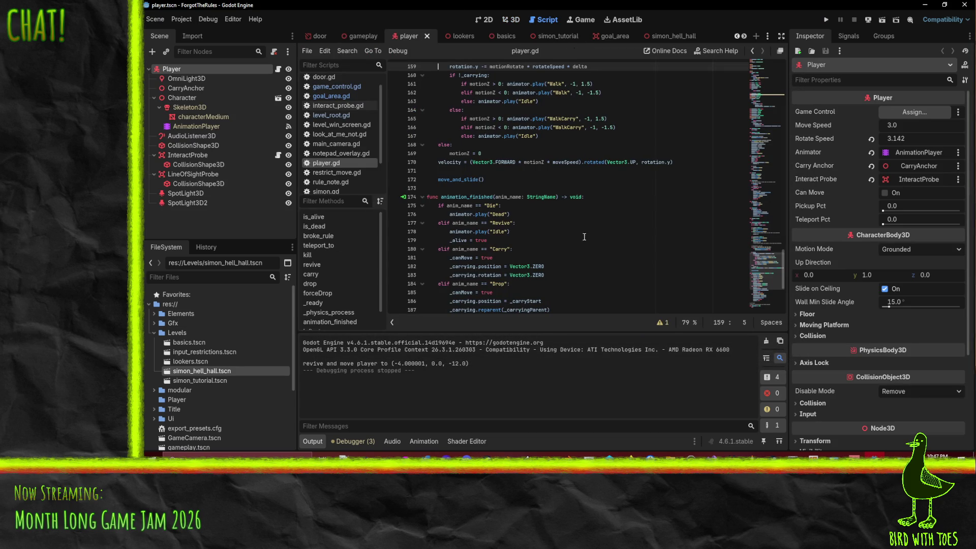
{"action": "scroll", "coordinate": [587, 240], "scroll_direction": "down", "scroll_amount": 2}
{"action": "left_click", "coordinate": [572, 249]}
{"action": "scroll", "coordinate": [574, 203], "scroll_direction": "up", "scroll_amount": 11}
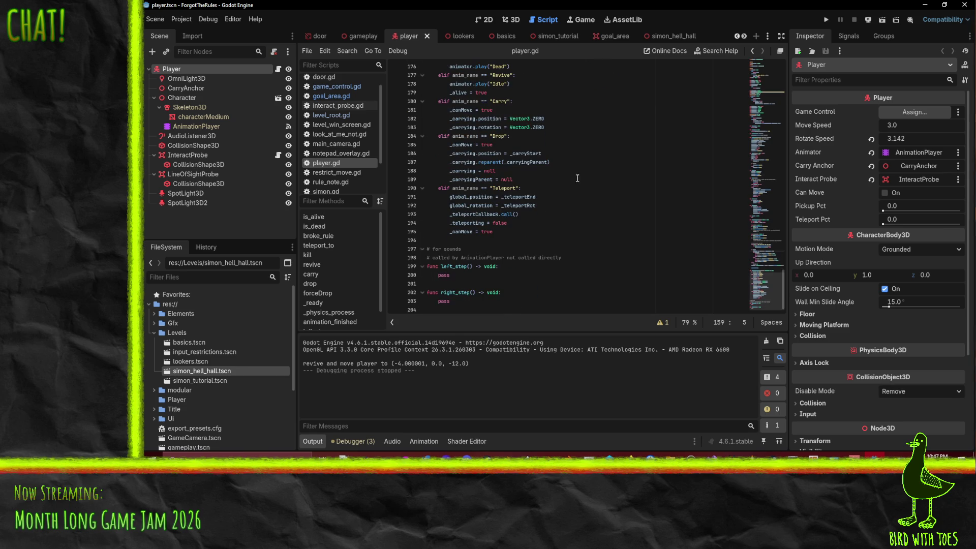
{"action": "scroll", "coordinate": [576, 169], "scroll_direction": "up", "scroll_amount": 2}
{"action": "left_click", "coordinate": [610, 164]}
- Search player.gd for 'carry' and scroll to the animation_finished function
{"action": "key", "text": "ctrl+f"}
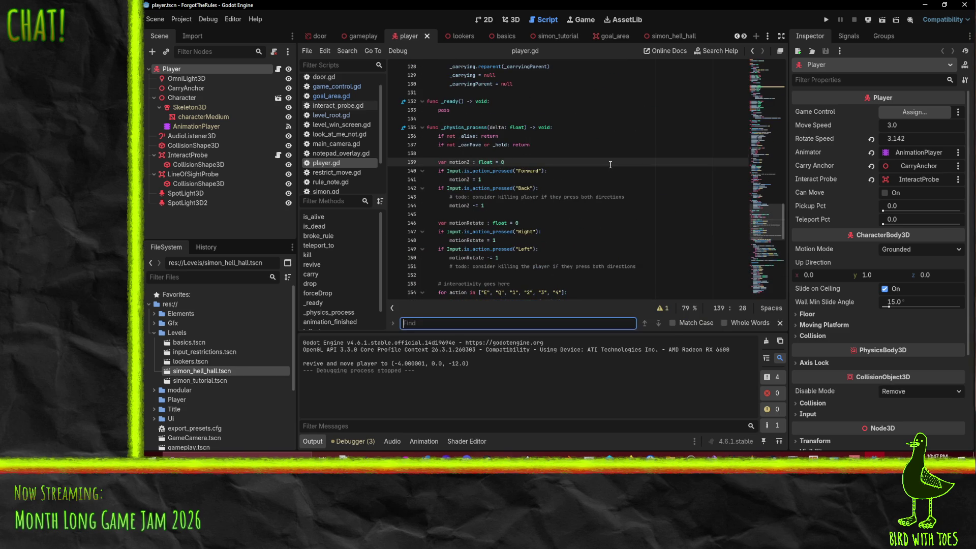
{"action": "type", "text": "carry"}
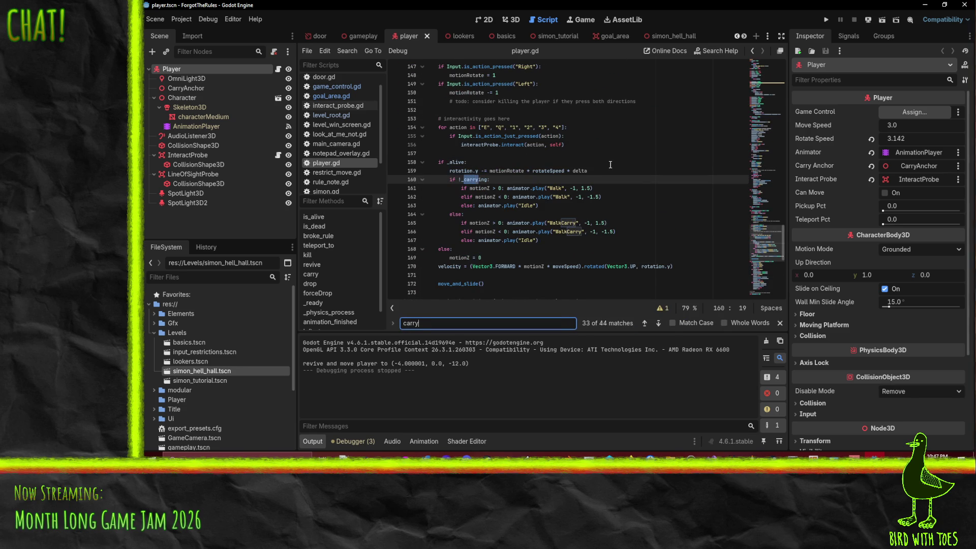
{"action": "scroll", "coordinate": [593, 160], "scroll_direction": "up", "scroll_amount": 10}
{"action": "scroll", "coordinate": [564, 210], "scroll_direction": "up", "scroll_amount": 4}
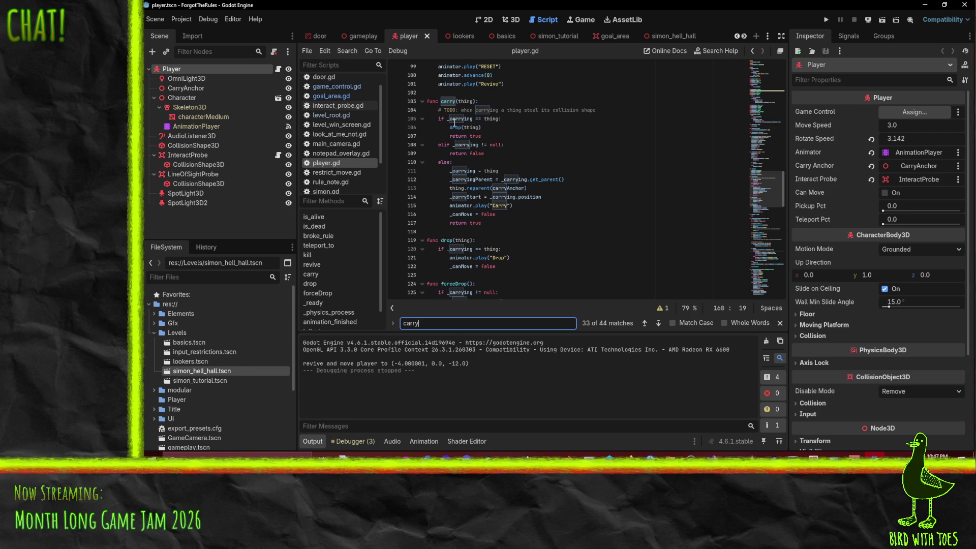
{"action": "left_click", "coordinate": [395, 124]}
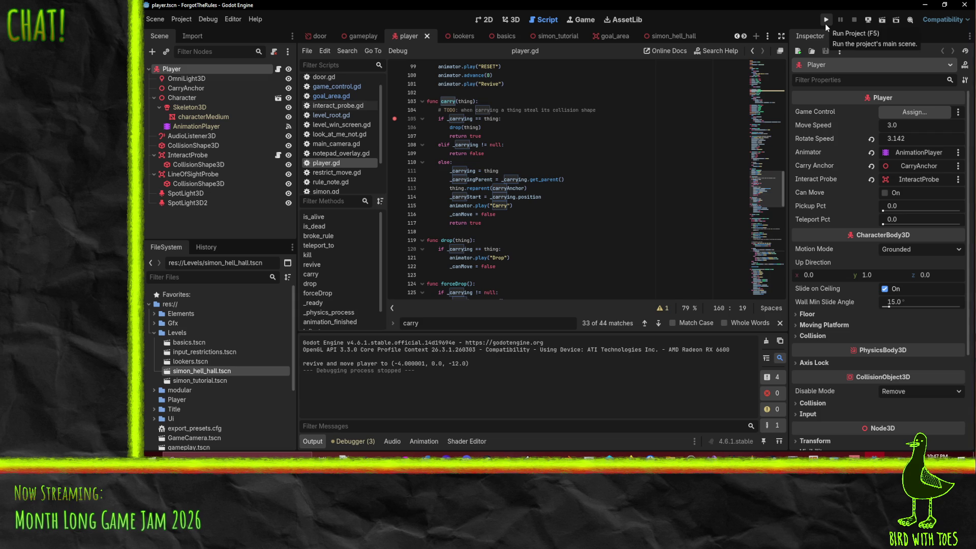
{"action": "scroll", "coordinate": [575, 216], "scroll_direction": "down", "scroll_amount": 9}
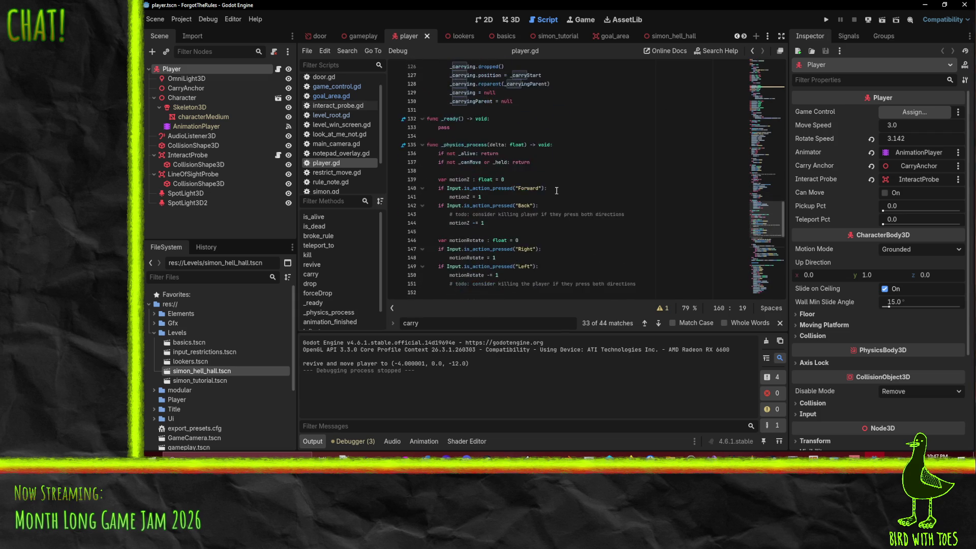
{"action": "scroll", "coordinate": [522, 204], "scroll_direction": "down", "scroll_amount": 6}
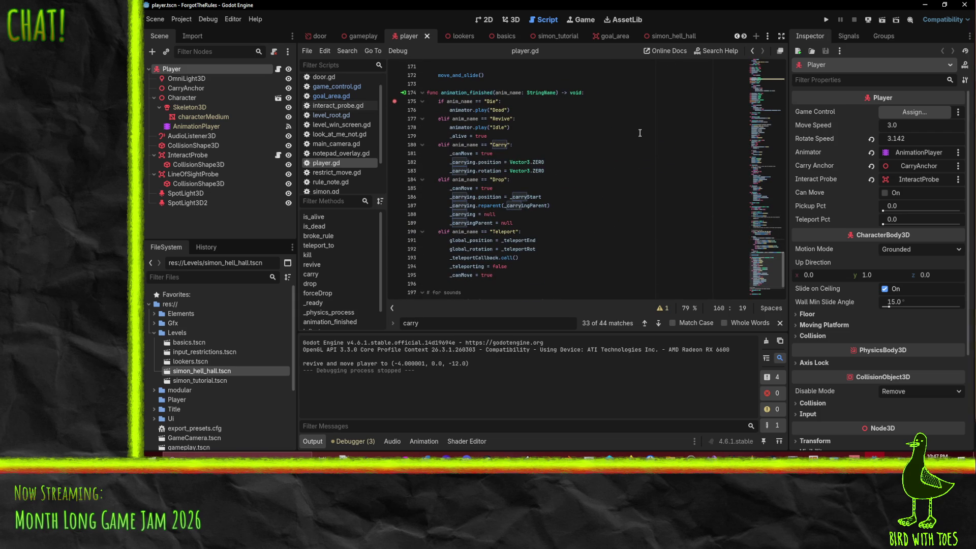
{"action": "left_click", "coordinate": [826, 18]}
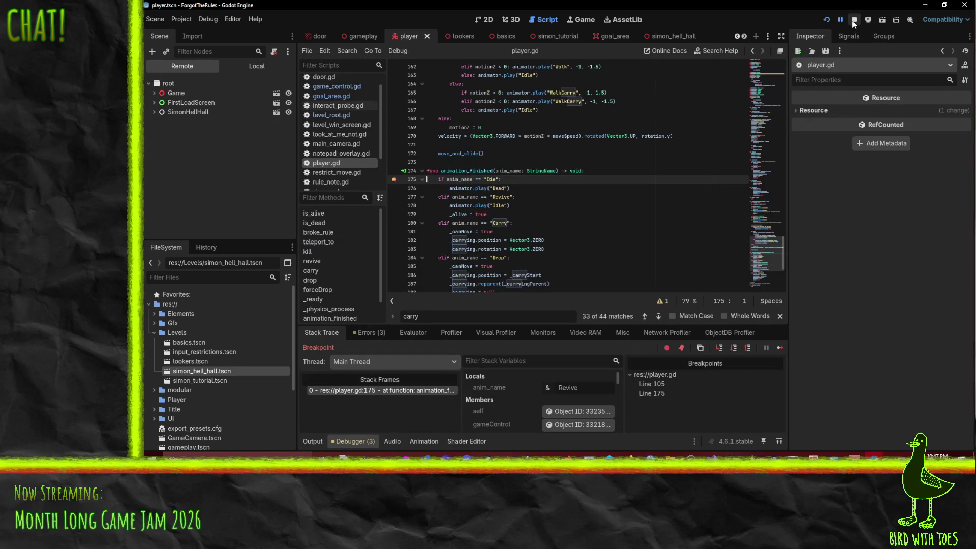
- Stop the paused debug session and locate the movement check around lines 158-160
{"action": "left_click", "coordinate": [854, 19]}
{"action": "left_click", "coordinate": [632, 205]}
{"action": "scroll", "coordinate": [632, 201], "scroll_direction": "up", "scroll_amount": 5}
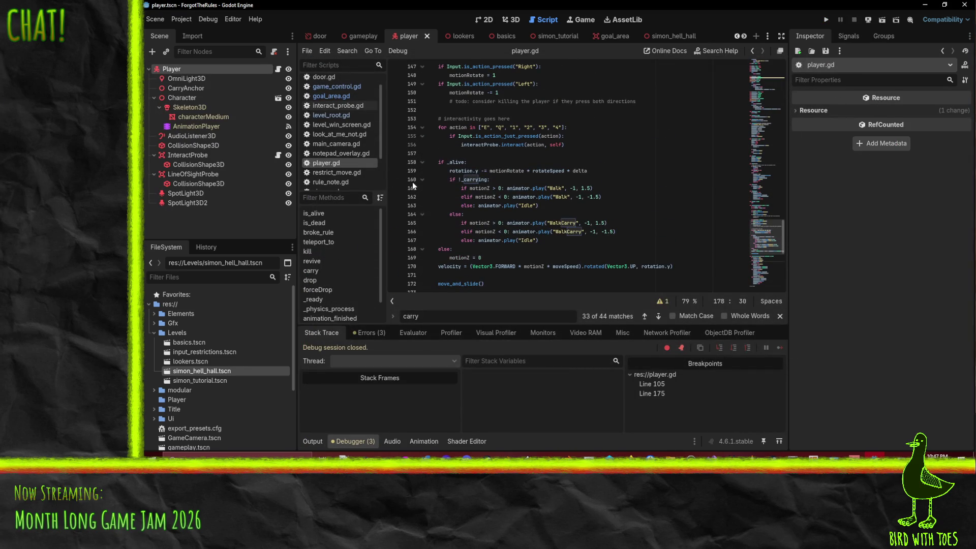
{"action": "scroll", "coordinate": [523, 193], "scroll_direction": "up", "scroll_amount": 1}
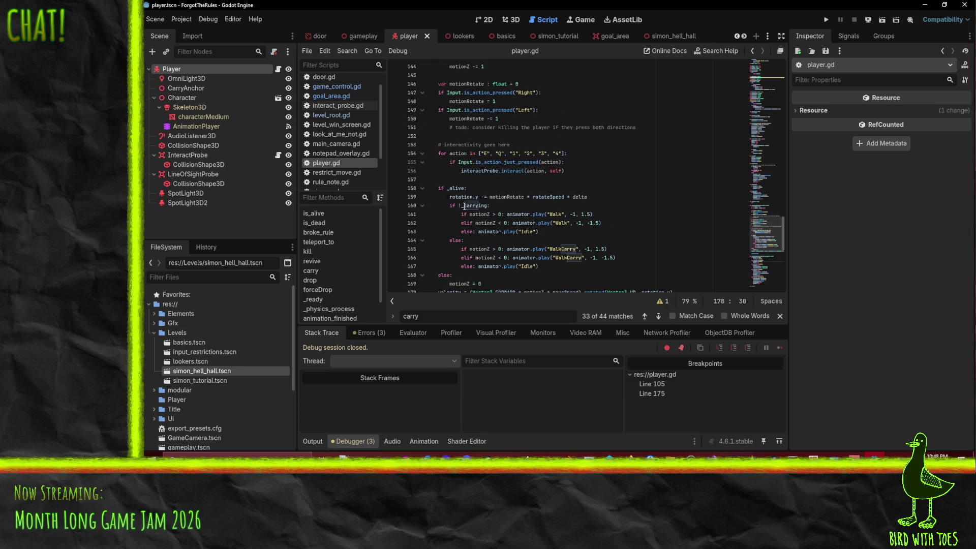
{"action": "left_click_drag", "start_coordinate": [462, 206], "coordinate": [487, 206]}
{"action": "left_click", "coordinate": [592, 198]}
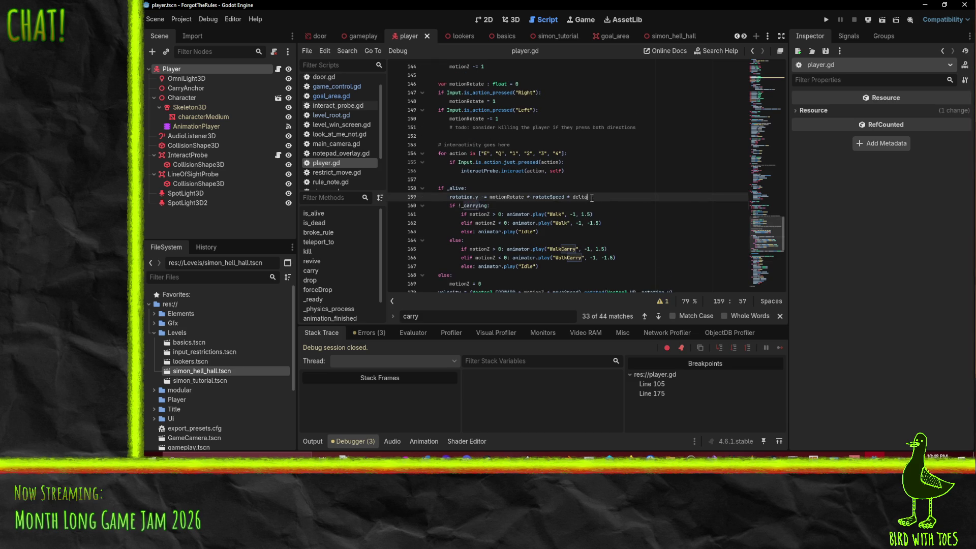
{"action": "scroll", "coordinate": [592, 198], "scroll_direction": "up", "scroll_amount": 2}
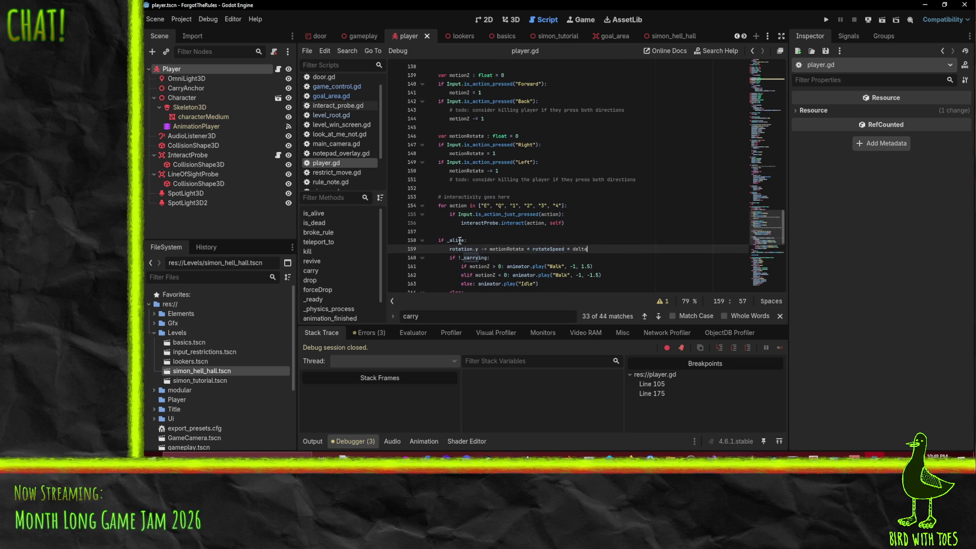
{"action": "scroll", "coordinate": [459, 240], "scroll_direction": "up", "scroll_amount": 2}
{"action": "scroll", "coordinate": [464, 234], "scroll_direction": "down", "scroll_amount": 2}
- Retype the second condition on line 158 so it reads 'if _alive && _canMove:'
{"action": "left_click", "coordinate": [465, 240]}
{"action": "scroll", "coordinate": [698, 234], "scroll_direction": "up", "scroll_amount": 10}
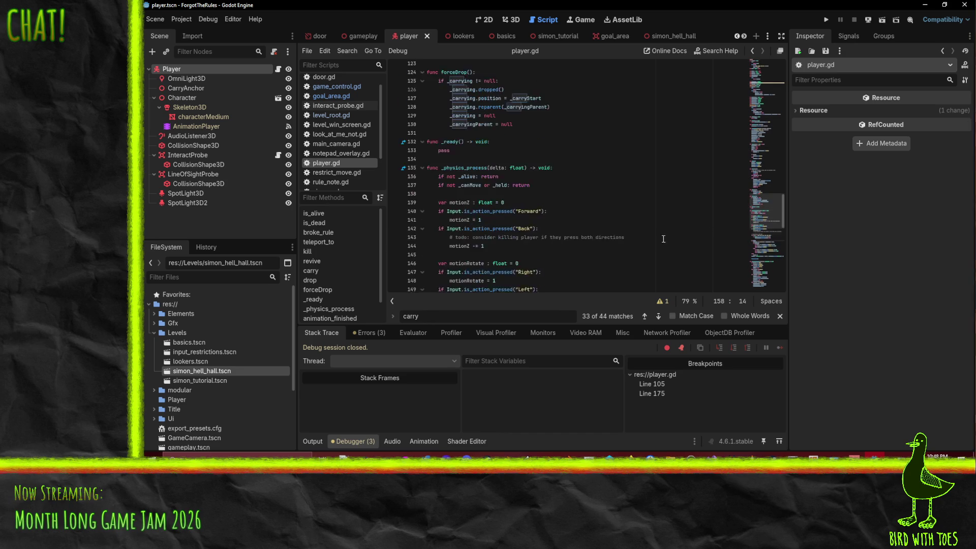
{"action": "scroll", "coordinate": [649, 238], "scroll_direction": "down", "scroll_amount": 13}
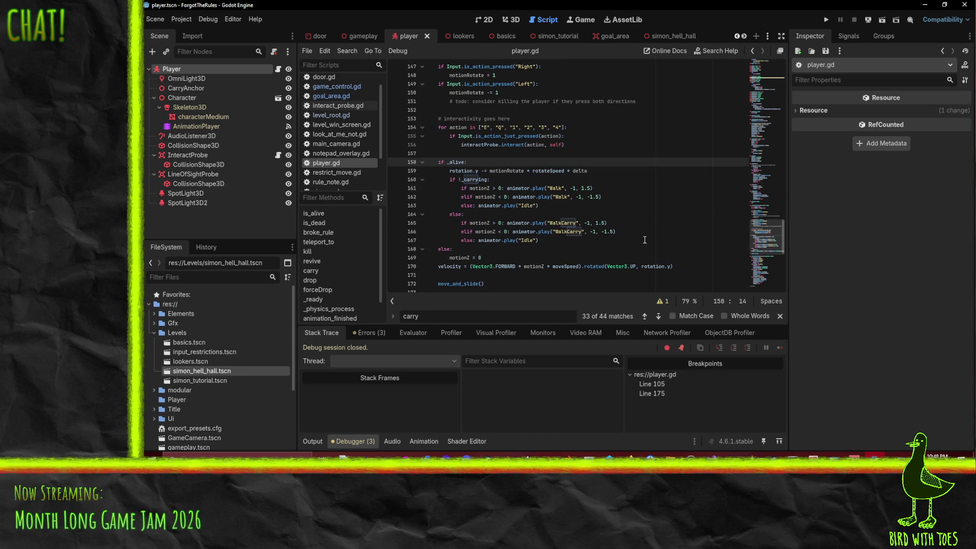
{"action": "key", "text": "BackSpace"}
{"action": "key", "text": "BackSpace"}
{"action": "key", "text": "BackSpace"}
{"action": "scroll", "coordinate": [645, 240], "scroll_direction": "up", "scroll_amount": 10}
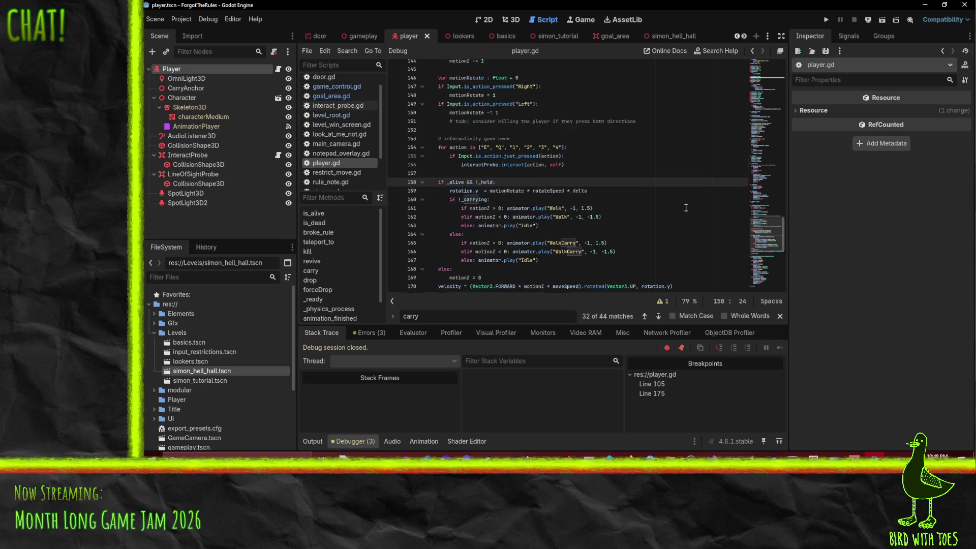
{"action": "scroll", "coordinate": [610, 182], "scroll_direction": "up", "scroll_amount": 2}
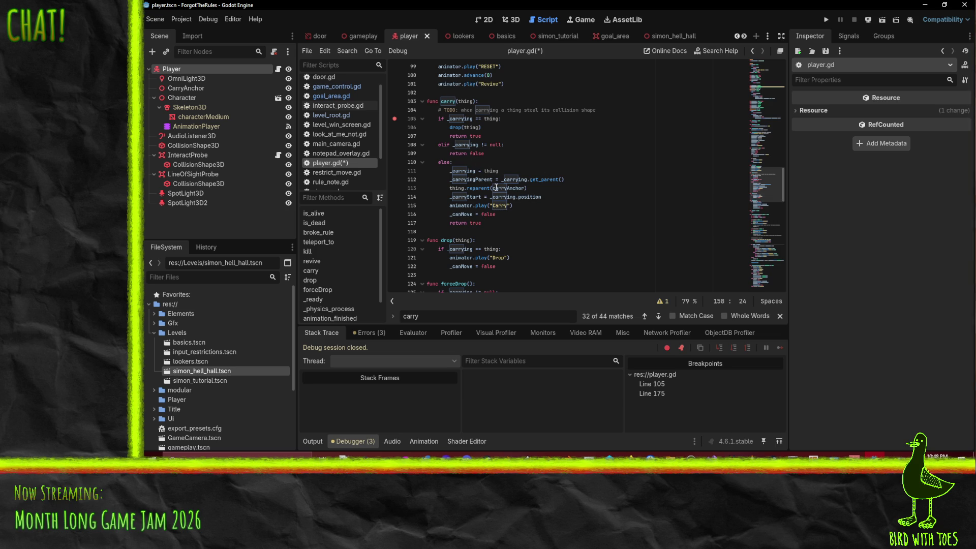
{"action": "scroll", "coordinate": [491, 188], "scroll_direction": "down", "scroll_amount": 15}
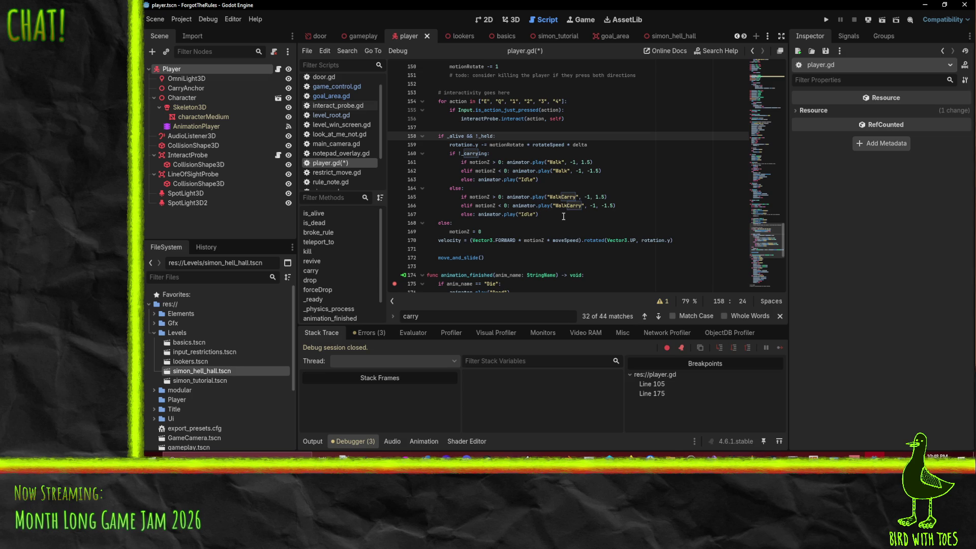
{"action": "key", "text": "BackSpace"}
{"action": "key", "text": "BackSpace"}
{"action": "key", "text": "BackSpace"}
{"action": "type", "text": "_ca"}
{"action": "left_click", "coordinate": [660, 172]}
- Save player.gd, run the project, and clear the line-175 breakpoint before resuming
{"action": "key", "text": "ctrl+s"}
{"action": "left_click", "coordinate": [826, 20]}
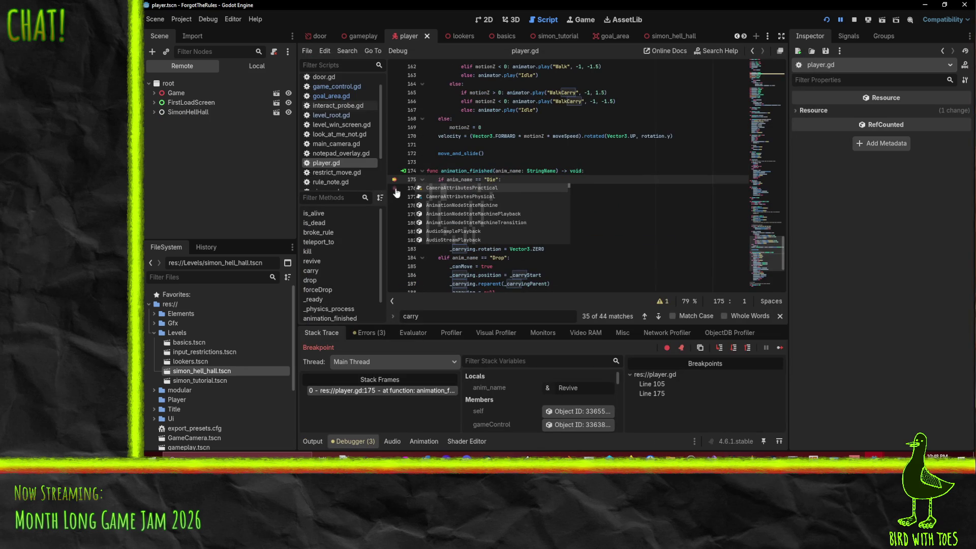
{"action": "left_click", "coordinate": [394, 179]}
{"action": "left_click", "coordinate": [840, 19]}
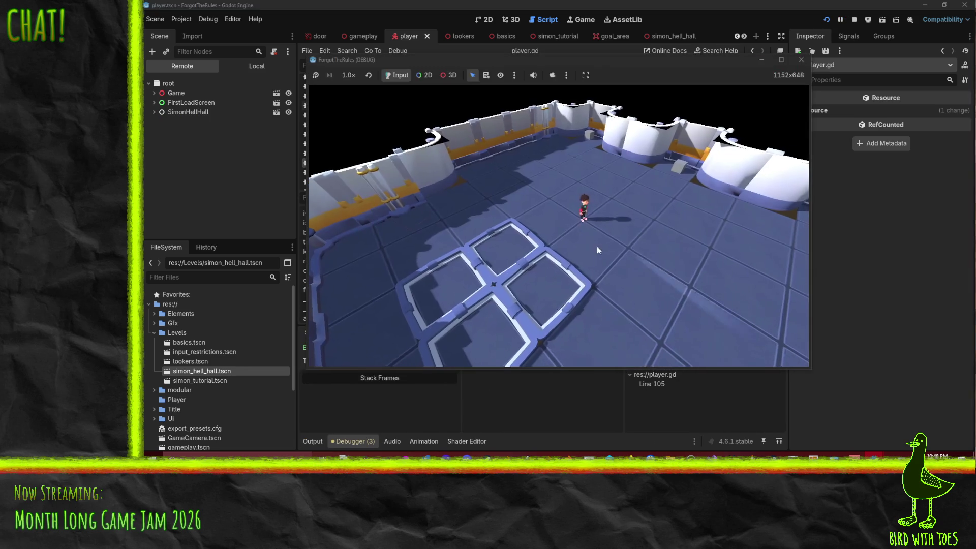
- Walk up with W, pick up the object with E, then clear the line-105 breakpoint
{"action": "key", "text": "w"}
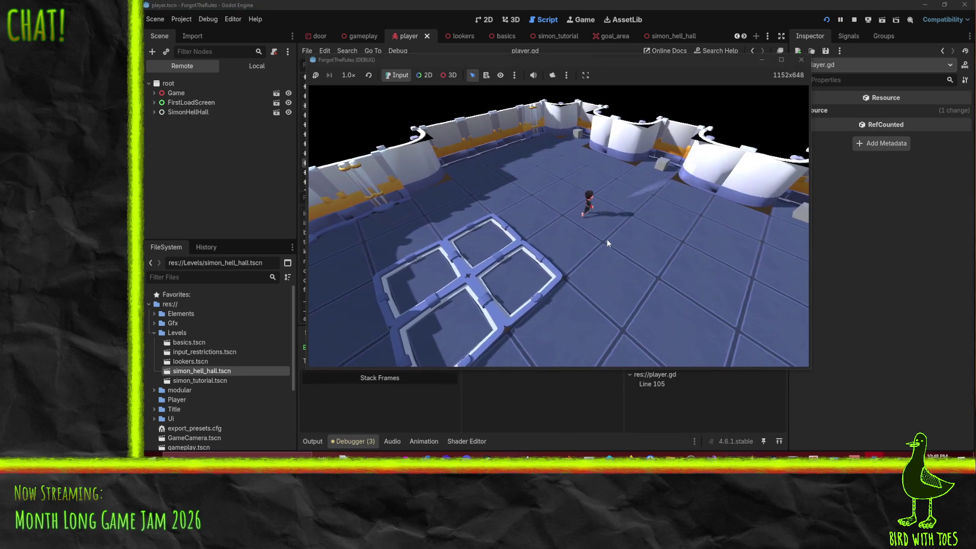
{"action": "key", "text": "w"}
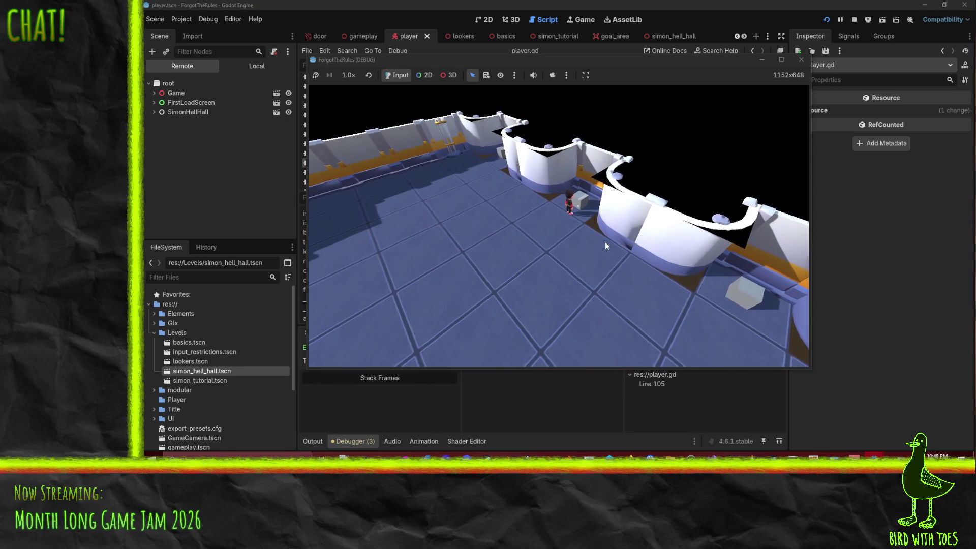
{"action": "key", "text": "e"}
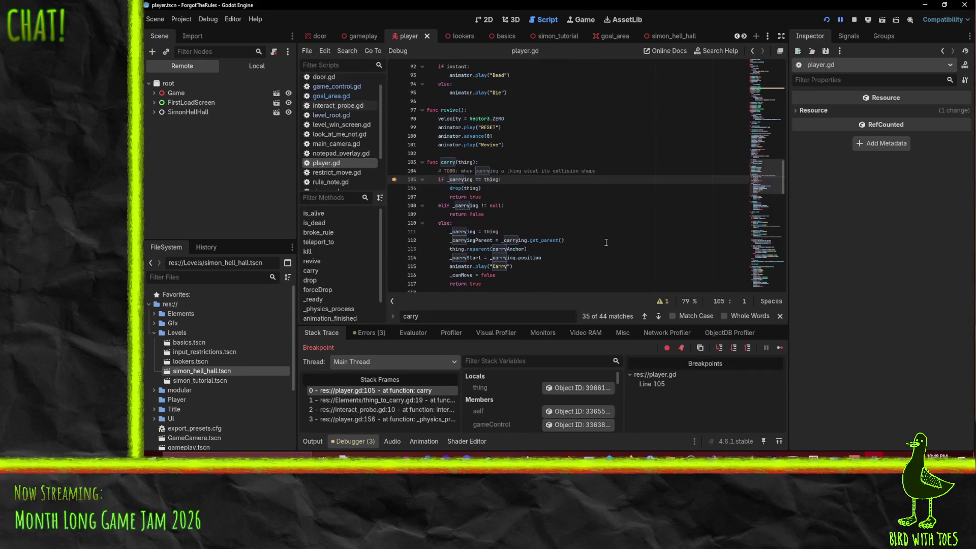
{"action": "left_click", "coordinate": [395, 179]}
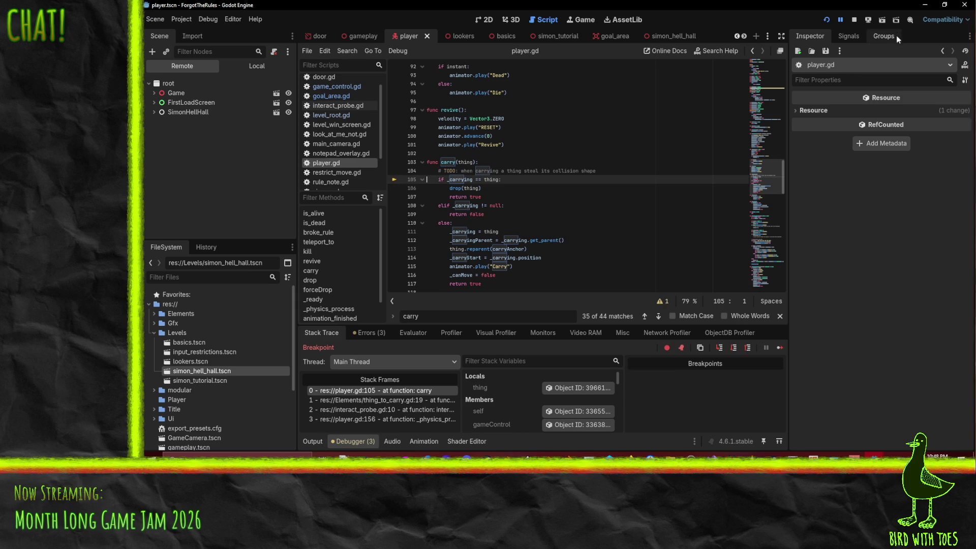
{"action": "left_click", "coordinate": [841, 20]}
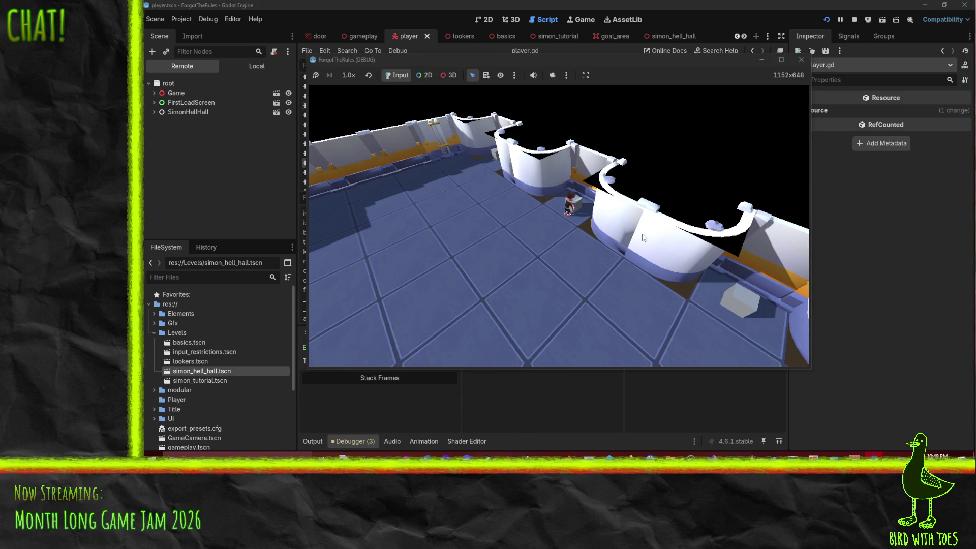
- Walk beside the grey box, pause the game, and enable Visible Collision Shapes
{"action": "key", "text": "a"}
{"action": "key", "text": "a"}
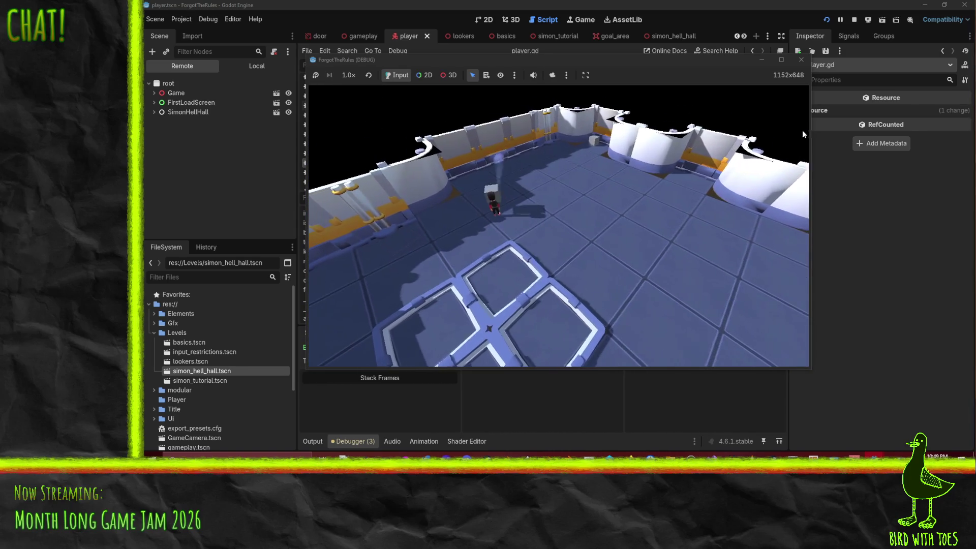
{"action": "left_click", "coordinate": [840, 20]}
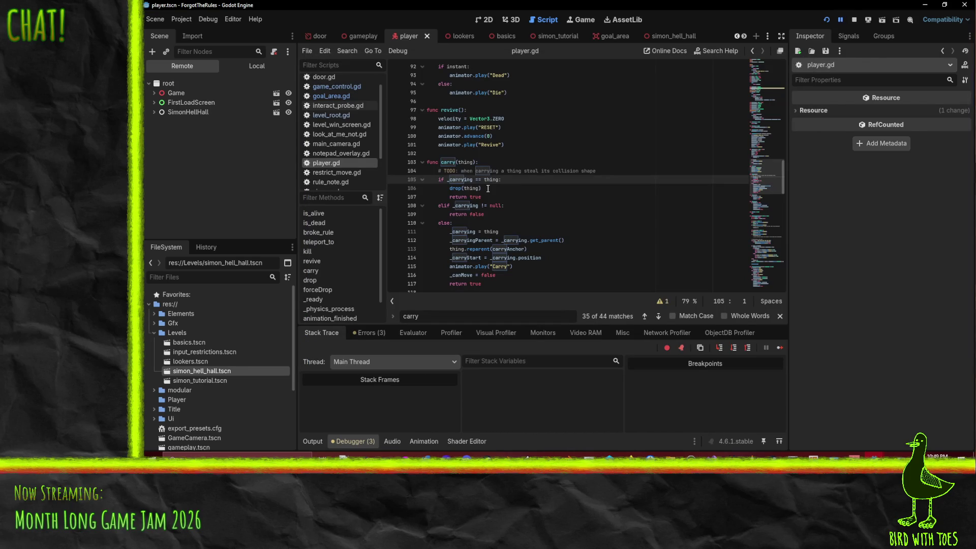
{"action": "left_click", "coordinate": [208, 19]}
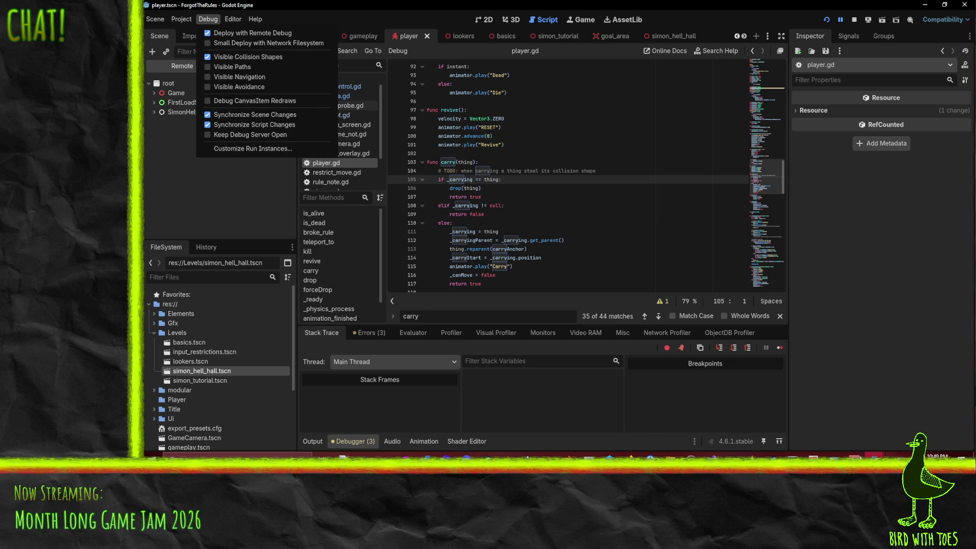
- Reload the running project and start play from the title screen with Q
{"action": "key", "text": "Escape"}
{"action": "left_click", "coordinate": [909, 434]}
{"action": "left_click", "coordinate": [826, 19]}
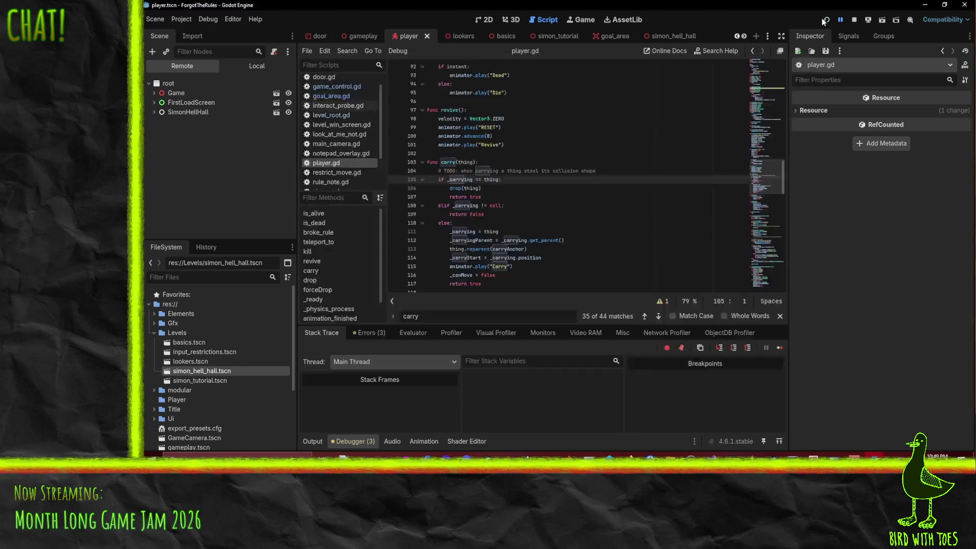
{"action": "key", "text": "q"}
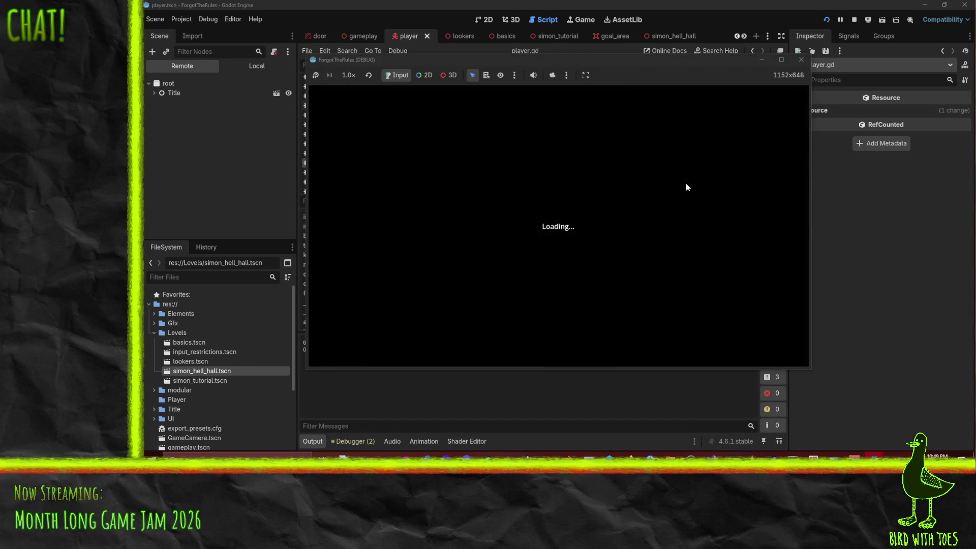
- Walk the player around the level and along the wall, then pause
{"action": "key", "text": "w"}
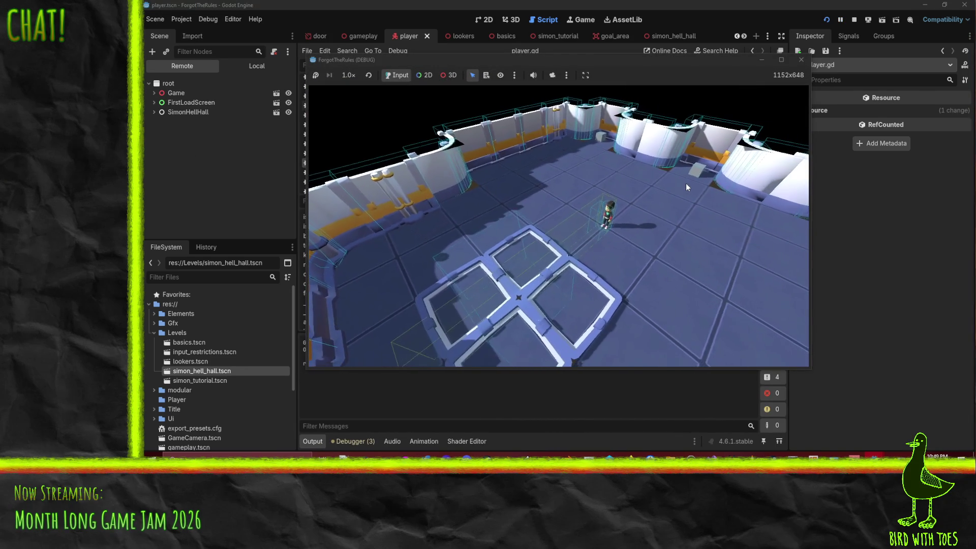
{"action": "key", "text": "w"}
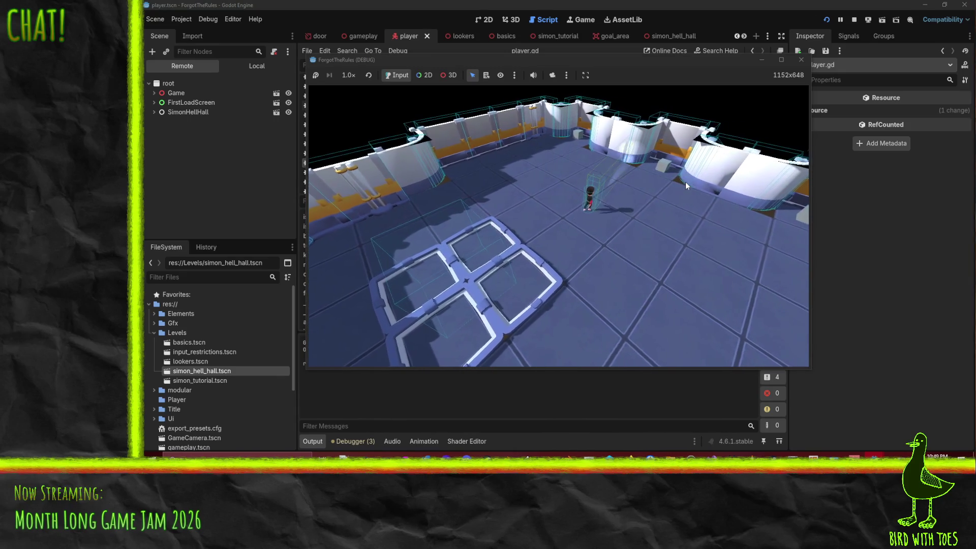
{"action": "key", "text": "w"}
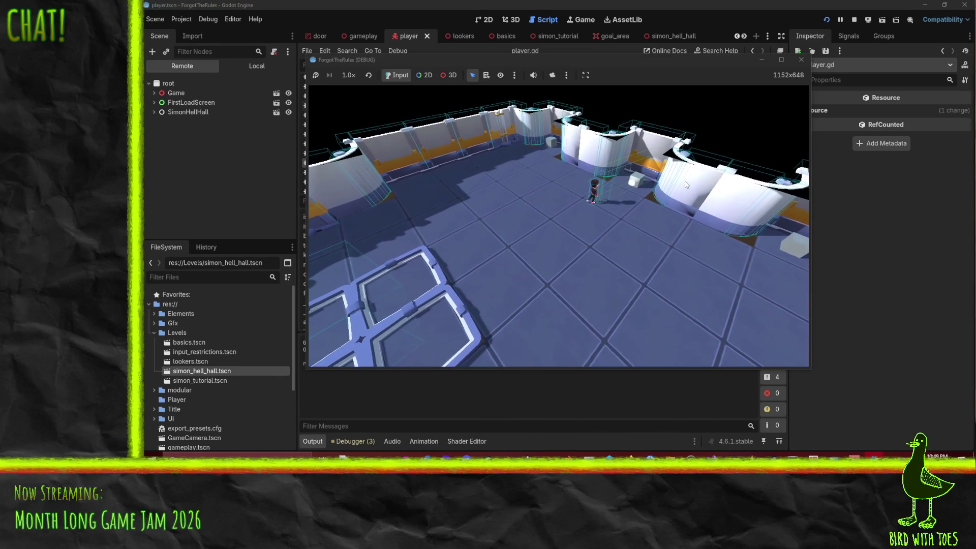
{"action": "key", "text": "w"}
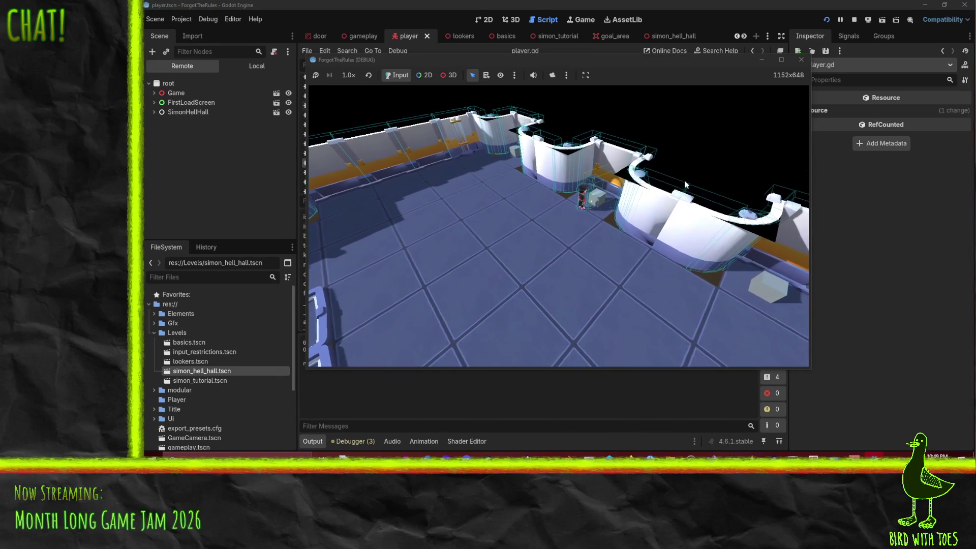
{"action": "key", "text": "w"}
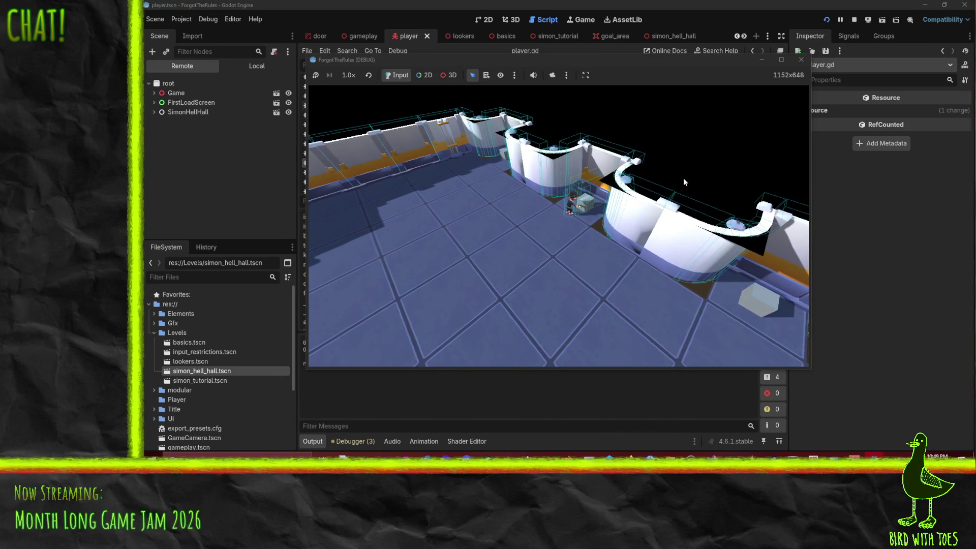
{"action": "key", "text": "w"}
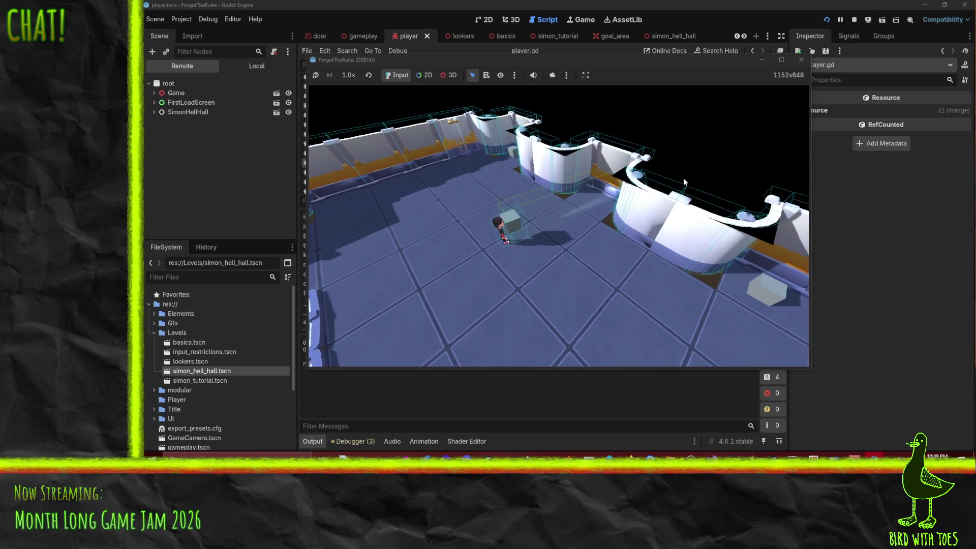
{"action": "key", "text": "w"}
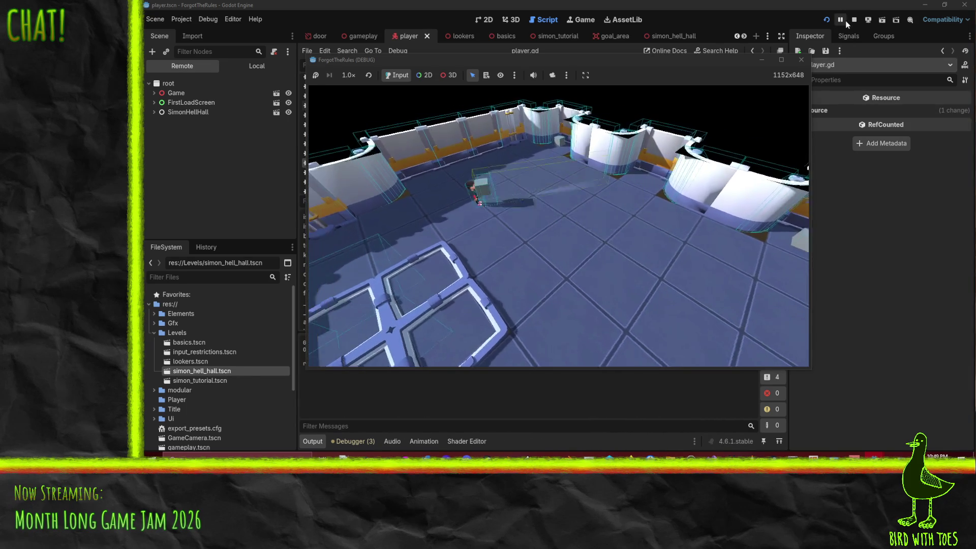
{"action": "left_click", "coordinate": [842, 20]}
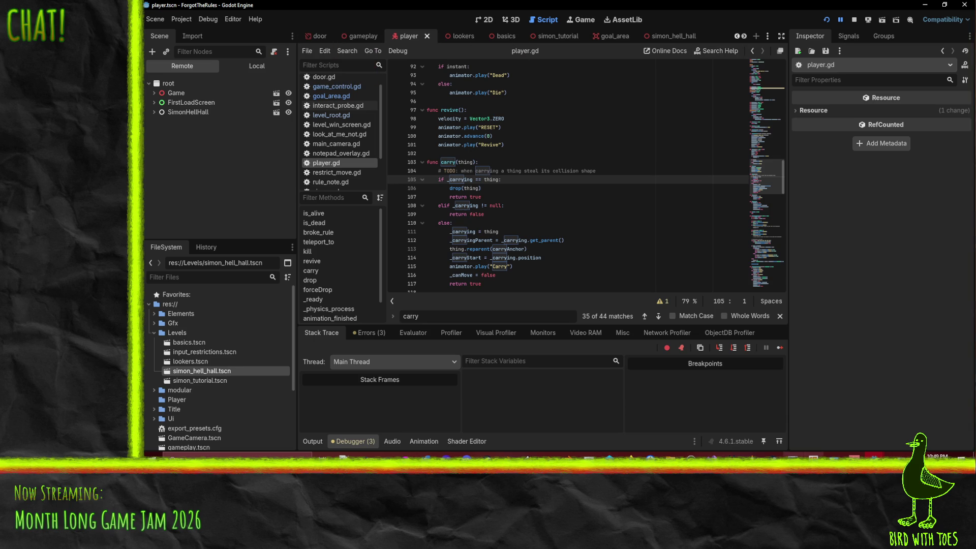
- Expand the Game and Player nodes in the remote scene tree
{"action": "mouse_move", "coordinate": [864, 455]}
{"action": "left_click", "coordinate": [898, 424]}
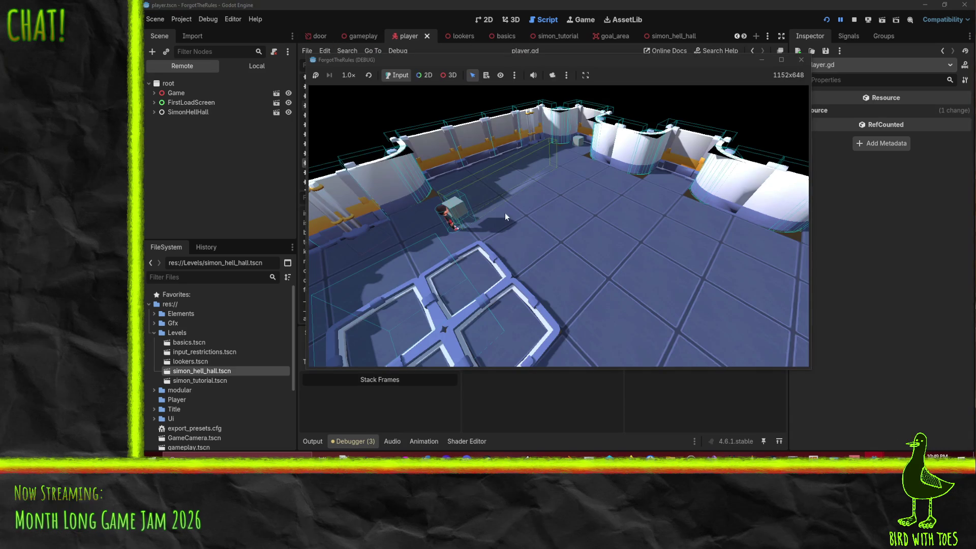
{"action": "left_click", "coordinate": [154, 93]}
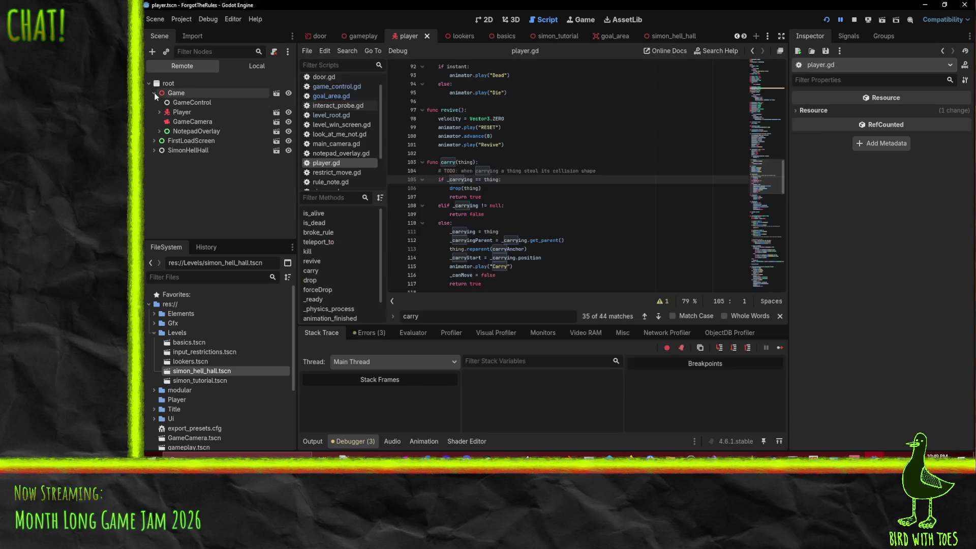
{"action": "left_click", "coordinate": [159, 112]}
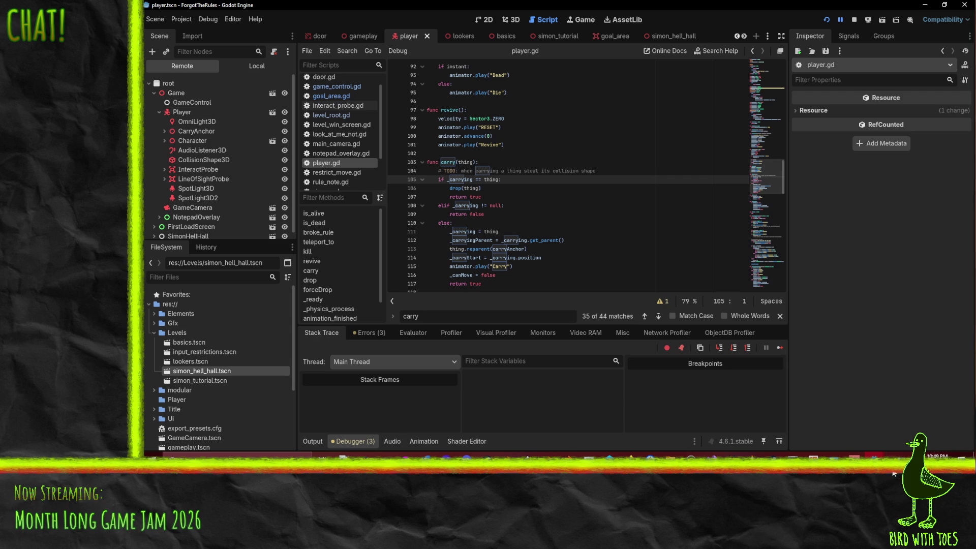
{"action": "mouse_move", "coordinate": [875, 455]}
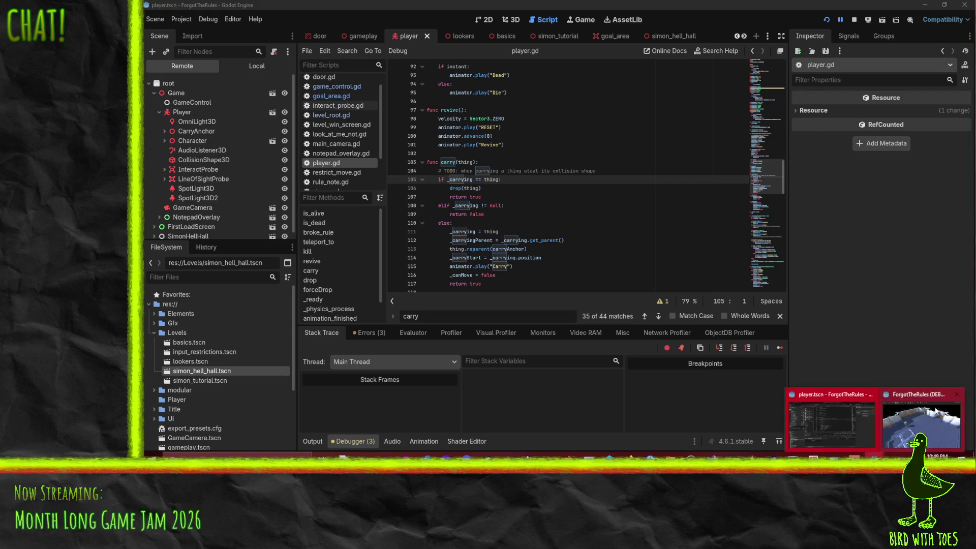
{"action": "left_click", "coordinate": [898, 424]}
{"action": "key", "text": "alt+Tab"}
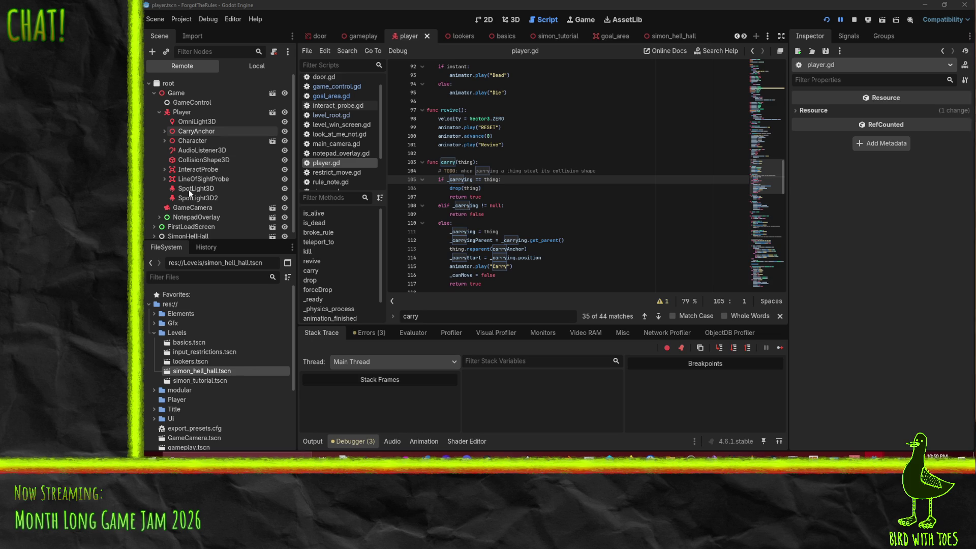
- Expand CarryAnchor to find the carried wrong thing2 and inspect its properties
{"action": "left_click", "coordinate": [189, 131]}
{"action": "left_click", "coordinate": [164, 132]}
{"action": "left_click", "coordinate": [199, 141]}
{"action": "left_click", "coordinate": [197, 132]}
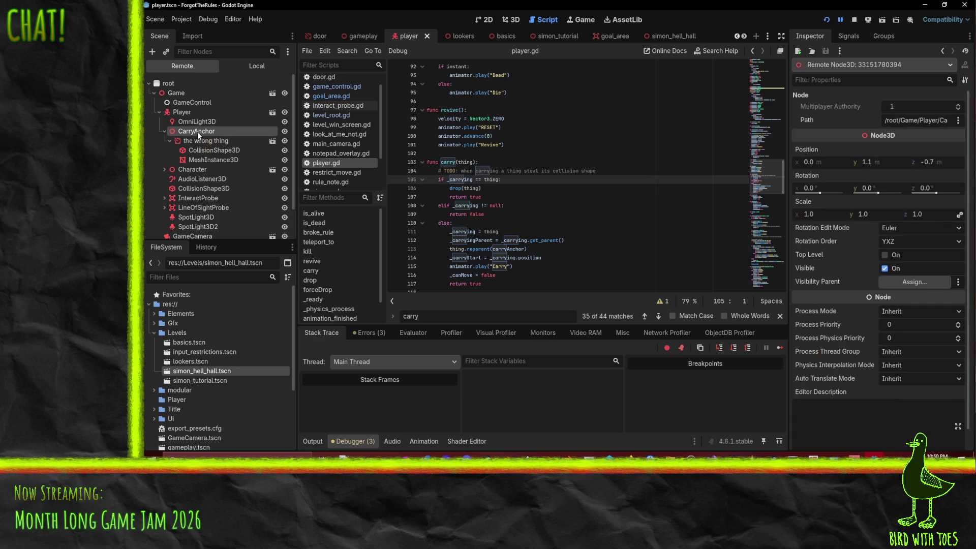
- Pull the CarryAnchor's z position toward the player (around -0.1) and resume the game
{"action": "mouse_move", "coordinate": [933, 163]}
{"action": "left_mouse_down"}
{"action": "mouse_move", "coordinate": [951, 162]}
{"action": "mouse_move", "coordinate": [932, 163]}
{"action": "left_mouse_up"}
{"action": "left_click", "coordinate": [932, 163]}
{"action": "type", "text": "-"}
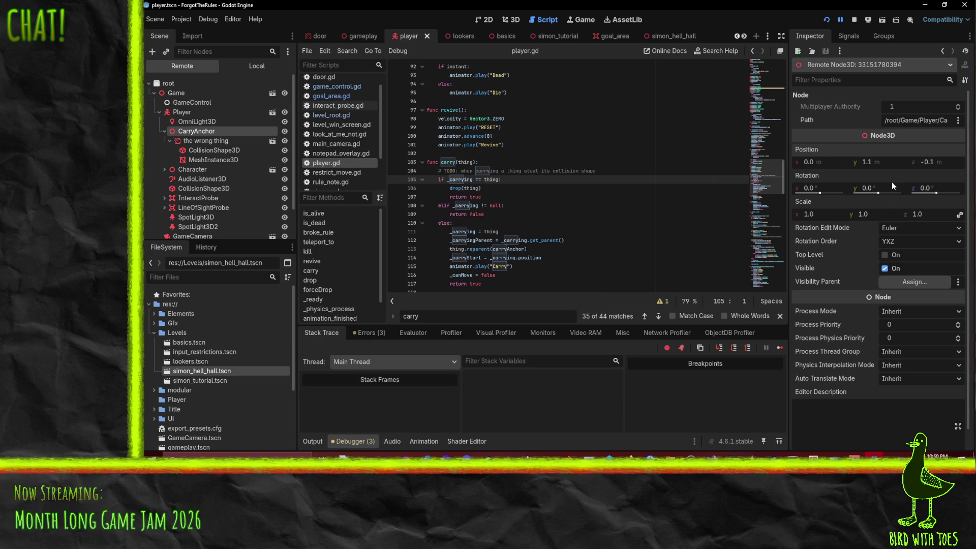
{"action": "type", "text": "0.1"}
{"action": "key", "text": "BackSpace"}
{"action": "key", "text": "BackSpace"}
{"action": "left_click", "coordinate": [840, 19]}
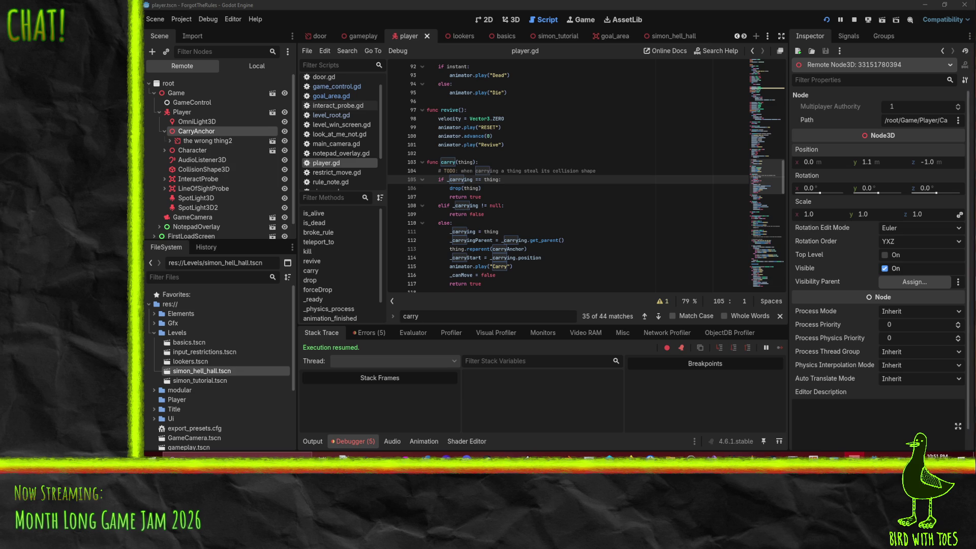
{"action": "left_click", "coordinate": [864, 456]}
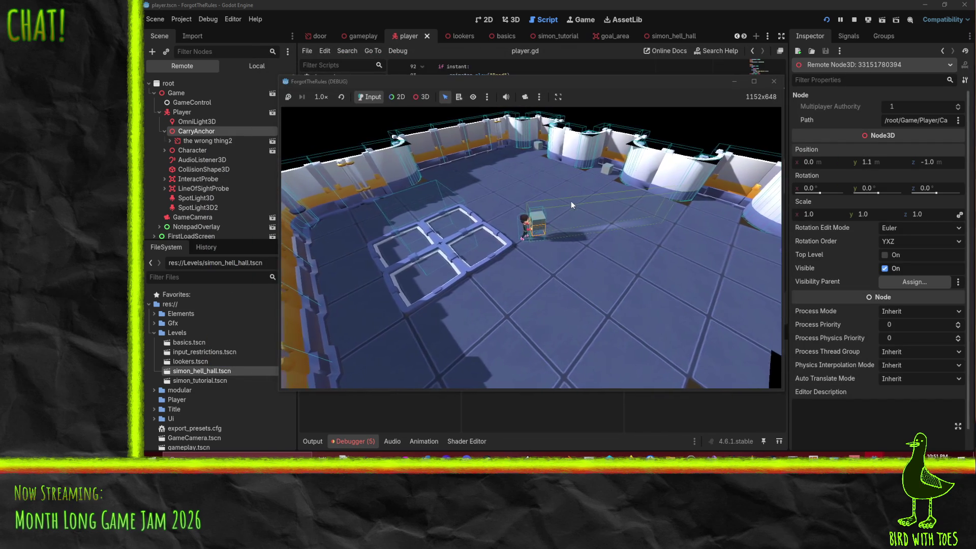
- Walk the carrying player with A and S, stop the game with F8, and return to player.gd's carry code
{"action": "key", "text": "a"}
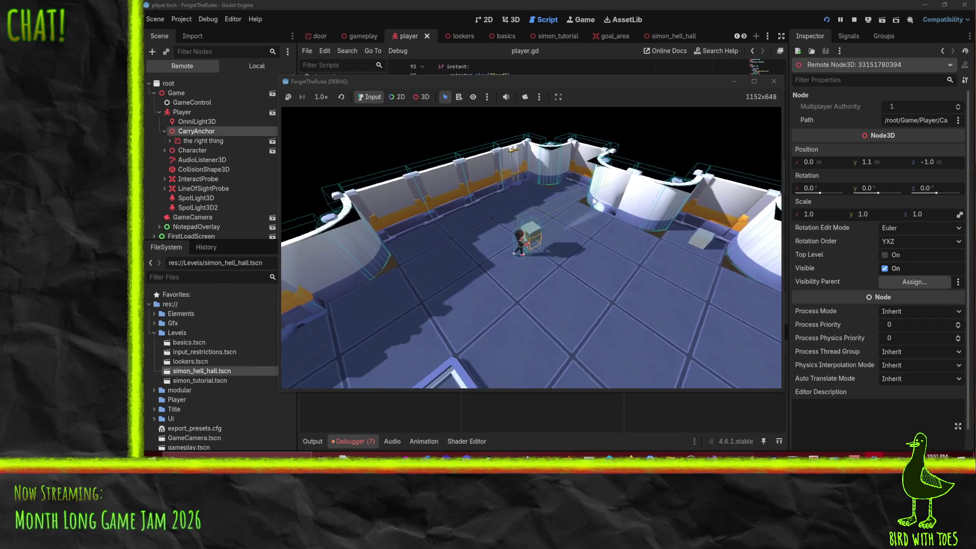
{"action": "key", "text": "s"}
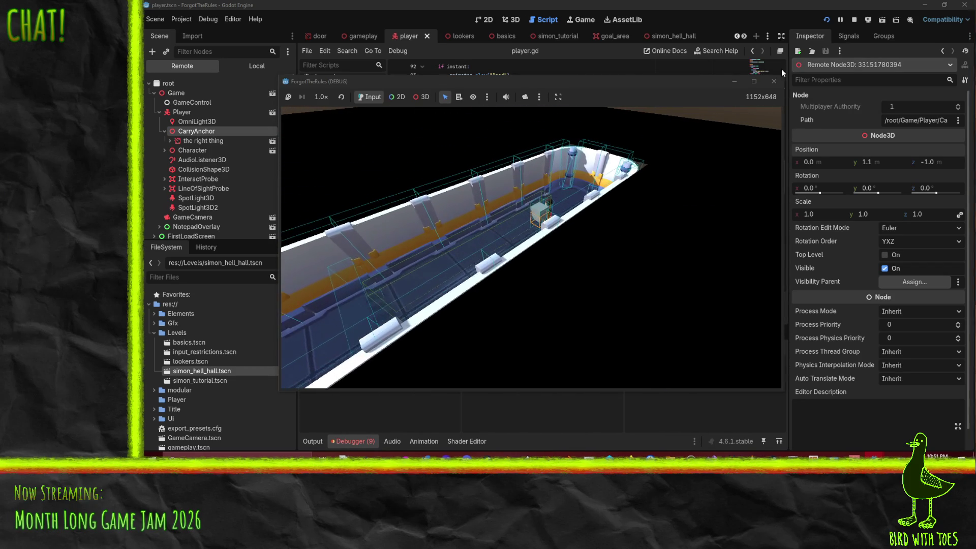
{"action": "key", "text": "F8"}
{"action": "left_click", "coordinate": [654, 217]}
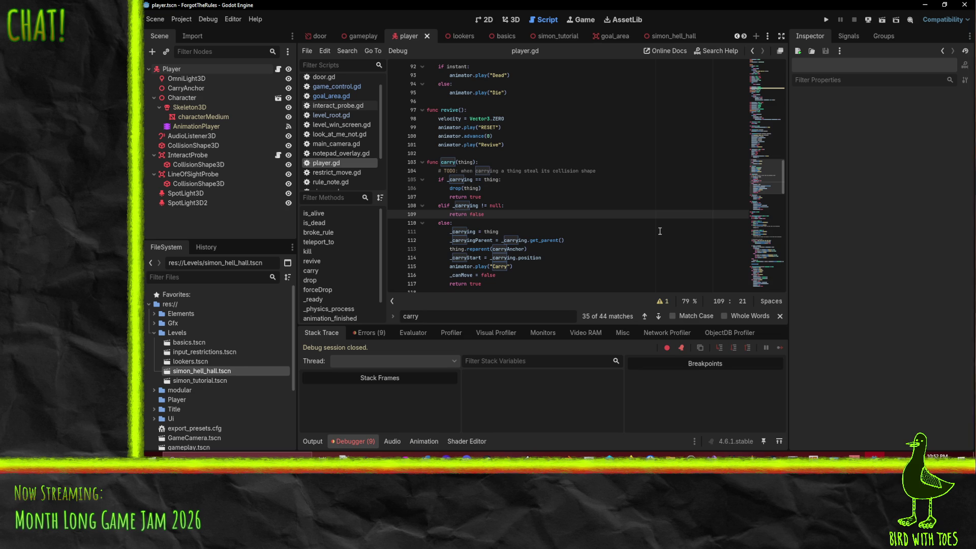
{"action": "left_click", "coordinate": [511, 199]}
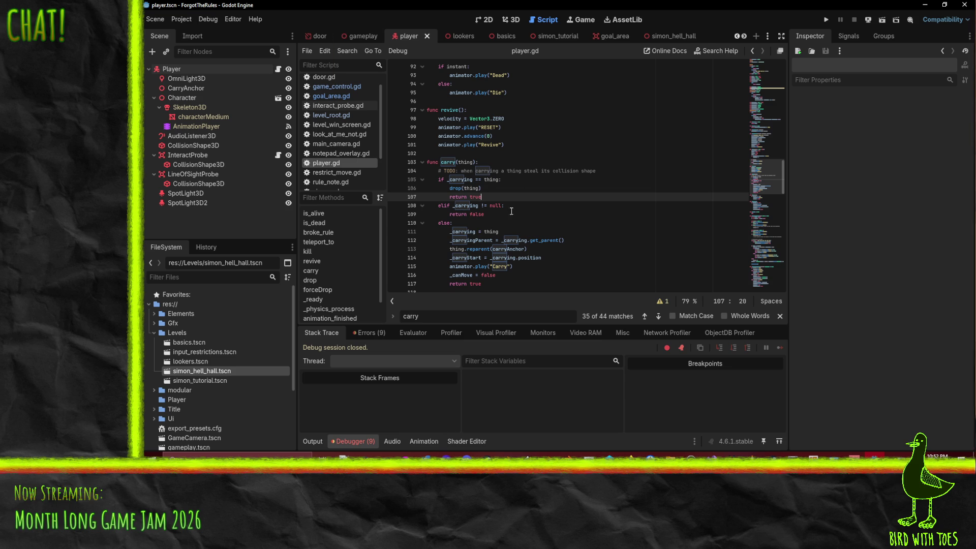
- Show the Player scene in 3D, select its AnimationPlayer, and list animations Activate through WalkCarry
{"action": "left_click", "coordinate": [562, 221]}
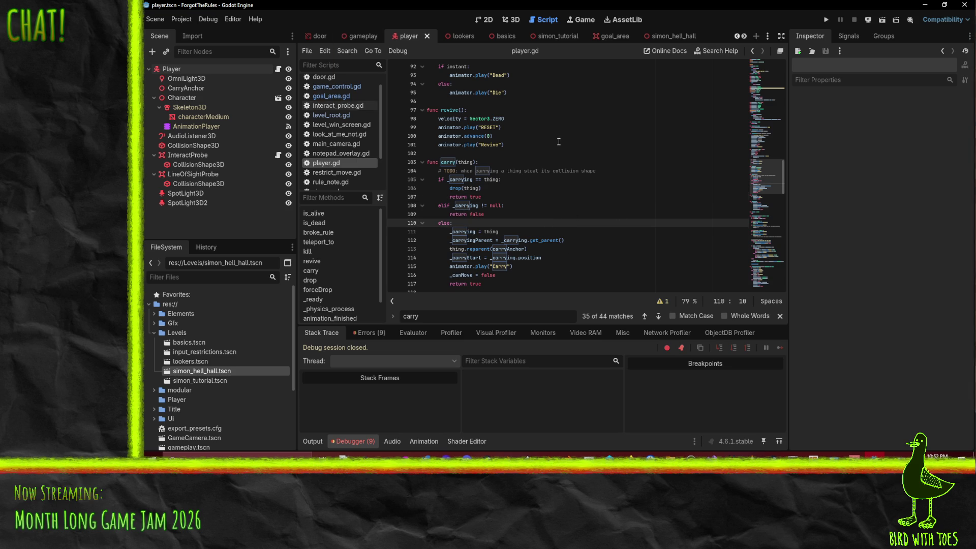
{"action": "left_click", "coordinate": [521, 22]}
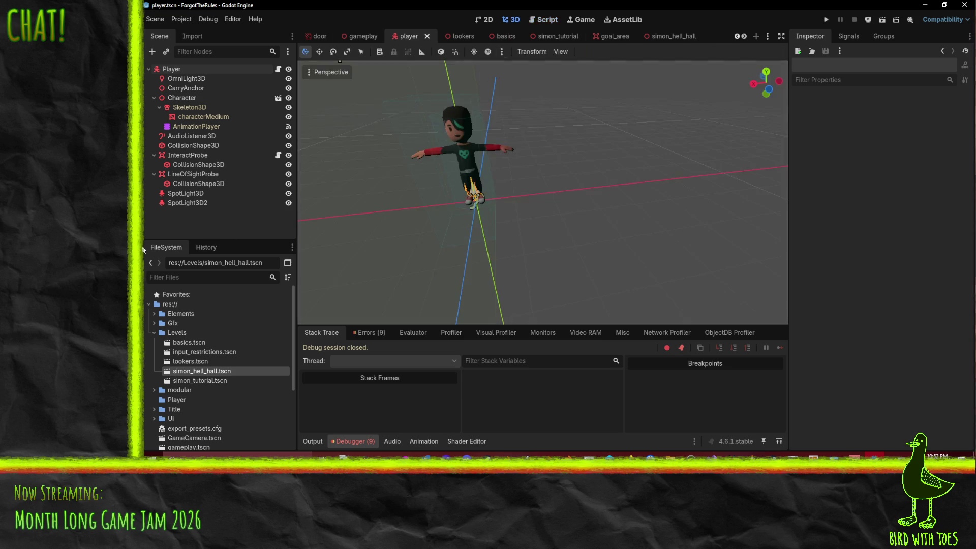
{"action": "left_click", "coordinate": [178, 68]}
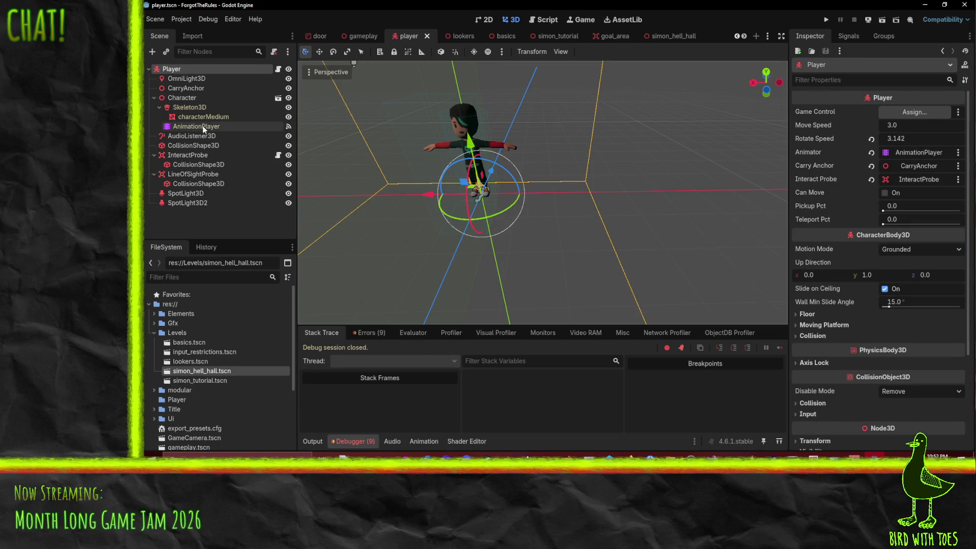
{"action": "left_click", "coordinate": [203, 126]}
{"action": "left_click", "coordinate": [508, 327]}
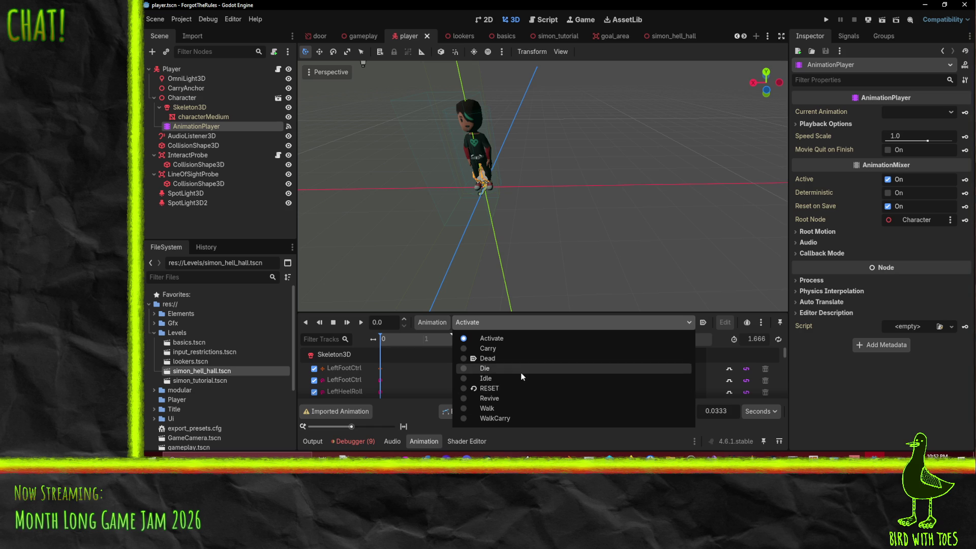
- Load the Carry animation, 3.75 s long, into the animation track editor
{"action": "left_click", "coordinate": [521, 349]}
{"action": "scroll", "coordinate": [455, 368], "scroll_direction": "down", "scroll_amount": 3}
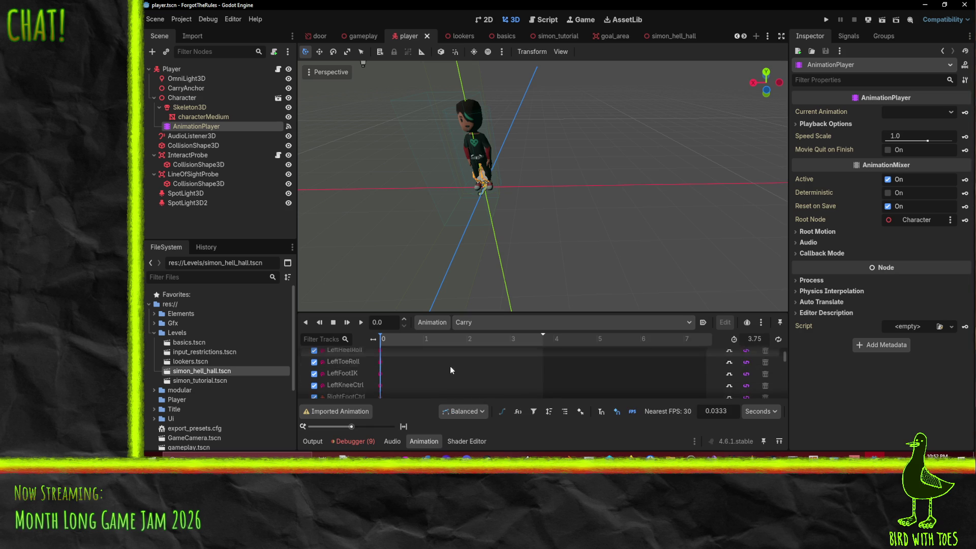
{"action": "scroll", "coordinate": [455, 367], "scroll_direction": "down", "scroll_amount": 15}
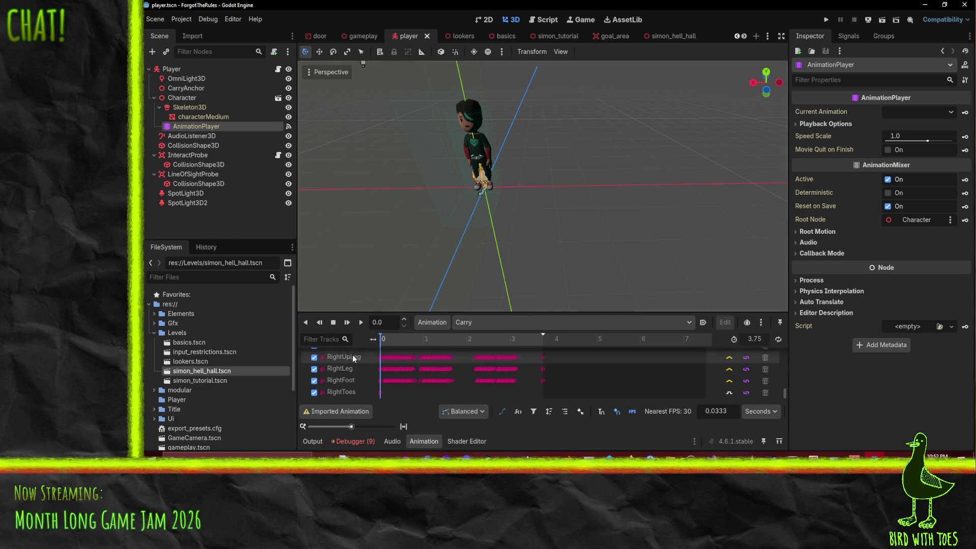
{"action": "left_click", "coordinate": [504, 325]}
{"action": "left_click", "coordinate": [505, 325]}
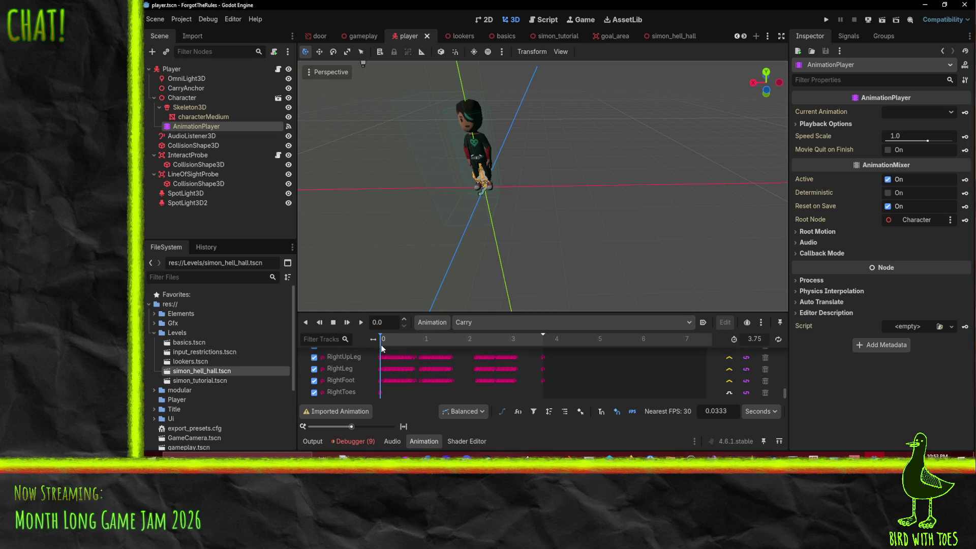
- Read and dismiss the Imported Animation warning, then expand the Gfx folder to find Character.blend
{"action": "left_click", "coordinate": [334, 412]}
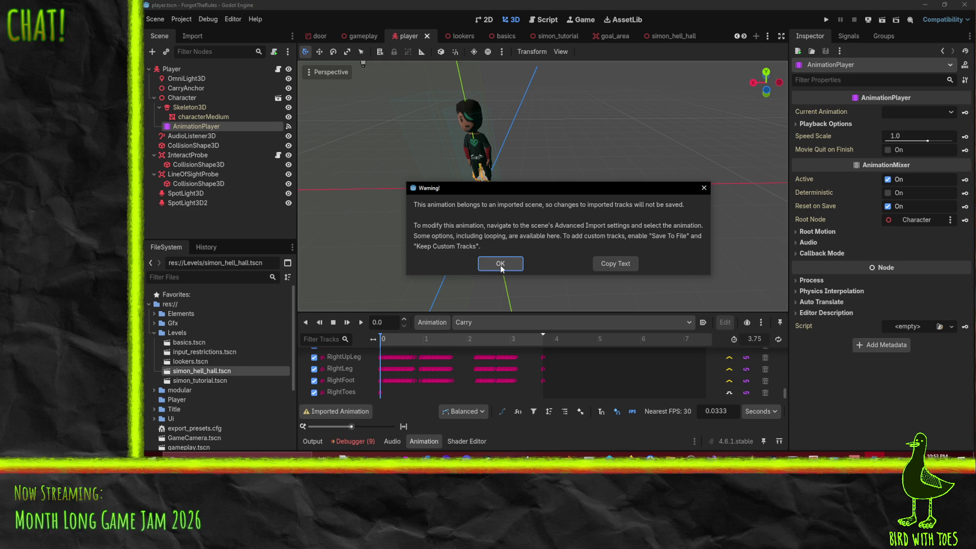
{"action": "left_click", "coordinate": [501, 265]}
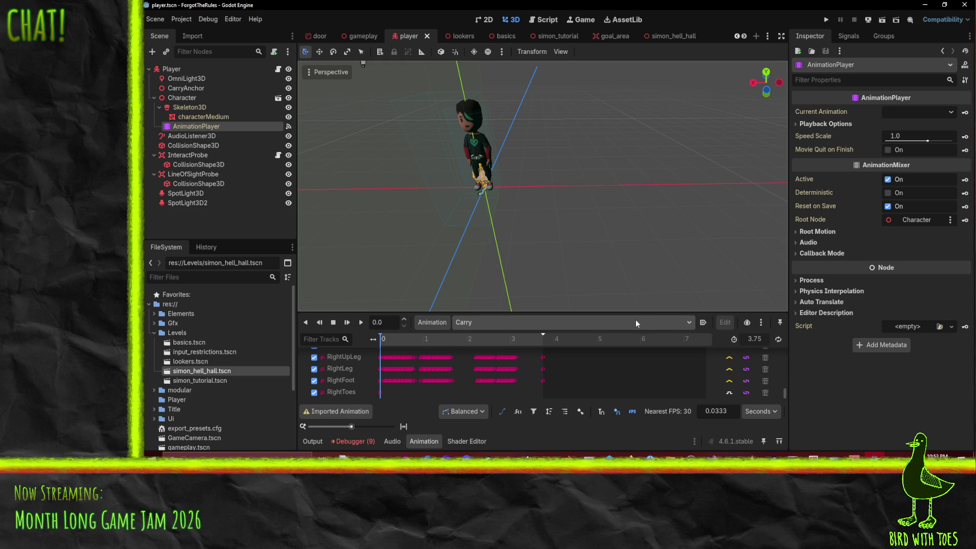
{"action": "scroll", "coordinate": [199, 391], "scroll_direction": "down", "scroll_amount": 5}
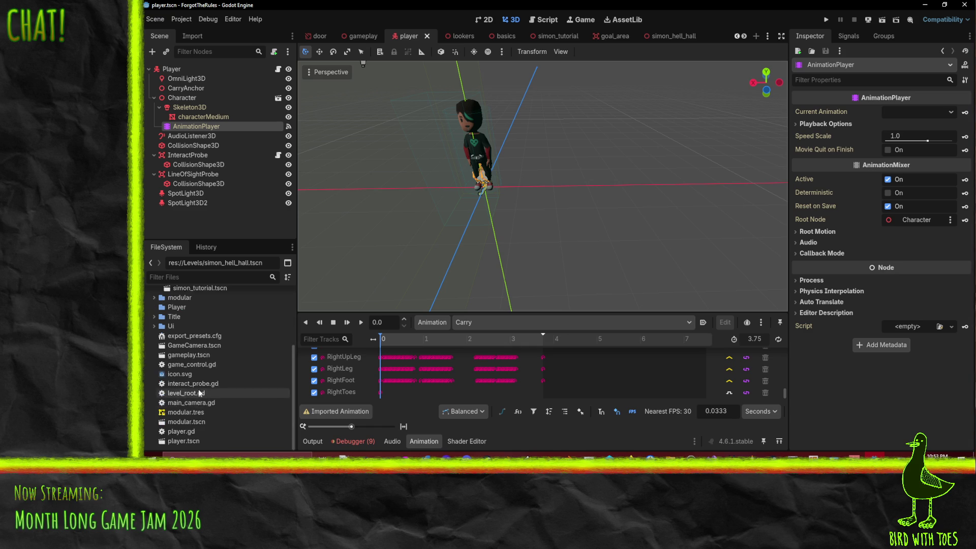
{"action": "scroll", "coordinate": [195, 386], "scroll_direction": "up", "scroll_amount": 5}
{"action": "left_click", "coordinate": [154, 324]}
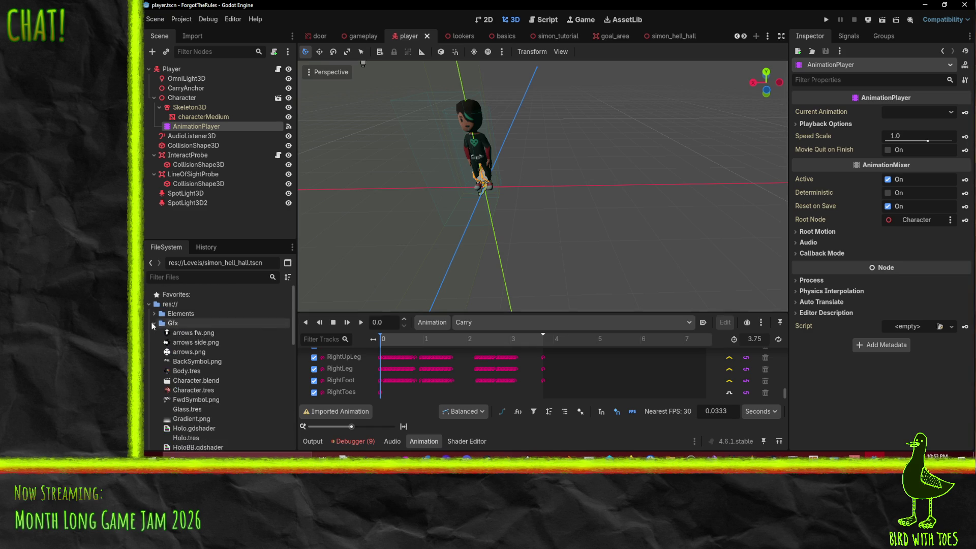
{"action": "scroll", "coordinate": [231, 390], "scroll_direction": "down", "scroll_amount": 6}
{"action": "scroll", "coordinate": [231, 389], "scroll_direction": "up", "scroll_amount": 3}
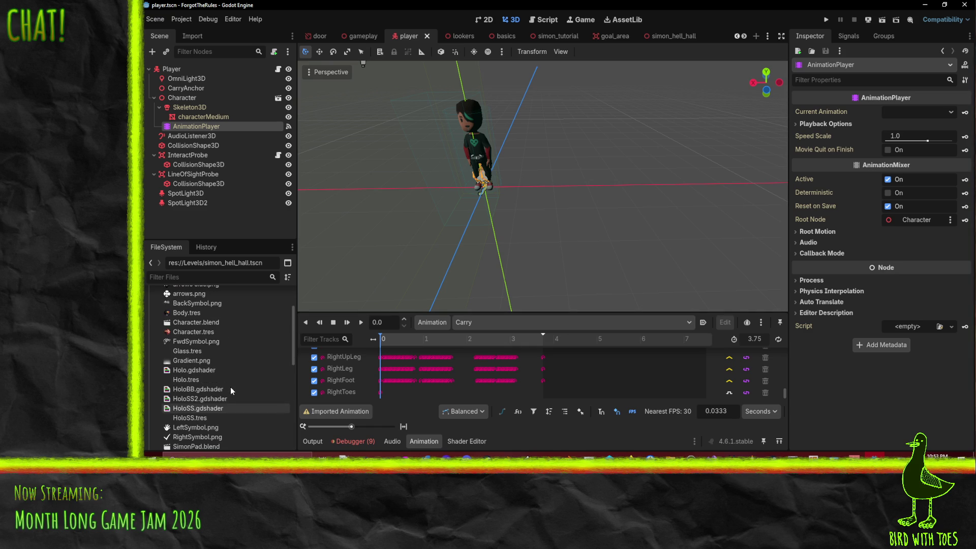
- In Character.blend's advanced import settings, enable Save to File for the Carry animation
{"action": "double_click", "coordinate": [191, 325]}
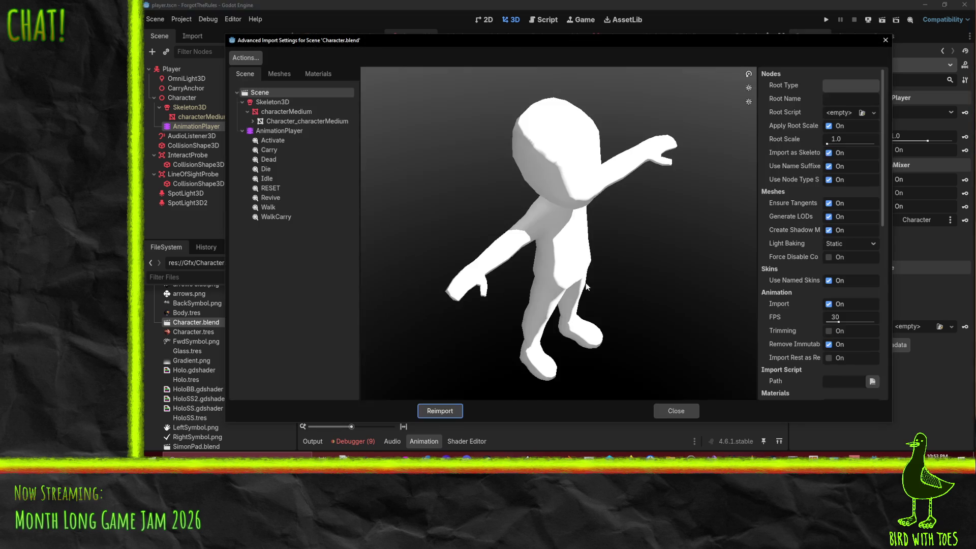
{"action": "left_click", "coordinate": [269, 150]}
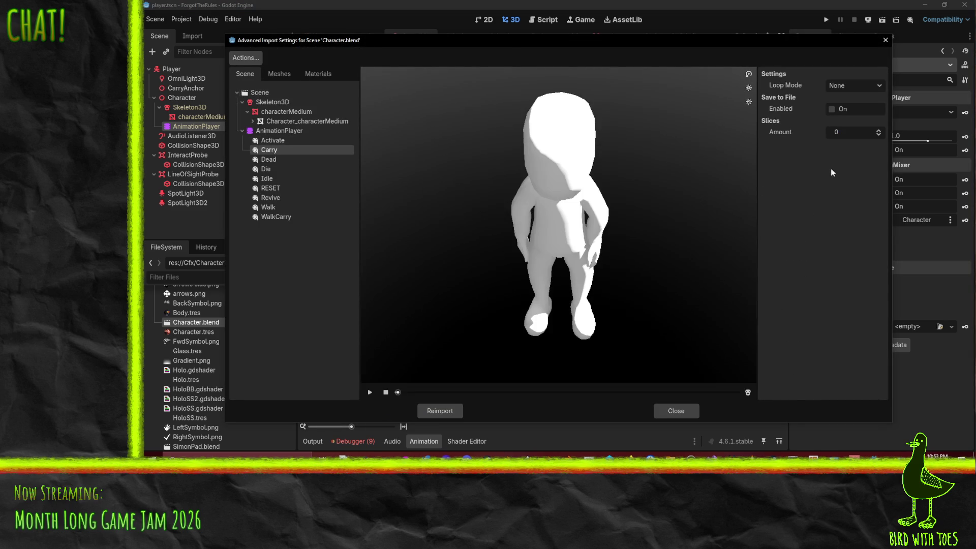
{"action": "left_click", "coordinate": [831, 110]}
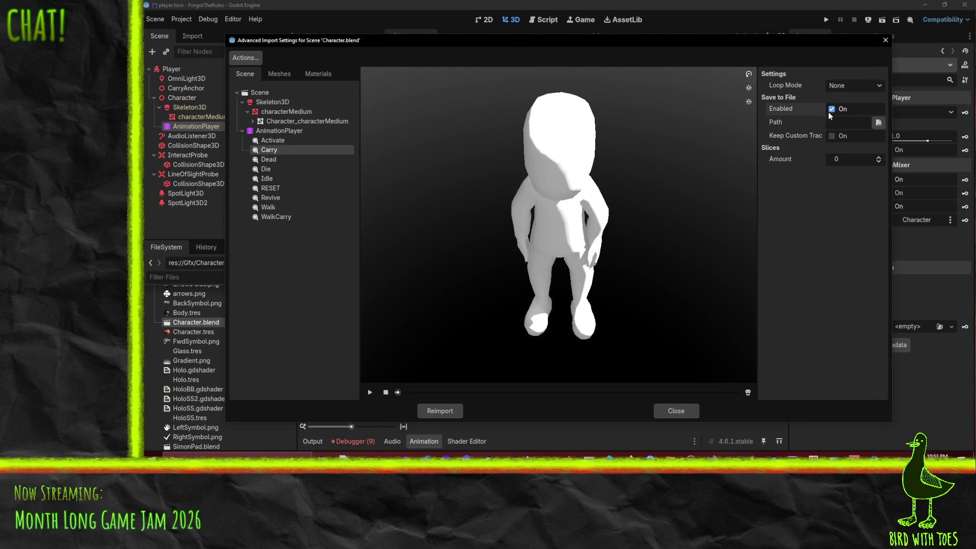
- Save the Carry animation to res://Gfx/CharacterCarry.res and reimport Character.blend
{"action": "left_click", "coordinate": [878, 123]}
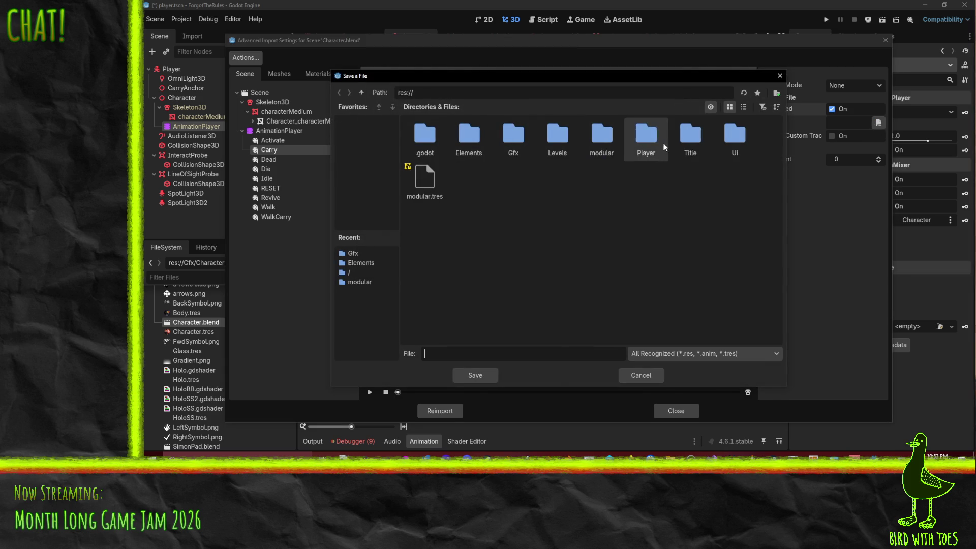
{"action": "double_click", "coordinate": [646, 136]}
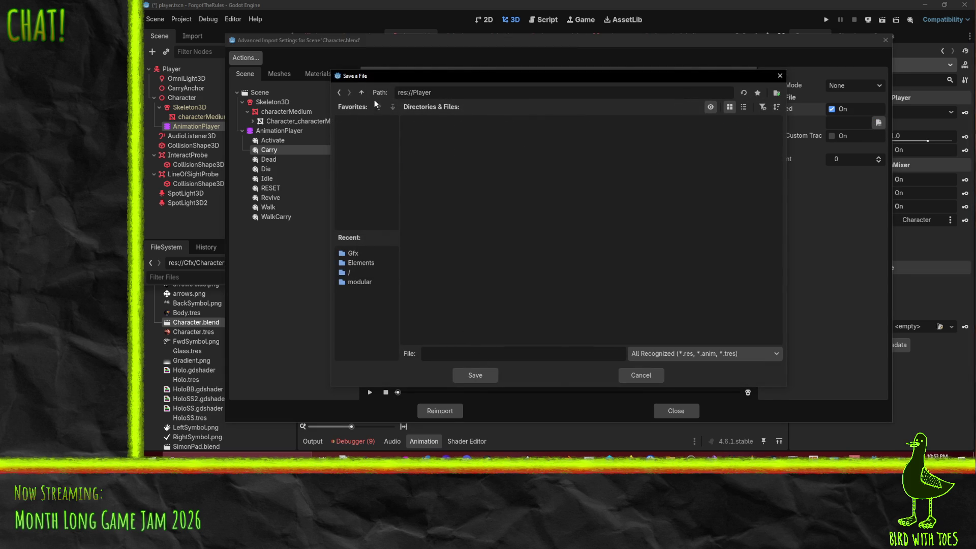
{"action": "left_click", "coordinate": [361, 92]}
{"action": "double_click", "coordinate": [513, 135]}
{"action": "left_click", "coordinate": [463, 354]}
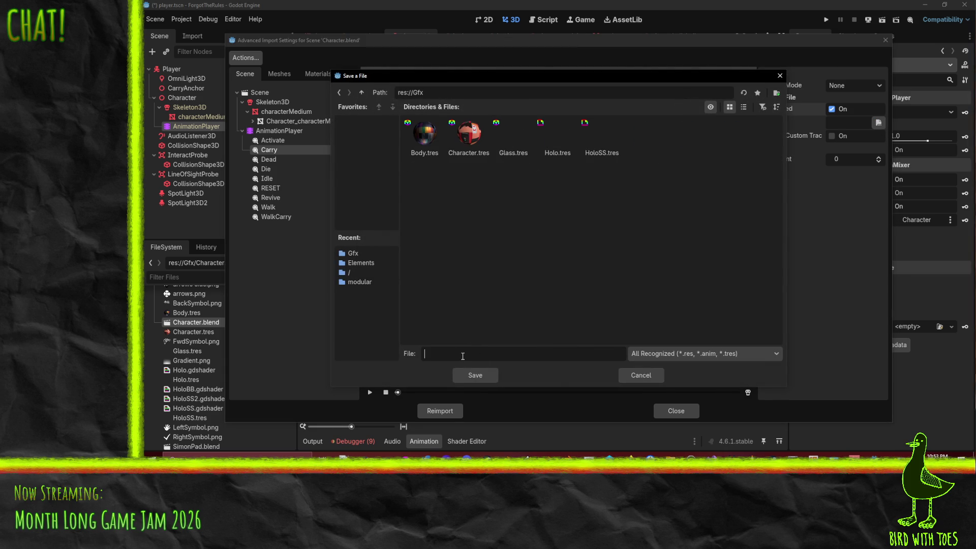
{"action": "type", "text": "Character"}
{"action": "type", "text": "Carry"}
{"action": "key", "text": "Return"}
{"action": "left_click", "coordinate": [558, 243]}
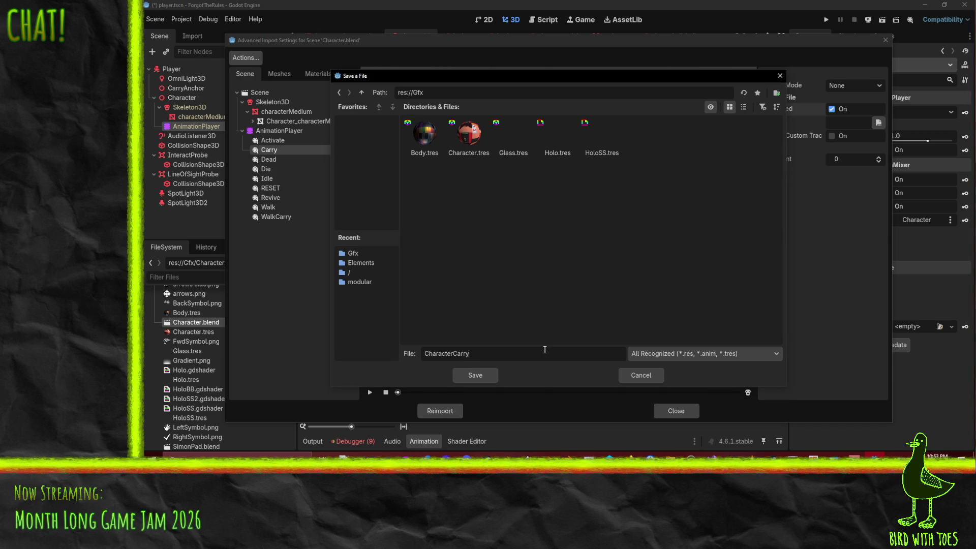
{"action": "type", "text": ".res"}
{"action": "key", "text": "Return"}
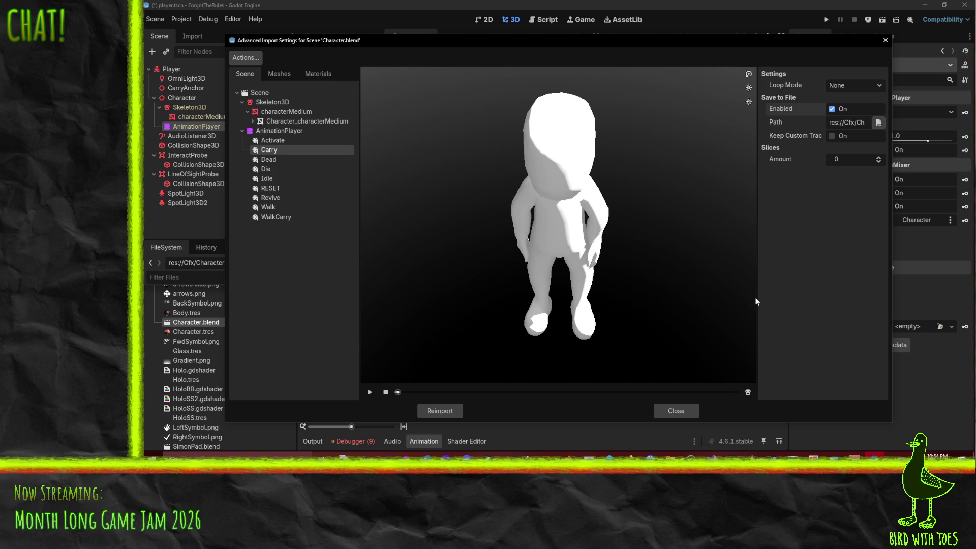
{"action": "left_click", "coordinate": [442, 413]}
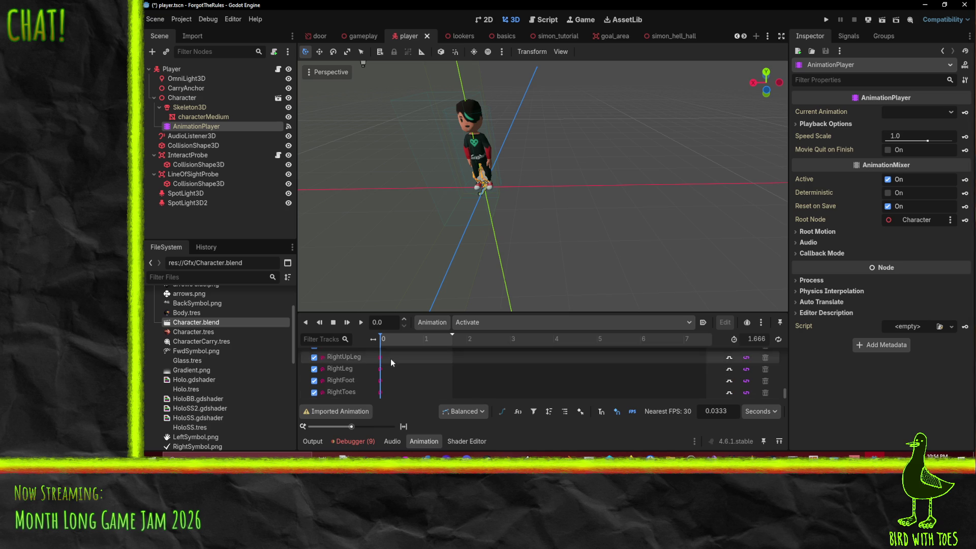
{"action": "left_click", "coordinate": [355, 412]}
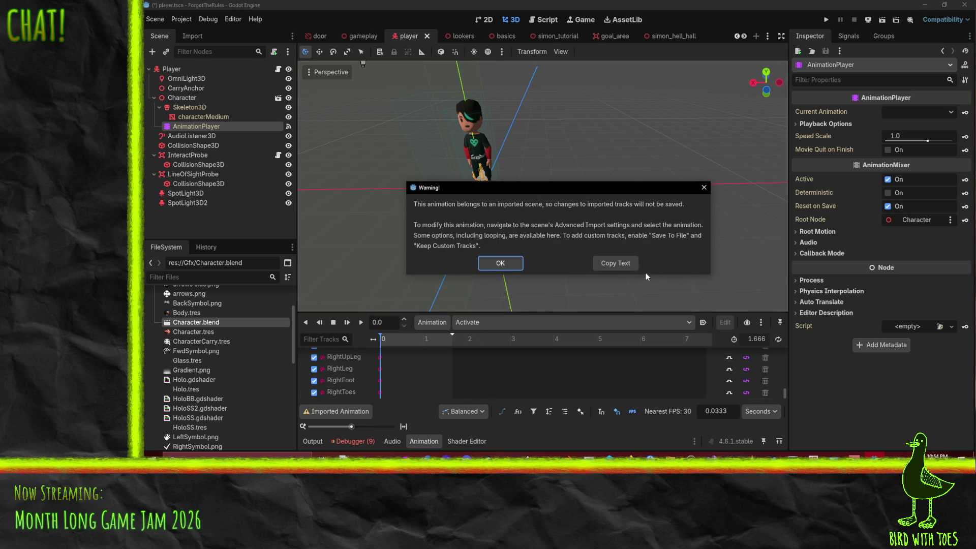
{"action": "left_click", "coordinate": [704, 187]}
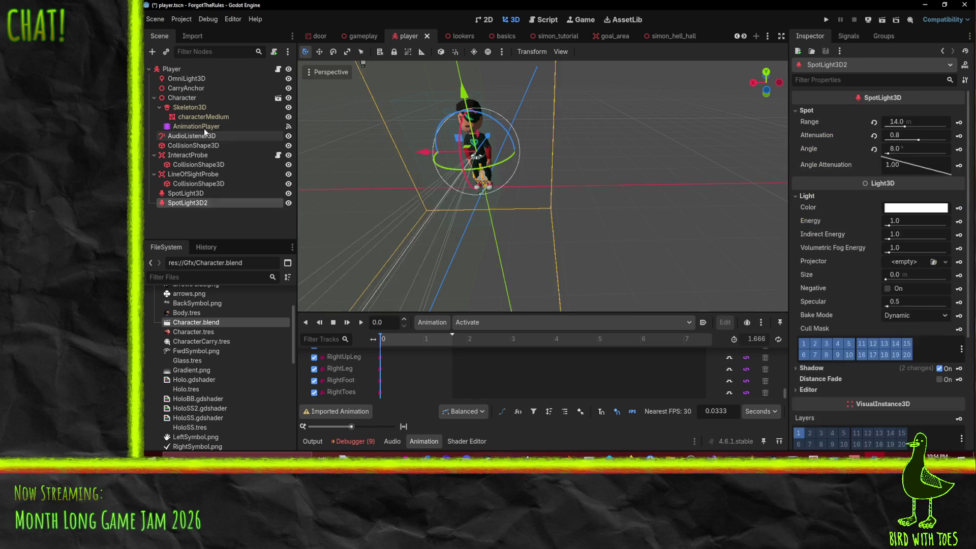
{"action": "left_click", "coordinate": [494, 322]}
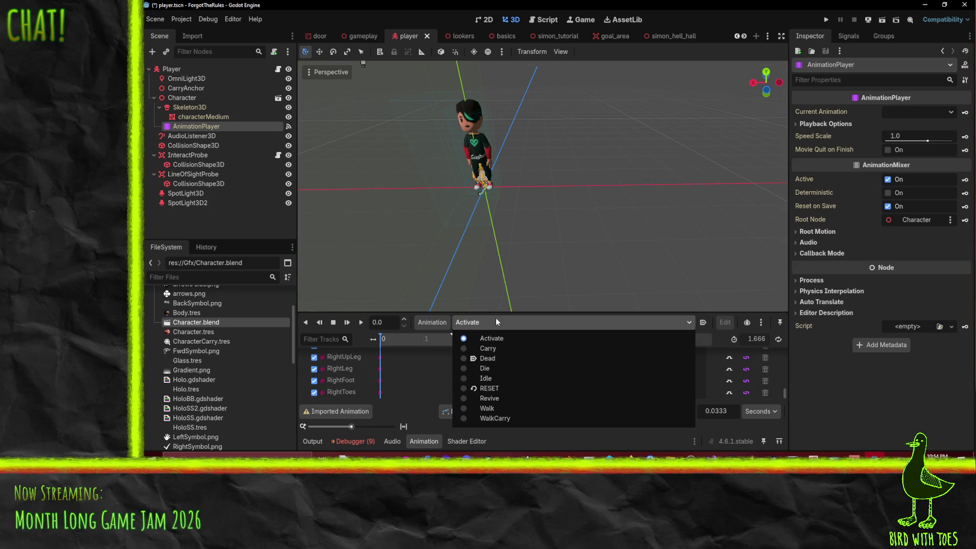
{"action": "left_click", "coordinate": [496, 318]}
{"action": "scroll", "coordinate": [230, 342], "scroll_direction": "down", "scroll_amount": 5}
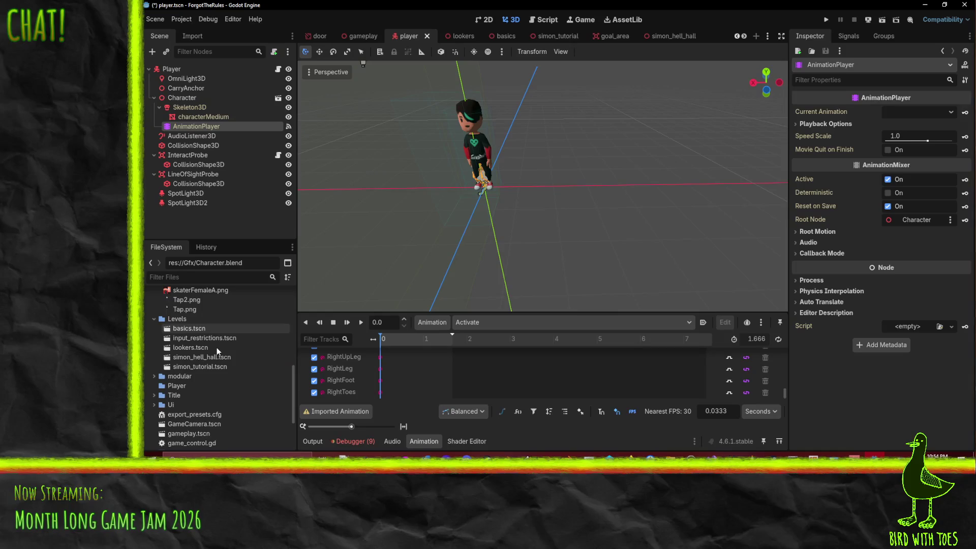
{"action": "scroll", "coordinate": [224, 370], "scroll_direction": "up", "scroll_amount": 8}
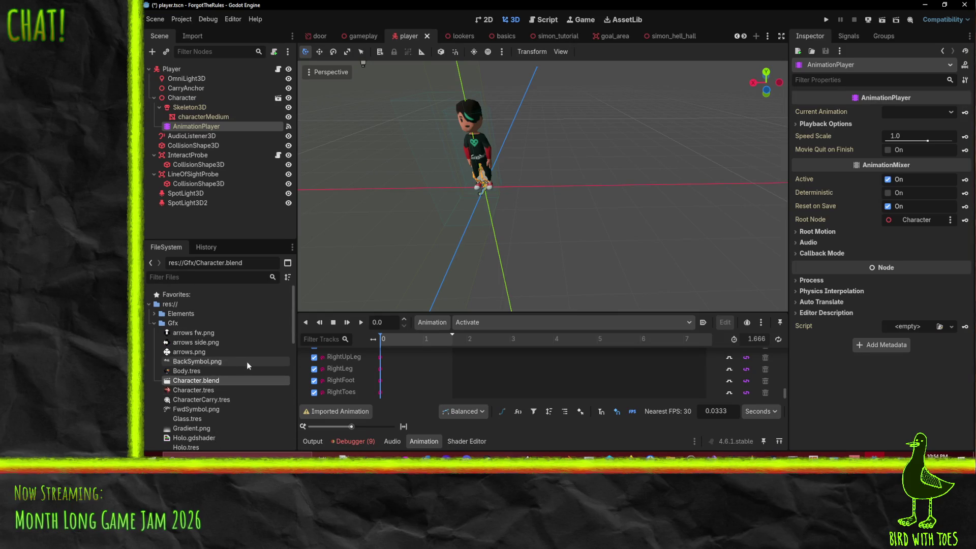
{"action": "left_click", "coordinate": [360, 417]}
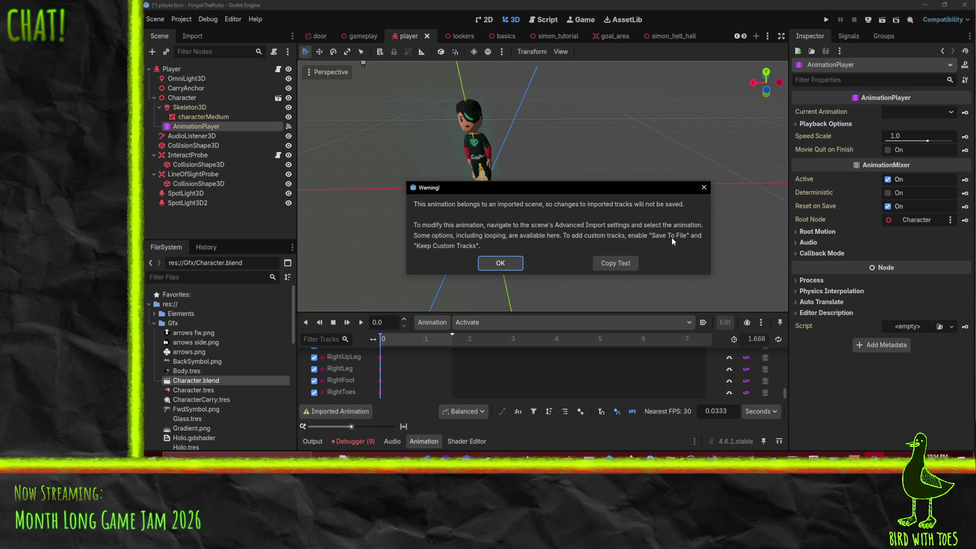
{"action": "left_click", "coordinate": [502, 261]}
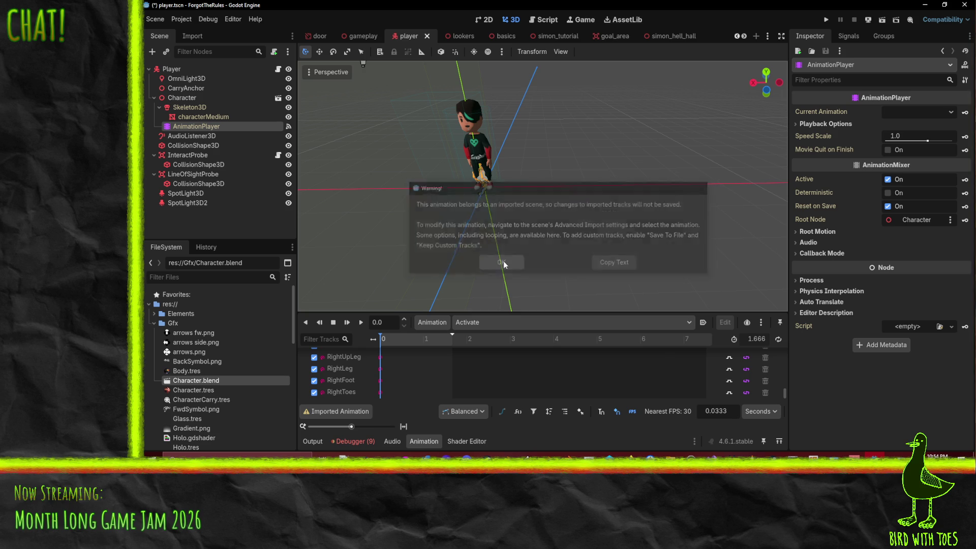
{"action": "double_click", "coordinate": [201, 380]}
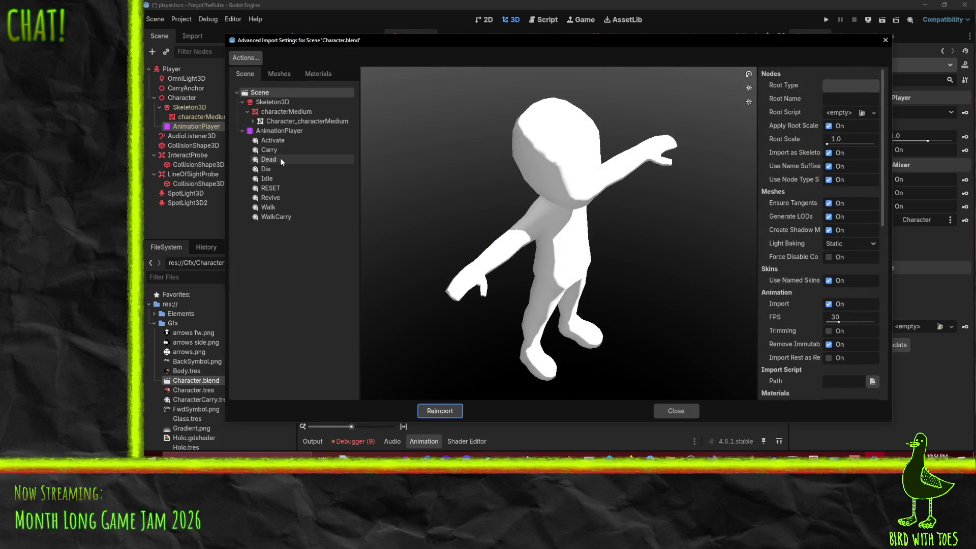
- Reimport Character.blend with Keep Custom Tracks enabled for the Carry animation
{"action": "left_click", "coordinate": [279, 162]}
{"action": "left_click", "coordinate": [271, 150]}
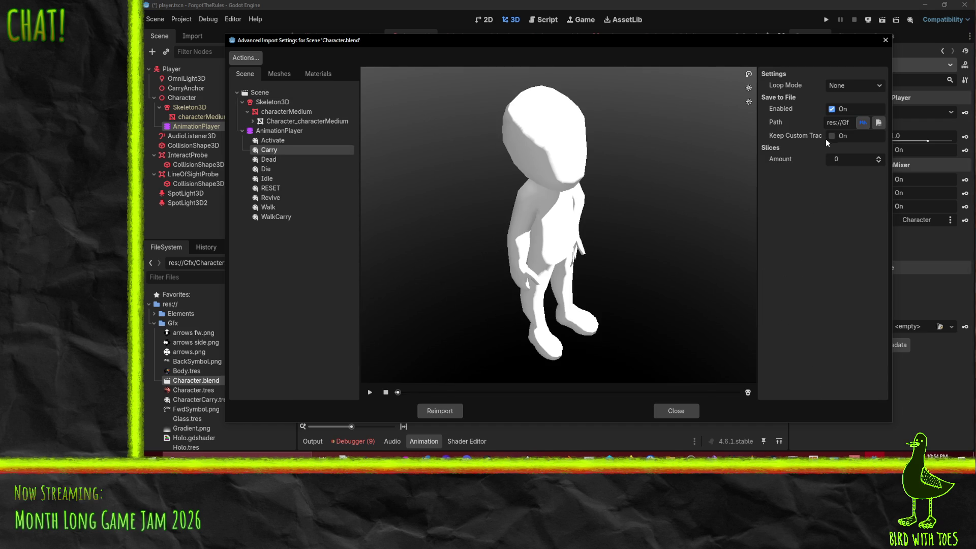
{"action": "left_click", "coordinate": [448, 411]}
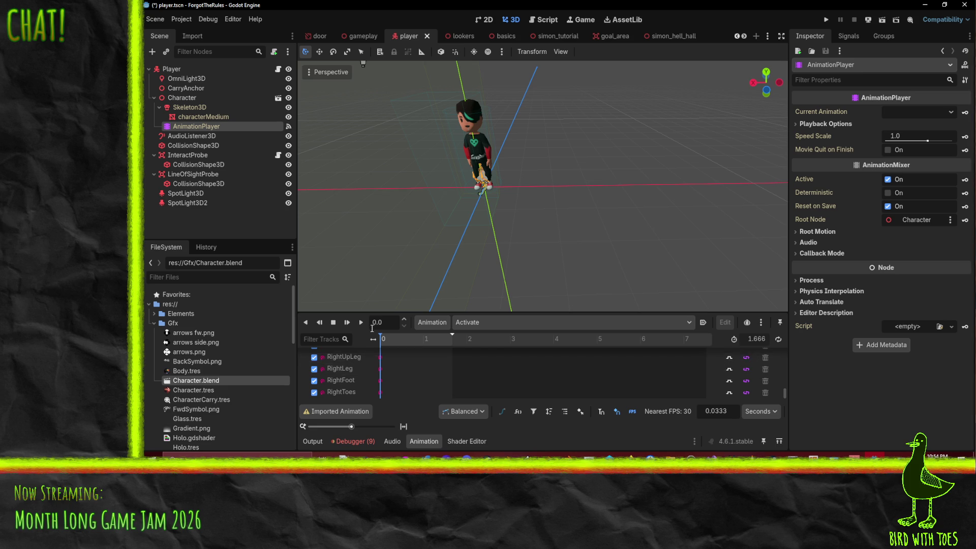
- Instance Character.blend under the Player node as a second character, Character2
{"action": "scroll", "coordinate": [355, 385], "scroll_direction": "up", "scroll_amount": 10}
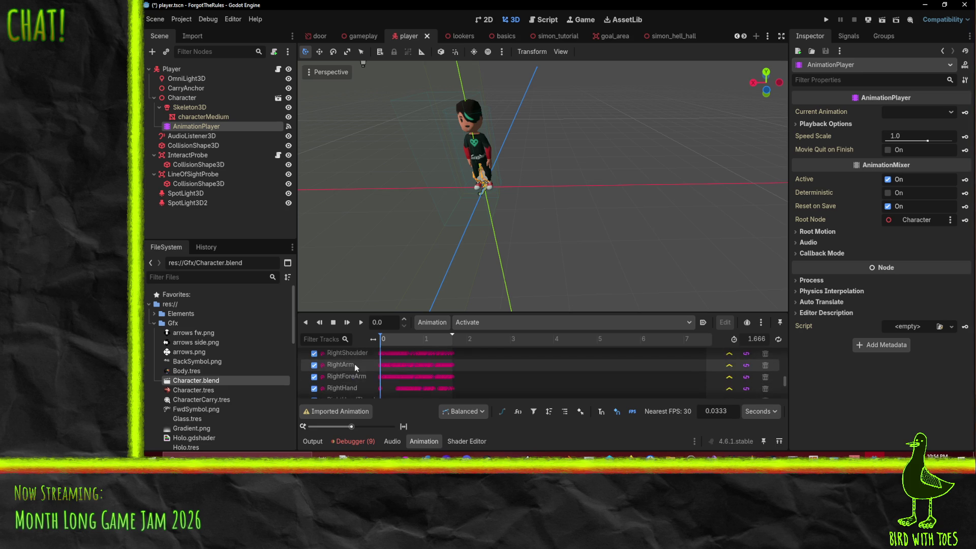
{"action": "left_click", "coordinate": [199, 97]}
{"action": "left_click", "coordinate": [198, 126]}
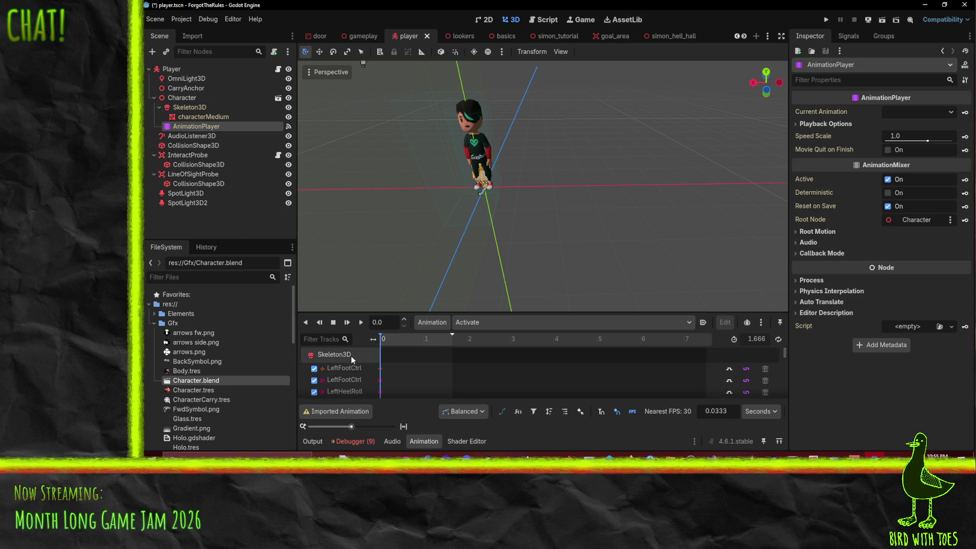
{"action": "left_click", "coordinate": [339, 349]}
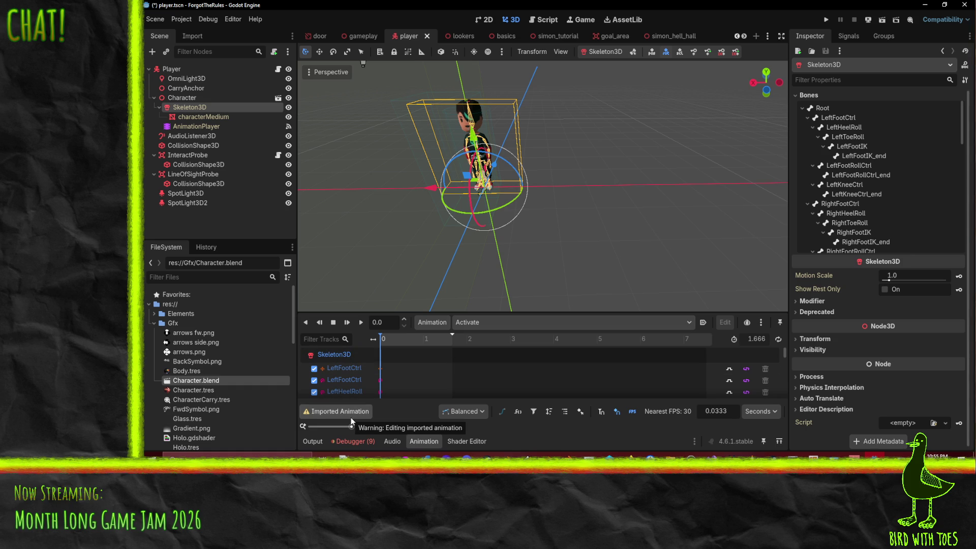
{"action": "mouse_move", "coordinate": [196, 381]}
{"action": "left_mouse_down"}
{"action": "mouse_move", "coordinate": [236, 305]}
{"action": "mouse_move", "coordinate": [206, 214]}
{"action": "left_mouse_up"}
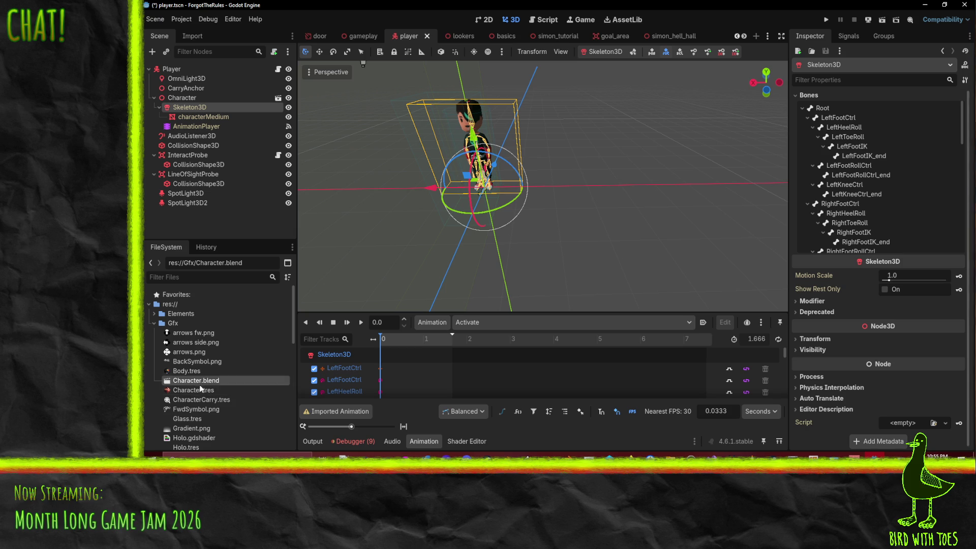
{"action": "mouse_move", "coordinate": [205, 381]}
{"action": "left_mouse_down"}
{"action": "mouse_move", "coordinate": [244, 126]}
{"action": "mouse_move", "coordinate": [176, 72]}
{"action": "left_mouse_up"}
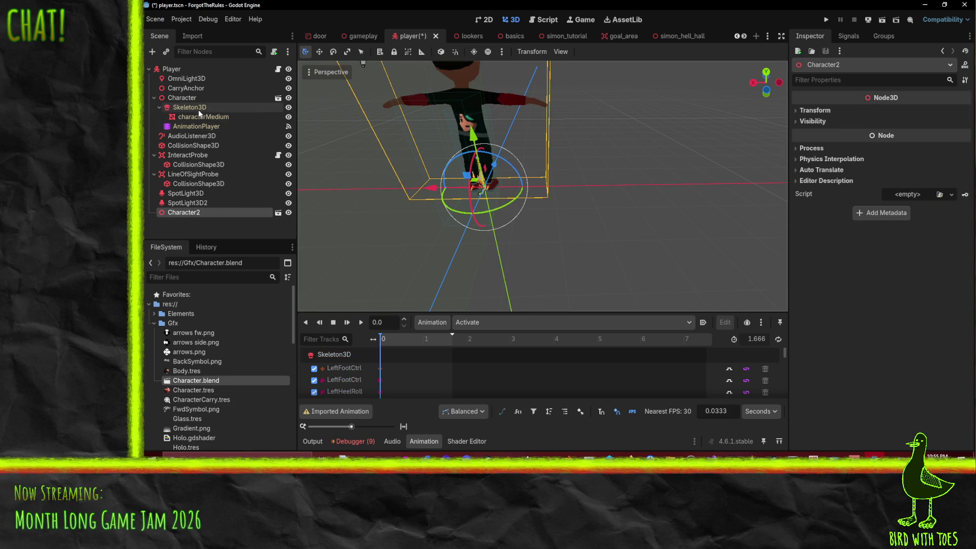
{"action": "left_click_drag", "start_coordinate": [487, 168], "coordinate": [555, 163]}
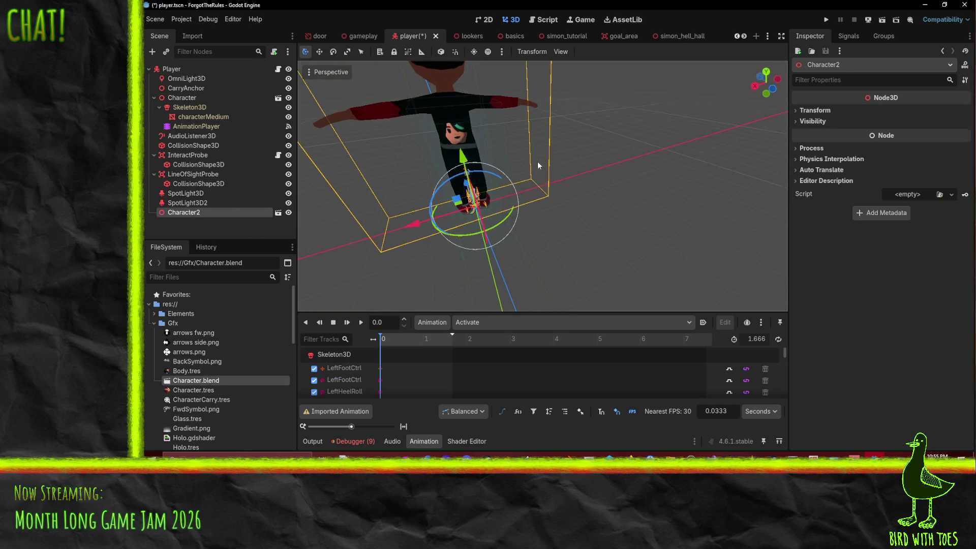
- Make Character2 local so its Skeleton3D, characterMedium and AnimationPlayer children appear
{"action": "right_click", "coordinate": [167, 214]}
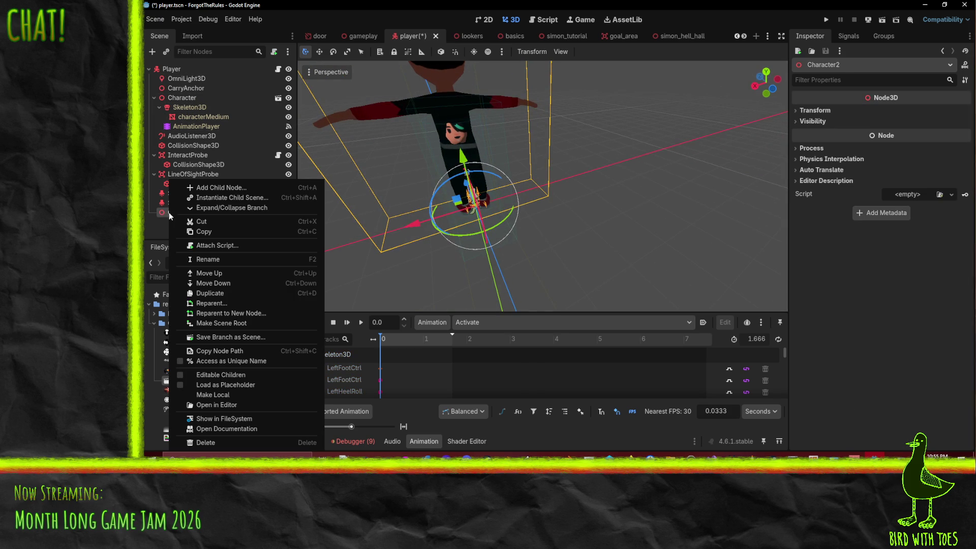
{"action": "left_click", "coordinate": [253, 395]}
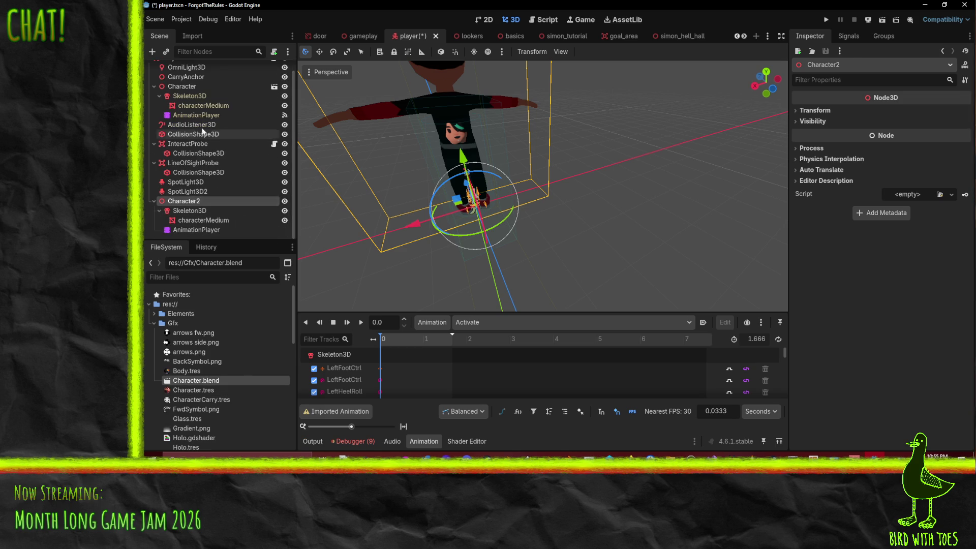
{"action": "left_click", "coordinate": [198, 115]}
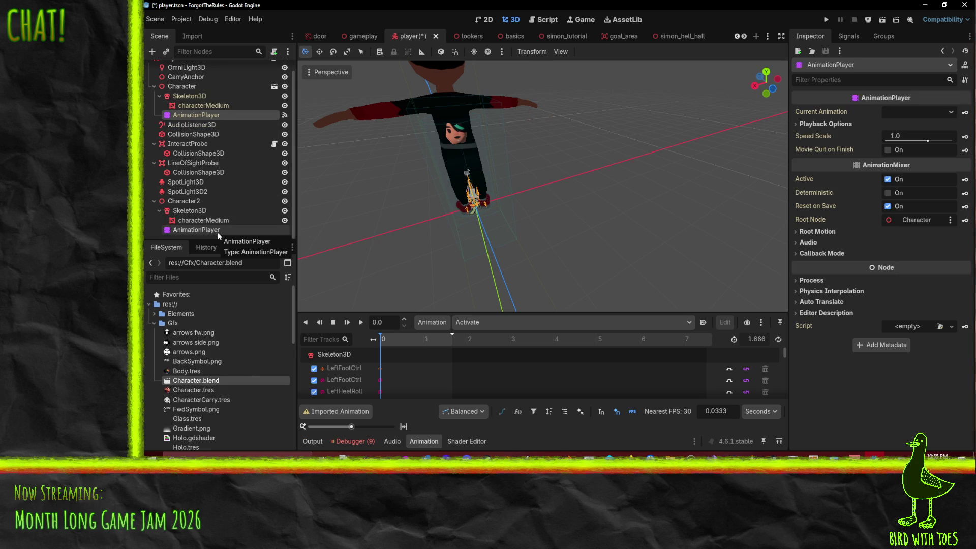
- Attempt to modify the imported AnimationPlayer, dismissing the foreign-scene alert and open-scene prompt
{"action": "key", "text": "Delete"}
{"action": "left_click", "coordinate": [548, 246]}
{"action": "left_click", "coordinate": [274, 87]}
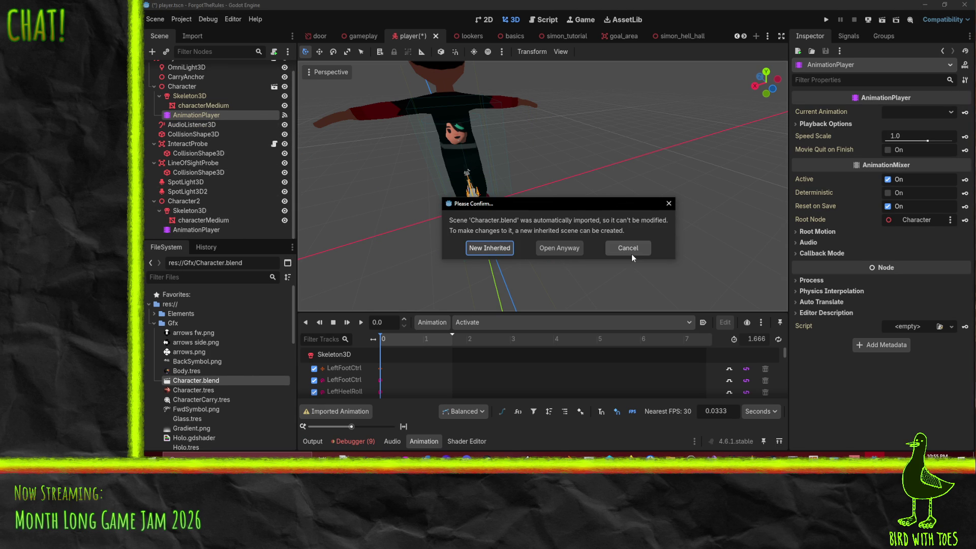
{"action": "left_click", "coordinate": [630, 252]}
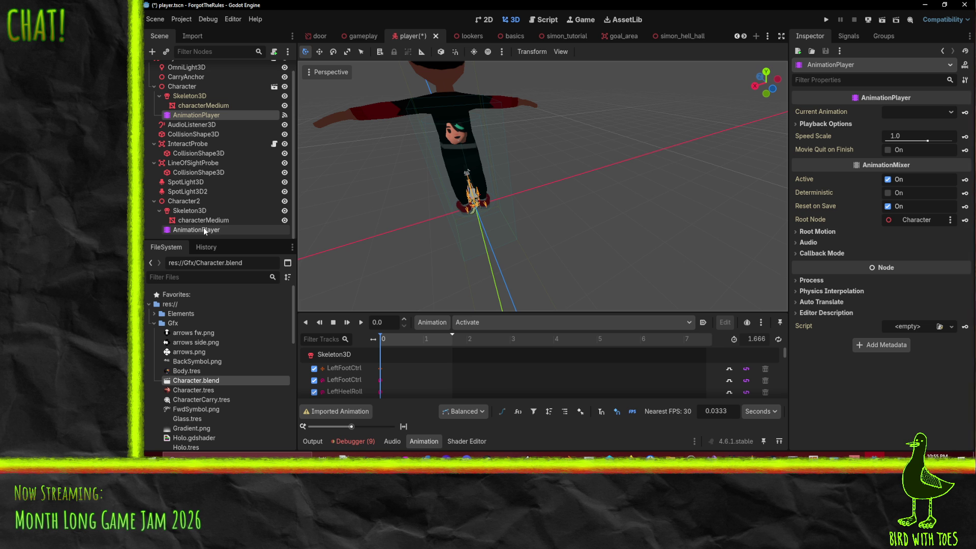
- Delete the Character2 copy from the player scene
{"action": "left_click", "coordinate": [203, 191]}
{"action": "left_click", "coordinate": [204, 201]}
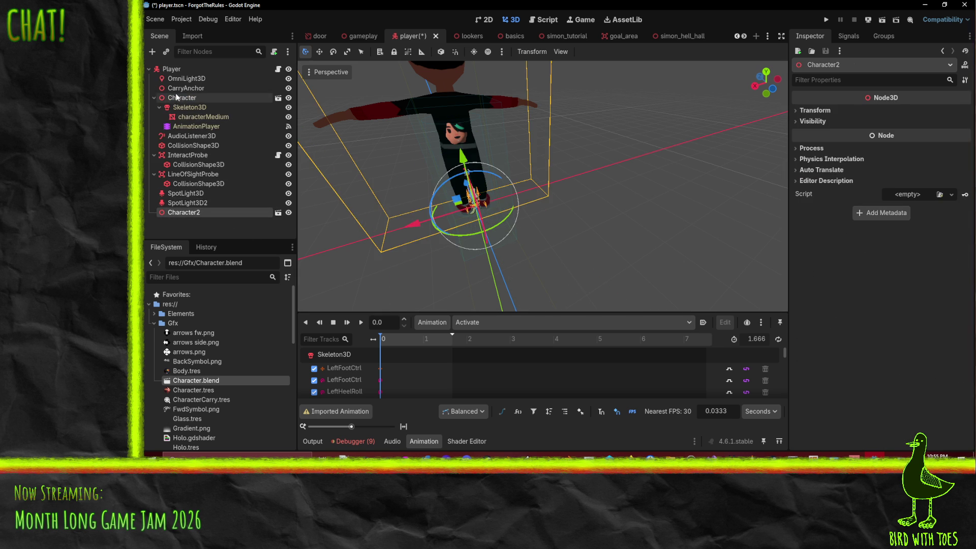
{"action": "right_click", "coordinate": [180, 212]}
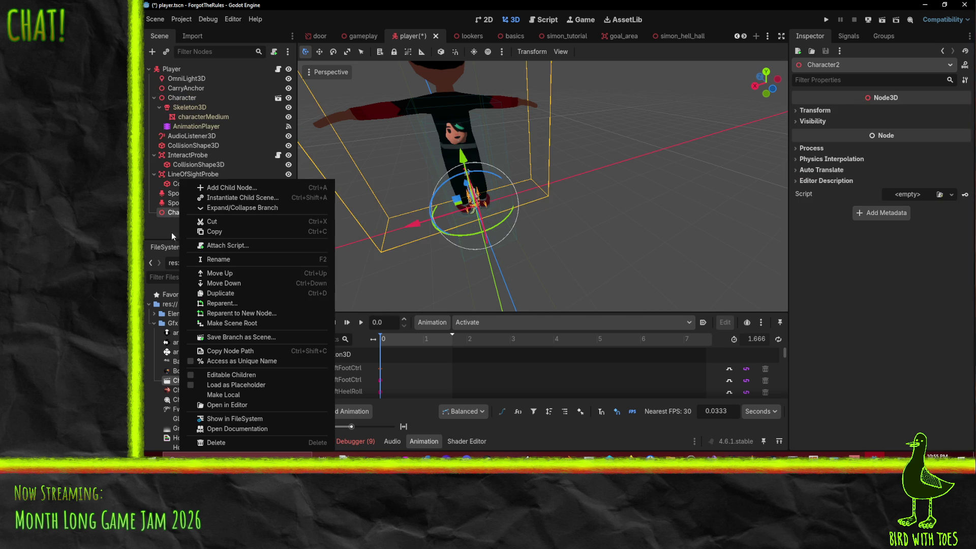
{"action": "left_click", "coordinate": [171, 238]}
{"action": "left_click", "coordinate": [189, 214]}
{"action": "key", "text": "Delete"}
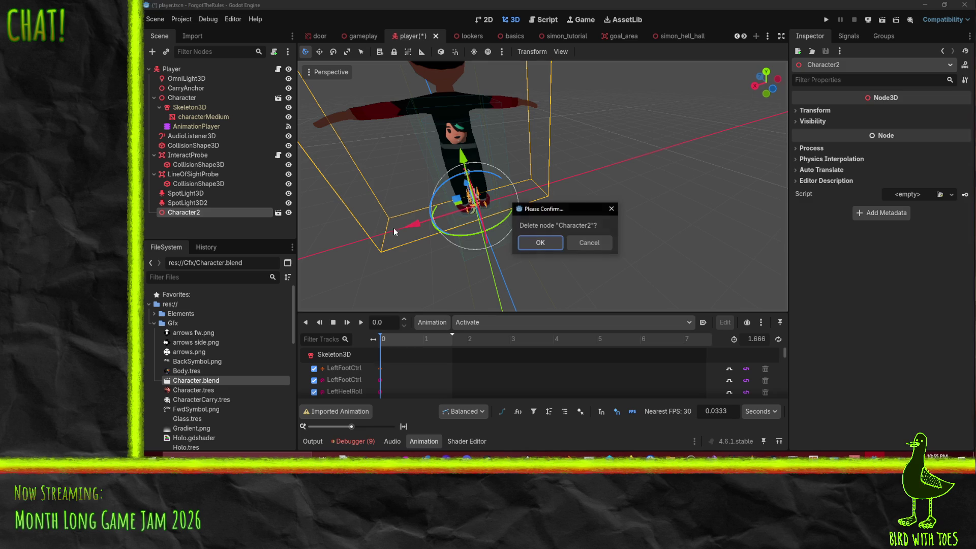
{"action": "left_click", "coordinate": [553, 249]}
- Turn Editable Children off and back on for the original Character node
{"action": "left_click", "coordinate": [190, 126]}
{"action": "left_click", "coordinate": [182, 97]}
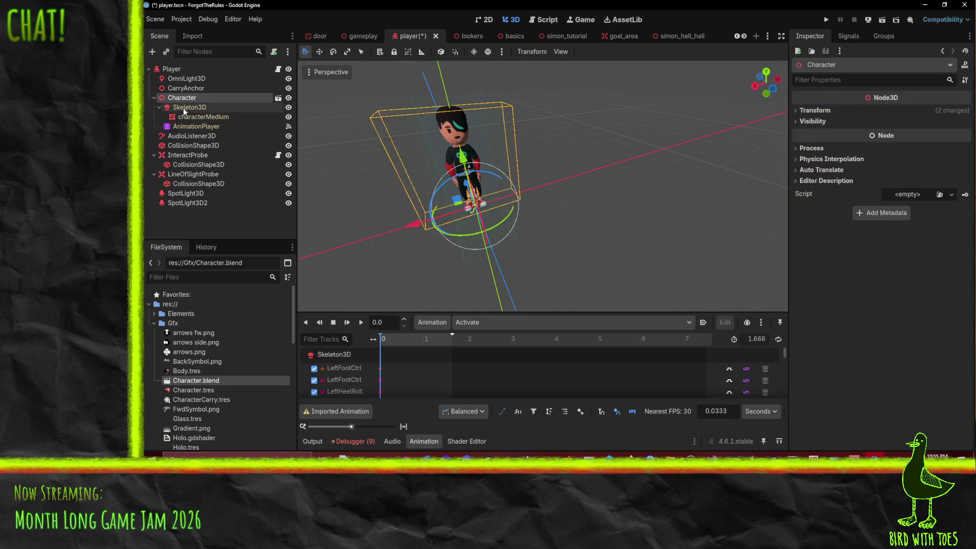
{"action": "left_click", "coordinate": [183, 108]}
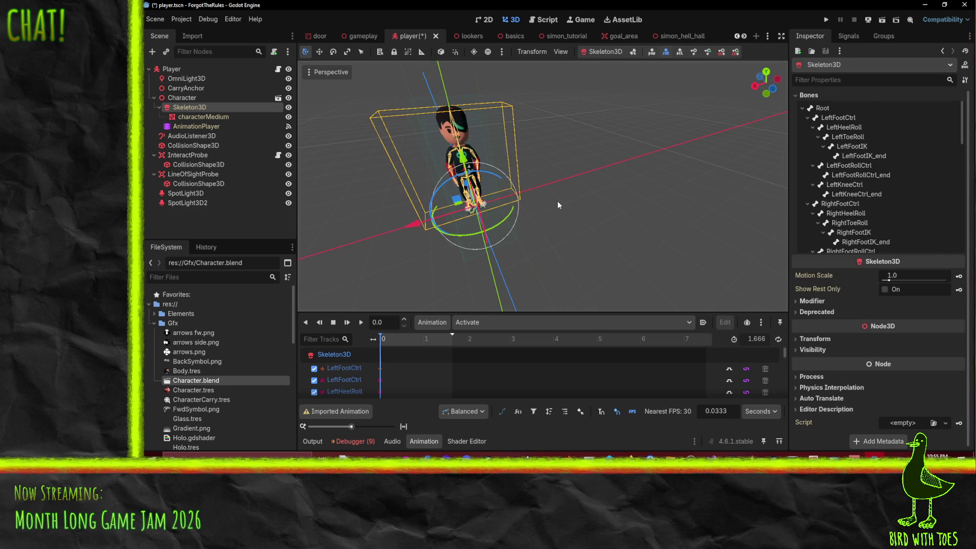
{"action": "right_click", "coordinate": [183, 99]}
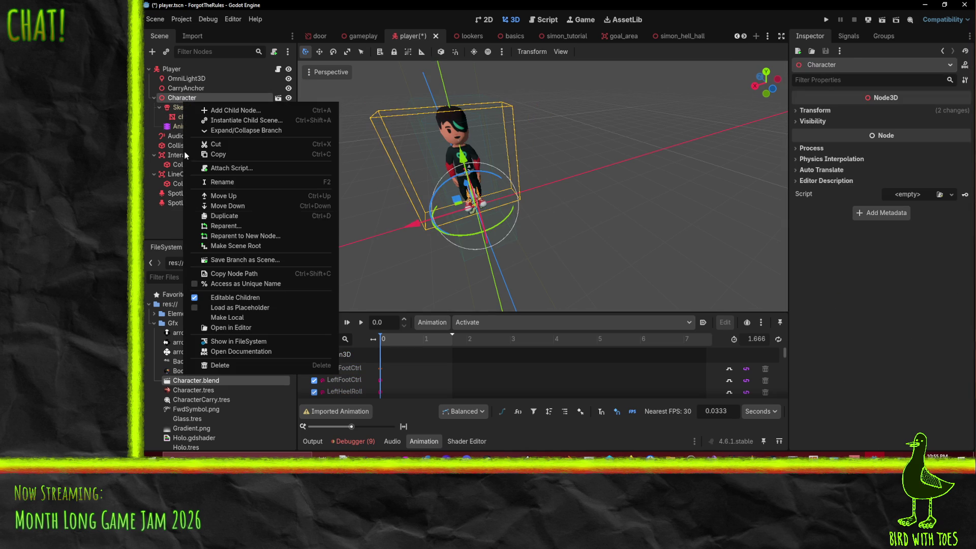
{"action": "left_click", "coordinate": [235, 296]}
{"action": "left_click", "coordinate": [503, 244]}
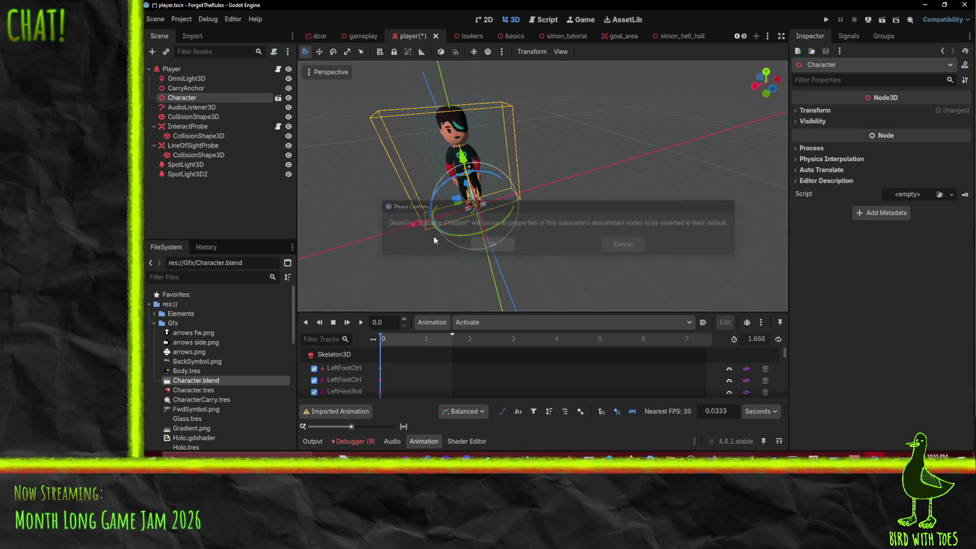
{"action": "right_click", "coordinate": [188, 100]}
{"action": "left_click", "coordinate": [227, 294]}
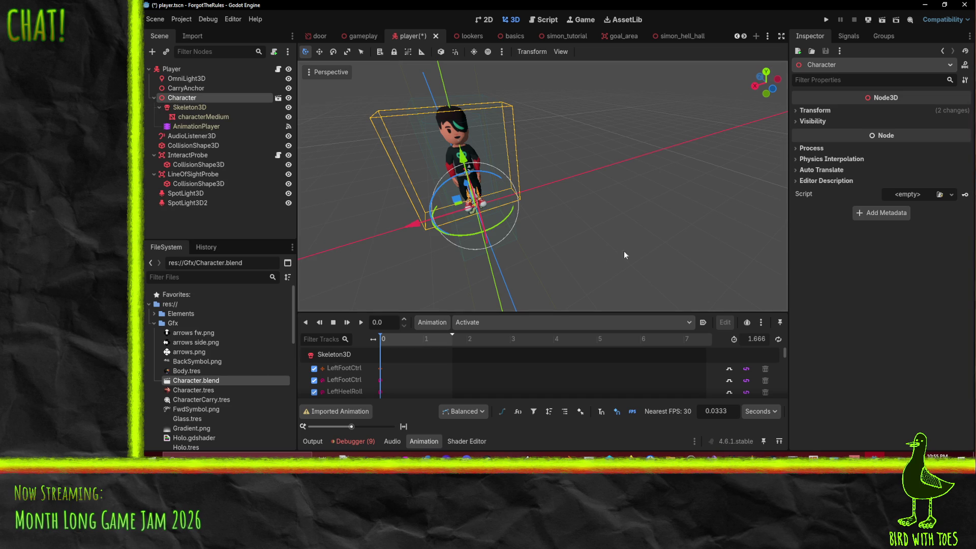
{"action": "left_click", "coordinate": [196, 127]}
{"action": "scroll", "coordinate": [417, 368], "scroll_direction": "down", "scroll_amount": 5}
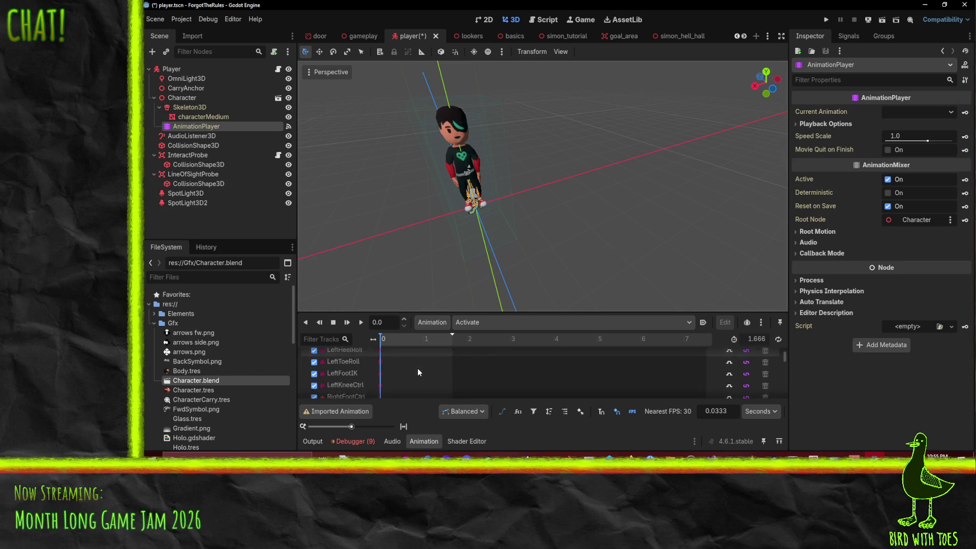
- Add a property track for the player script's pickupPct to the Carry animation
{"action": "left_click", "coordinate": [471, 319]}
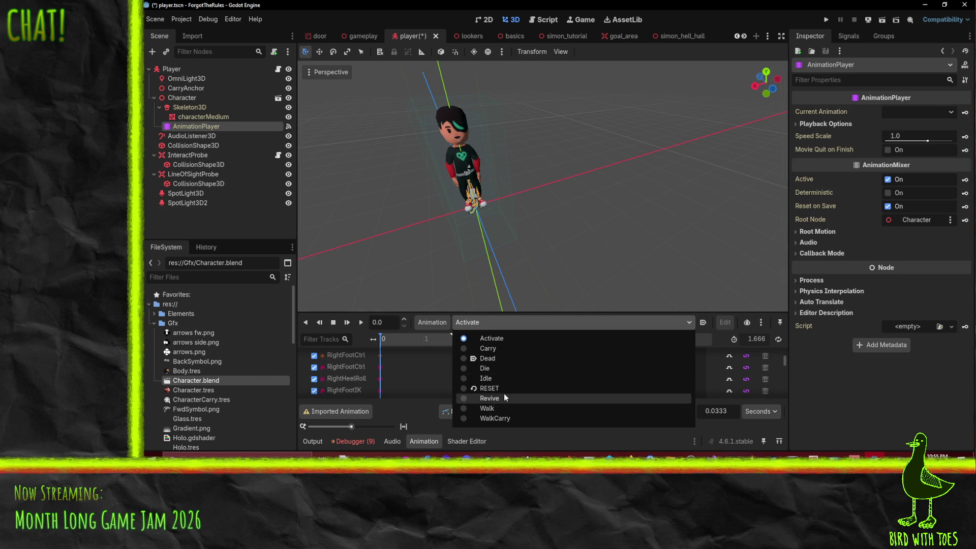
{"action": "left_click", "coordinate": [505, 348]}
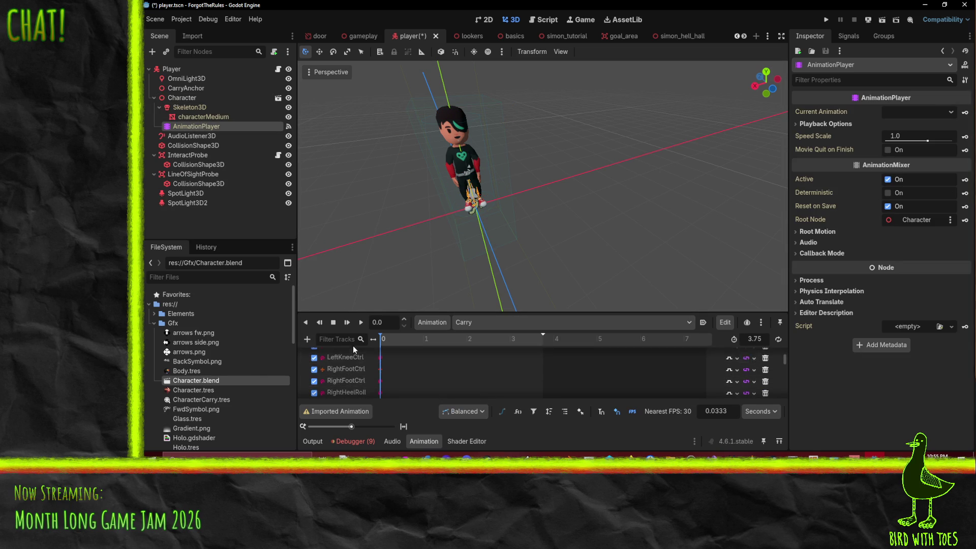
{"action": "left_click", "coordinate": [307, 339]}
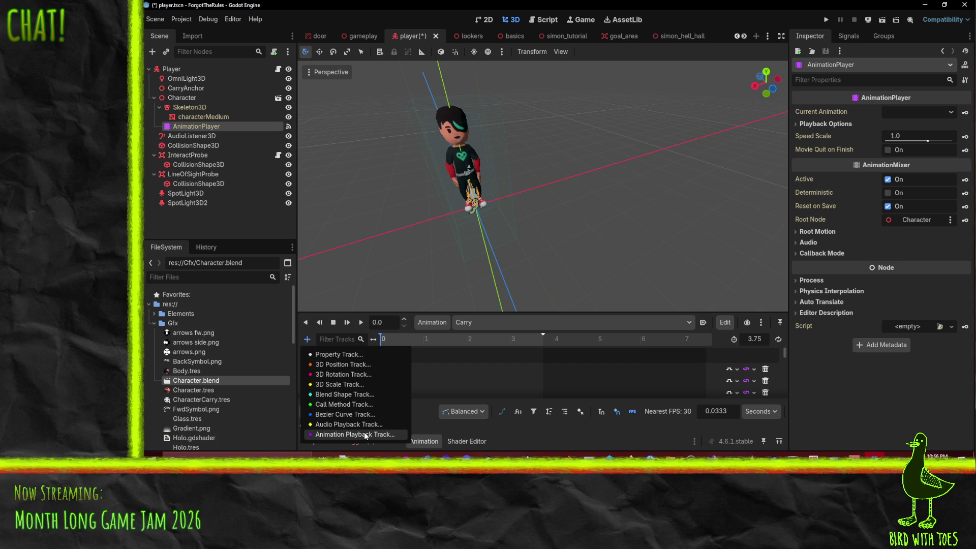
{"action": "left_click", "coordinate": [361, 360]}
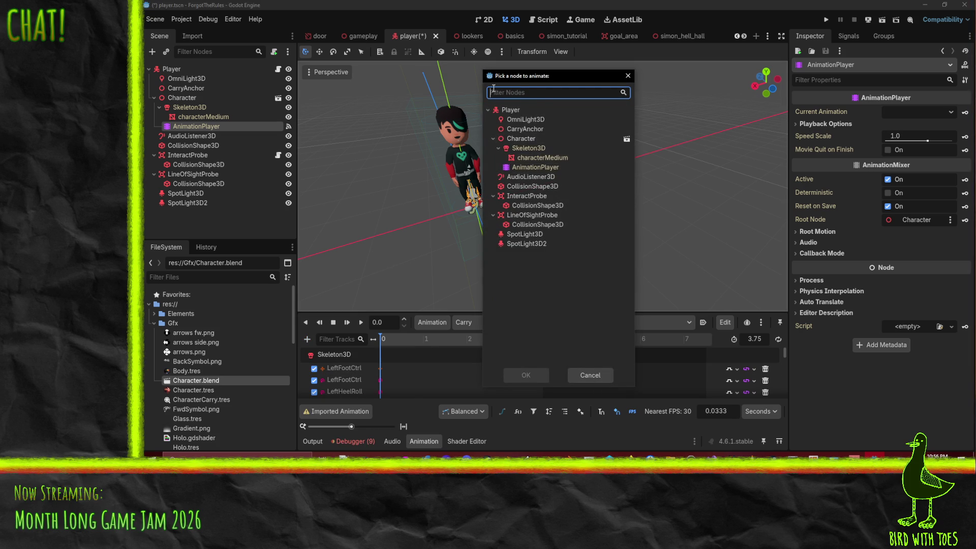
{"action": "left_click", "coordinate": [526, 131]}
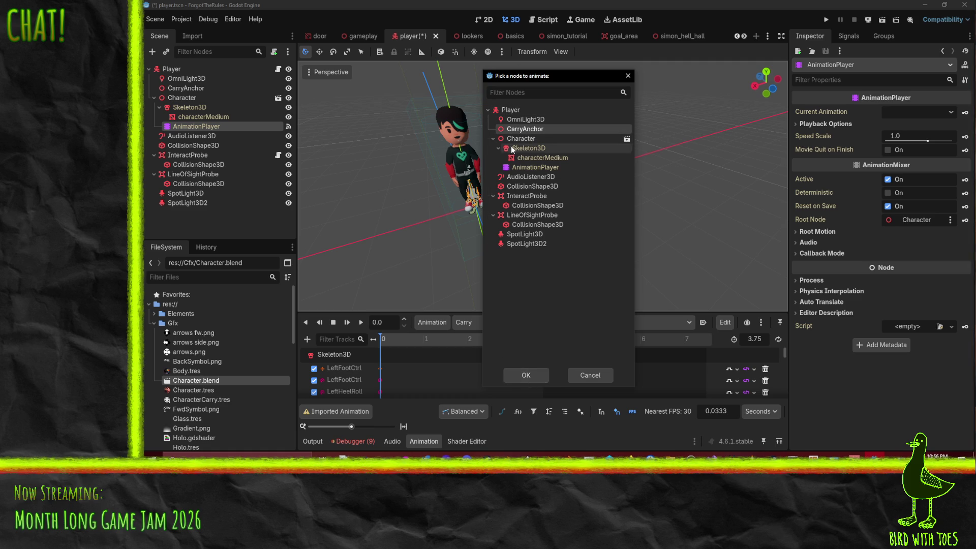
{"action": "left_click", "coordinate": [529, 379]}
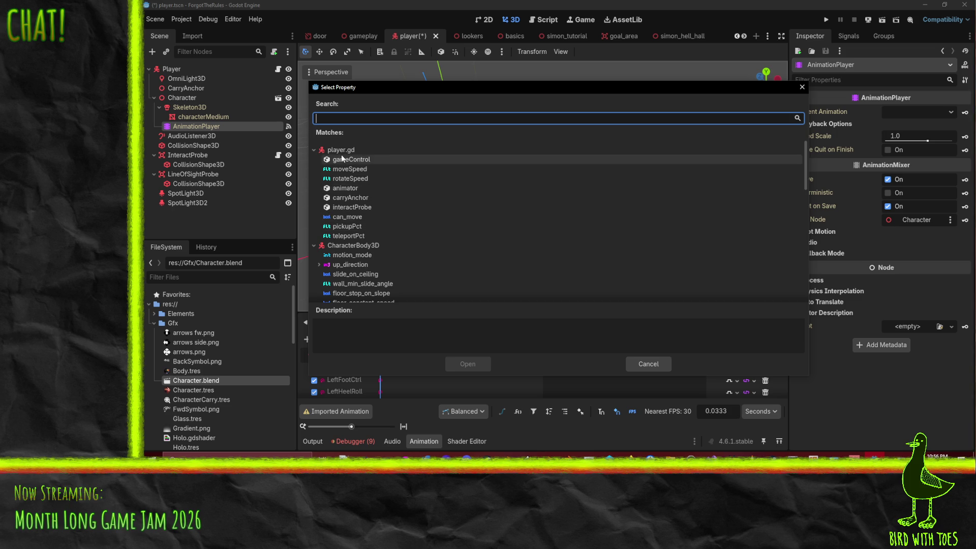
{"action": "left_click", "coordinate": [315, 150]}
{"action": "left_click", "coordinate": [316, 150]}
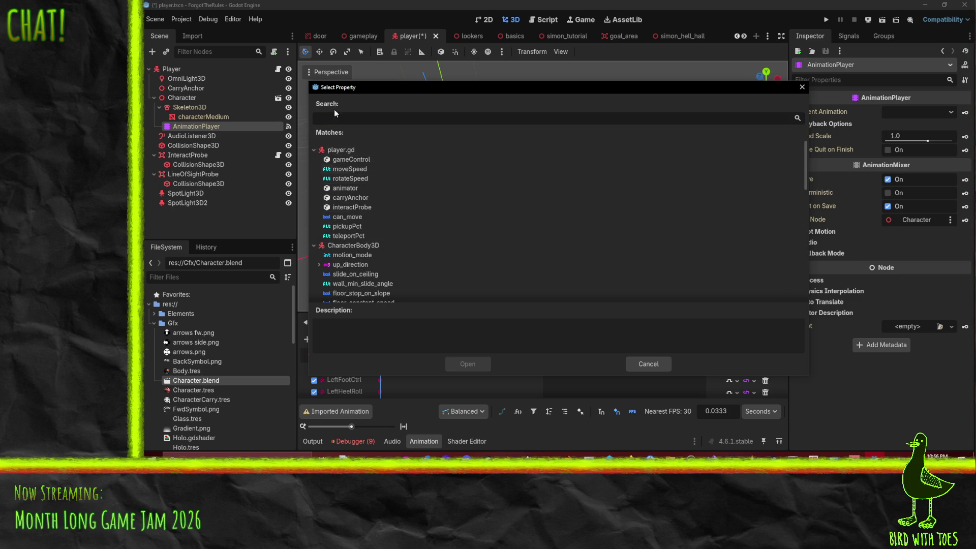
{"action": "left_click", "coordinate": [358, 226]}
{"action": "double_click", "coordinate": [358, 227]}
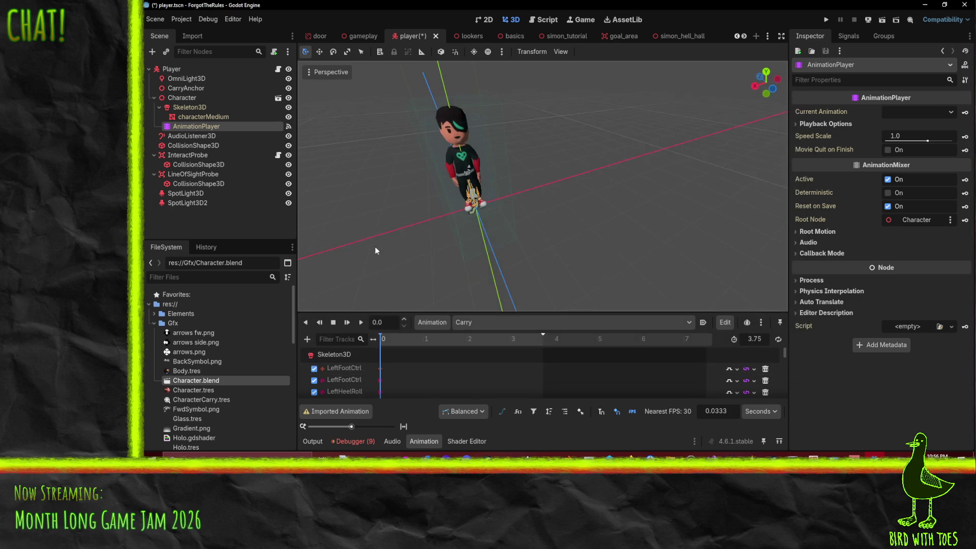
- Enlarge the animation panel to review the tracks and filter them by 'pic'
{"action": "scroll", "coordinate": [414, 373], "scroll_direction": "down", "scroll_amount": 10}
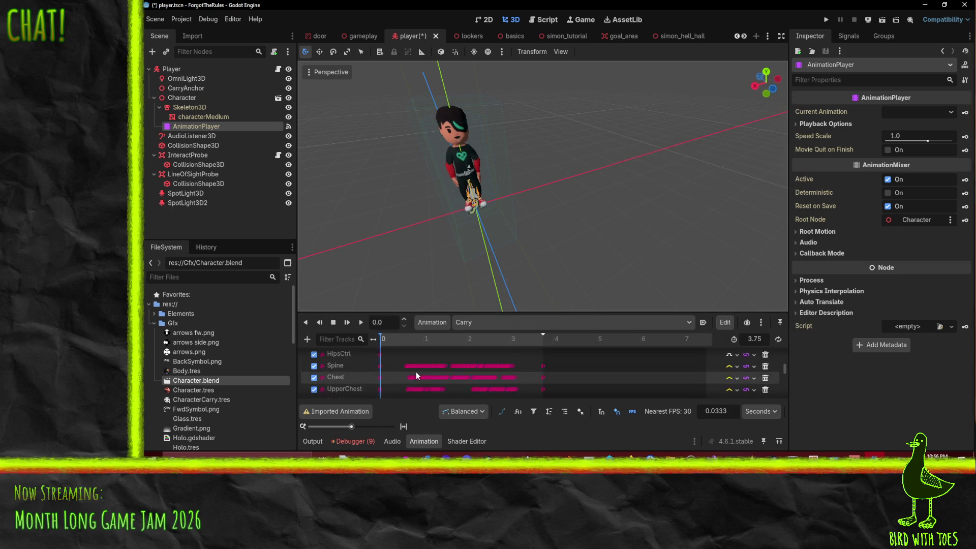
{"action": "scroll", "coordinate": [419, 374], "scroll_direction": "up", "scroll_amount": 10}
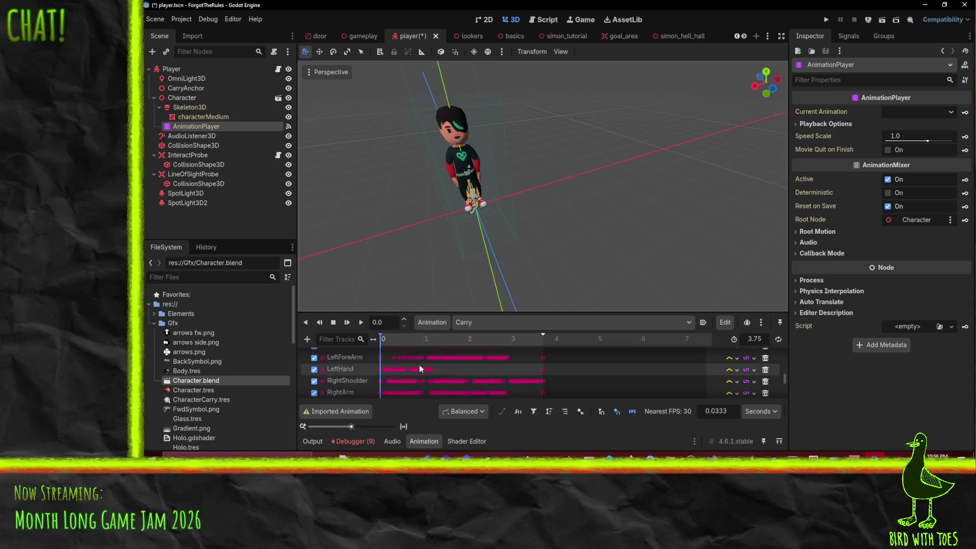
{"action": "scroll", "coordinate": [373, 364], "scroll_direction": "down", "scroll_amount": 4}
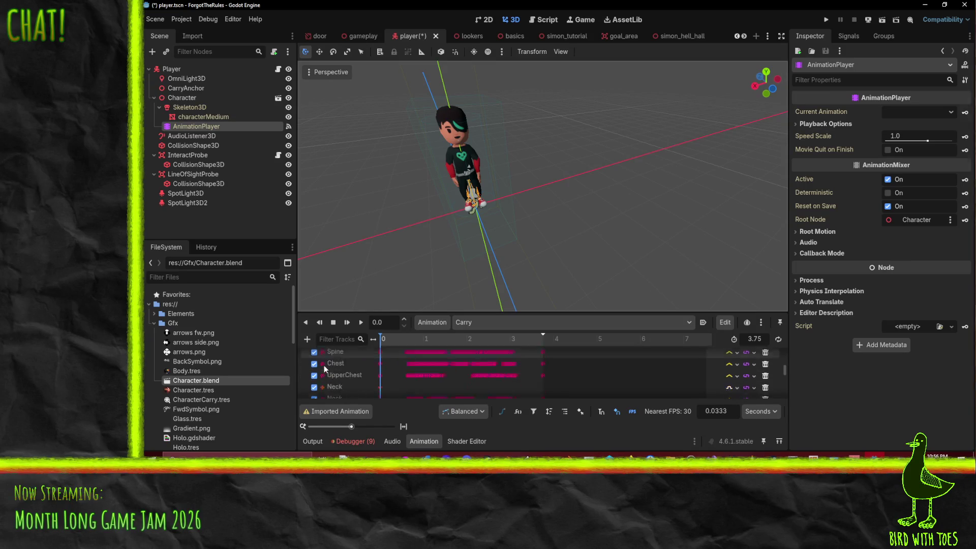
{"action": "scroll", "coordinate": [338, 367], "scroll_direction": "down", "scroll_amount": 1}
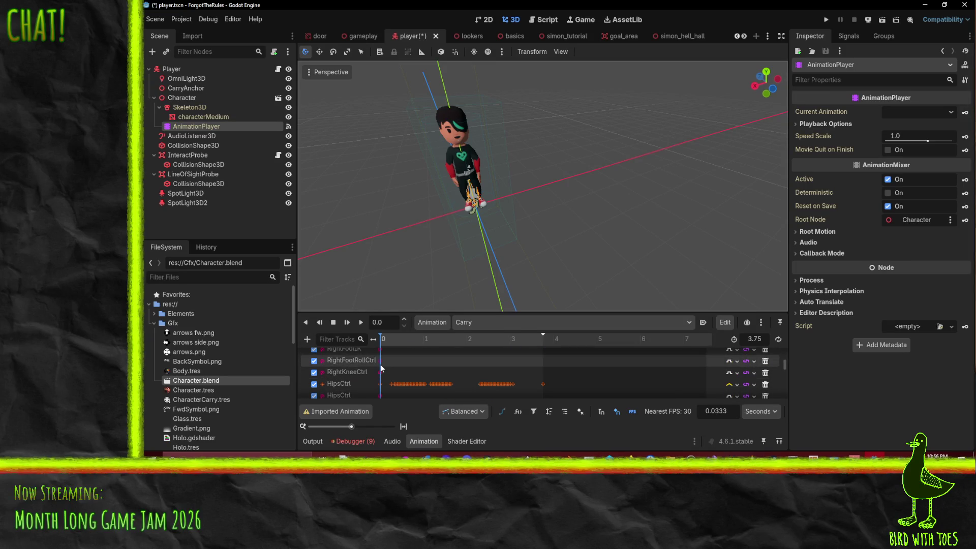
{"action": "scroll", "coordinate": [380, 370], "scroll_direction": "down", "scroll_amount": 8}
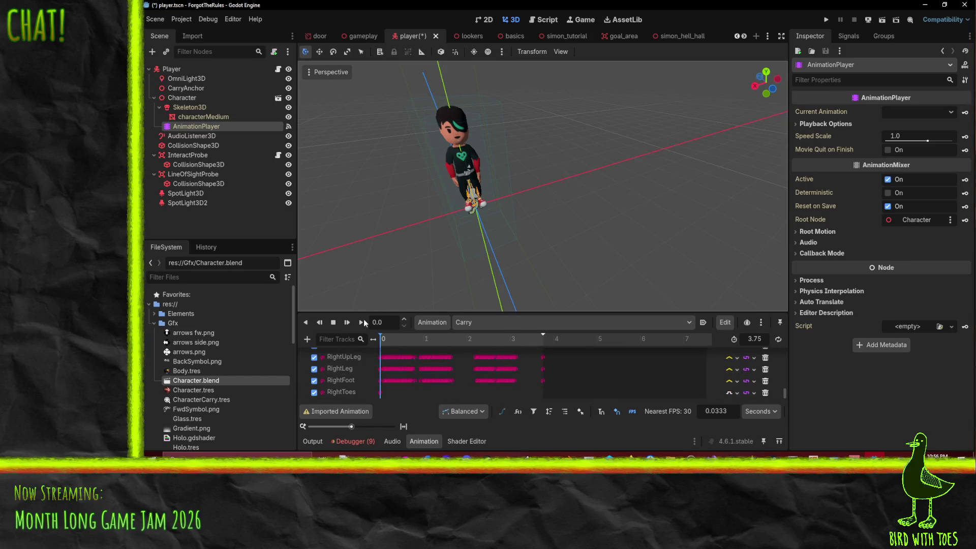
{"action": "left_click_drag", "start_coordinate": [360, 314], "coordinate": [361, 198]}
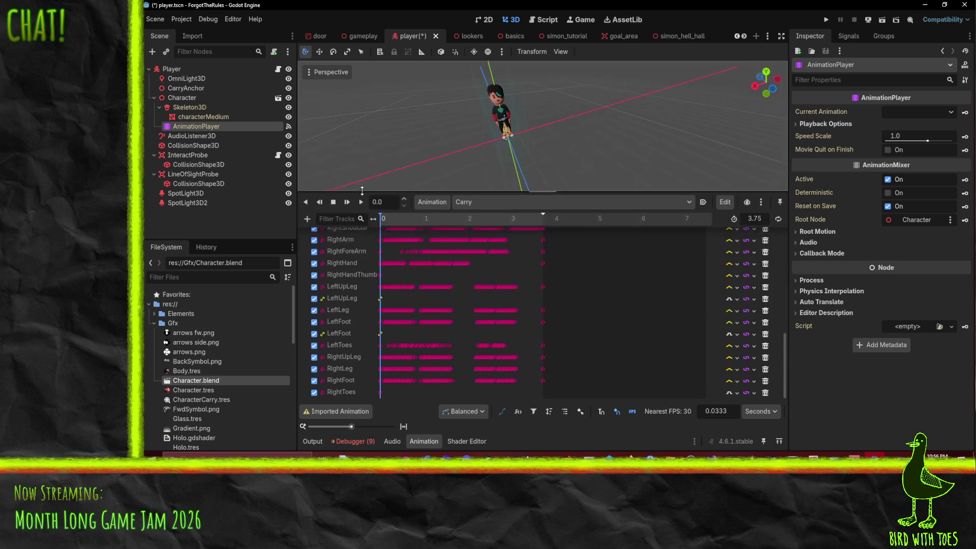
{"action": "scroll", "coordinate": [370, 331], "scroll_direction": "up", "scroll_amount": 5}
{"action": "scroll", "coordinate": [368, 327], "scroll_direction": "down", "scroll_amount": 5}
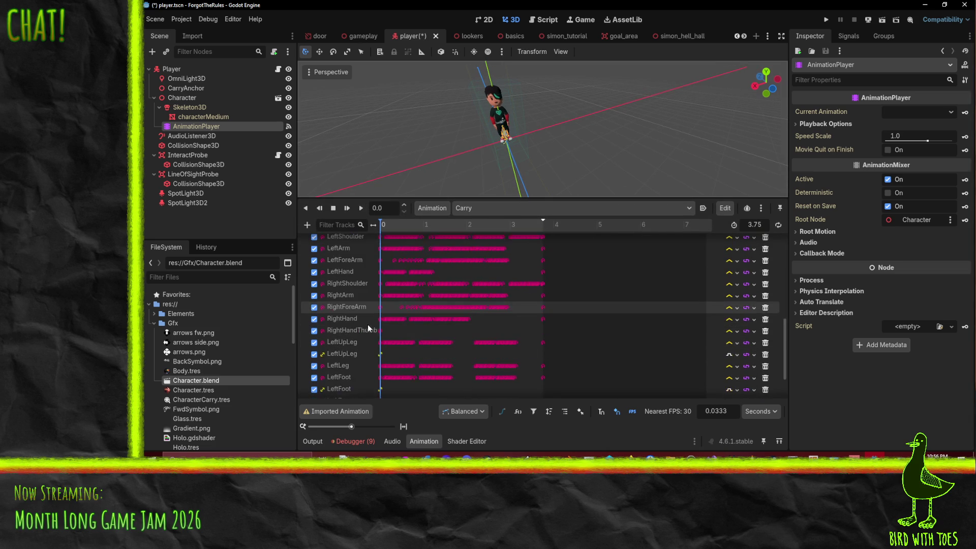
{"action": "scroll", "coordinate": [369, 332], "scroll_direction": "up", "scroll_amount": 1}
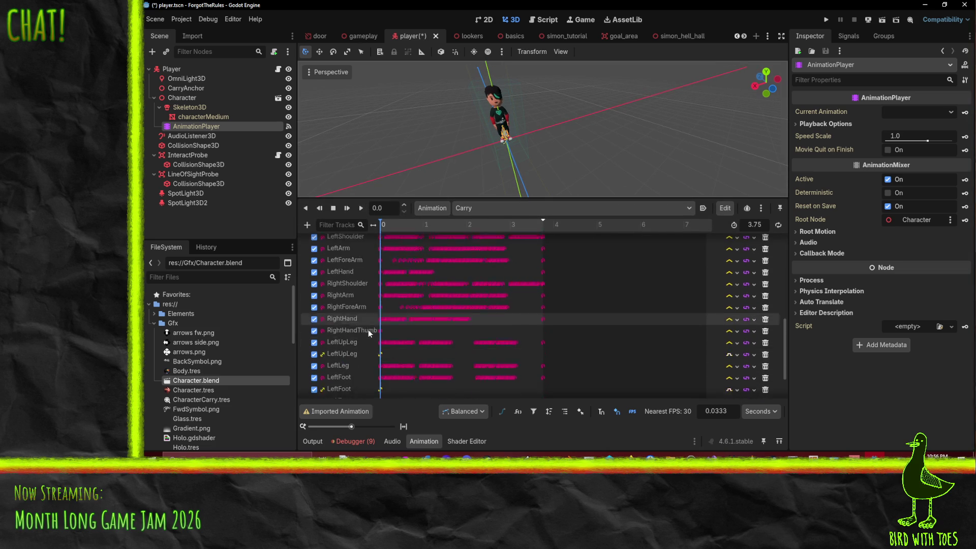
{"action": "scroll", "coordinate": [368, 330], "scroll_direction": "up", "scroll_amount": 10}
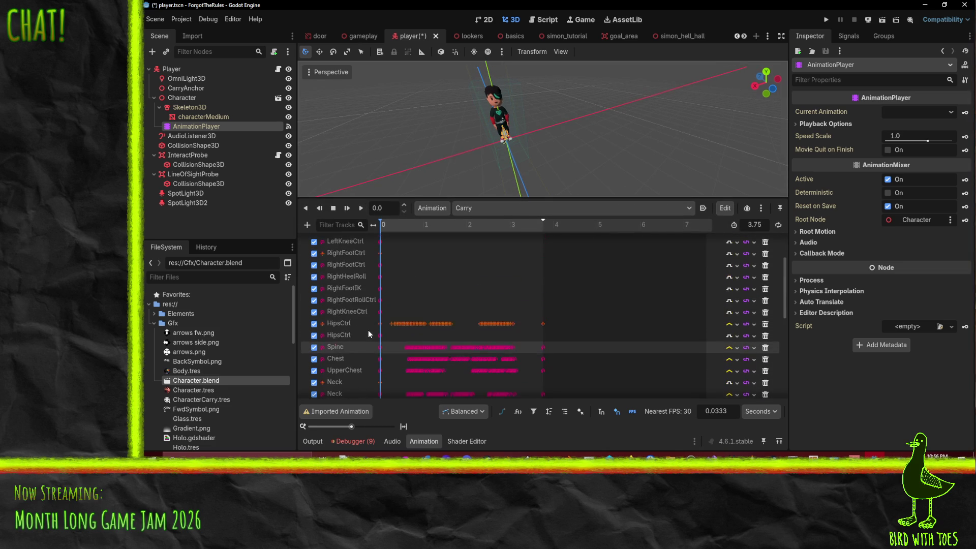
{"action": "left_click", "coordinate": [340, 224]}
{"action": "type", "text": "pic"}
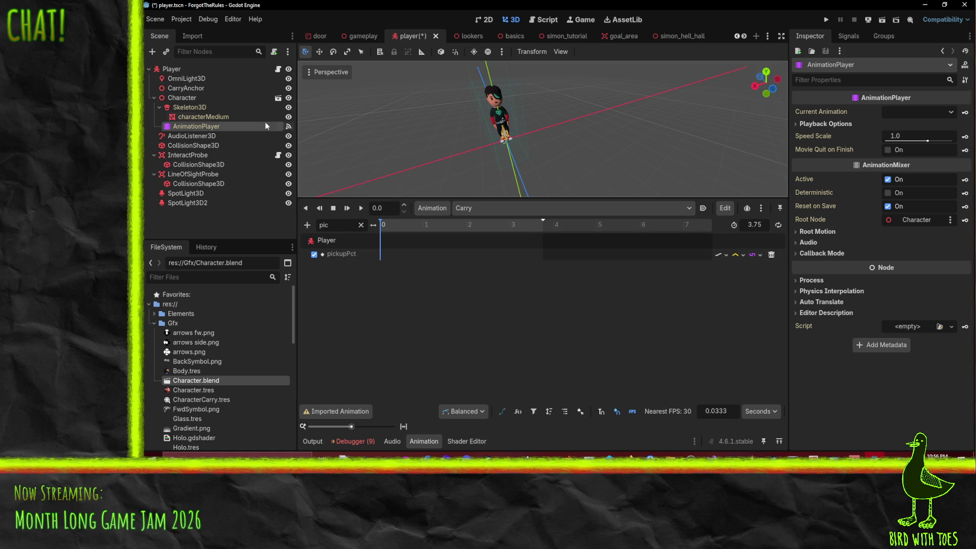
- Insert pickupPct keyframes on Player at 0 and 2 seconds
{"action": "left_click", "coordinate": [187, 69]}
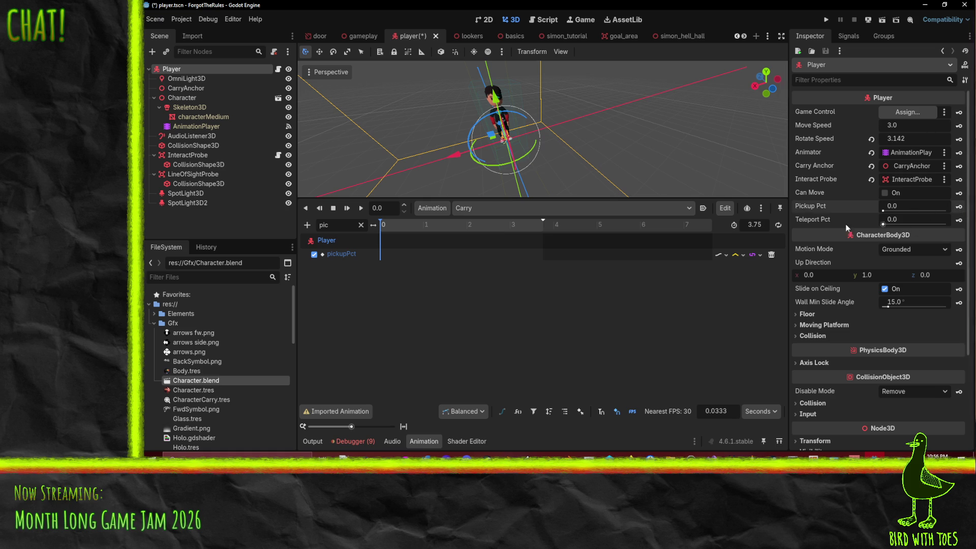
{"action": "left_click", "coordinate": [959, 206]}
{"action": "left_click", "coordinate": [392, 226]}
{"action": "mouse_move", "coordinate": [392, 226]}
{"action": "left_mouse_down"}
{"action": "mouse_move", "coordinate": [478, 226]}
{"action": "mouse_move", "coordinate": [469, 226]}
{"action": "left_mouse_up"}
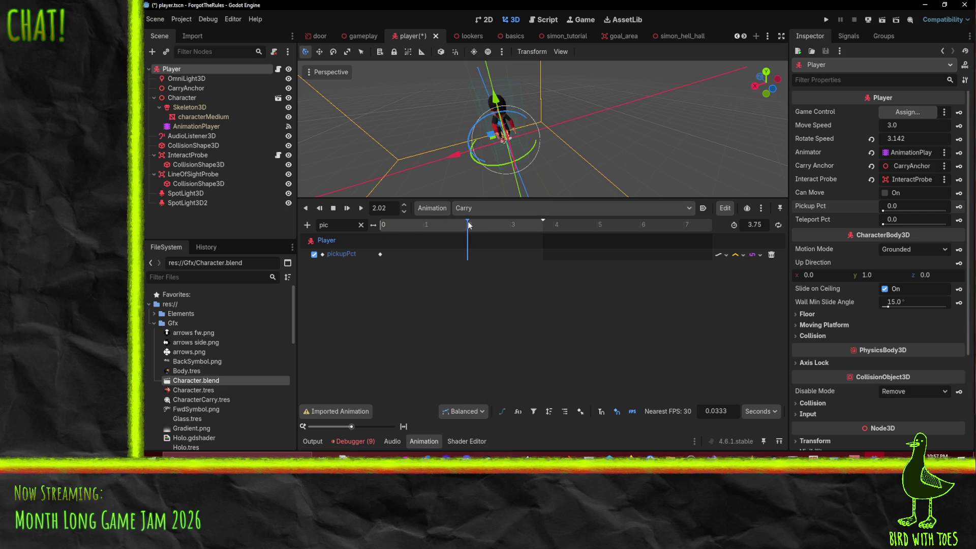
{"action": "key", "text": "BackSpace"}
{"action": "key", "text": "BackSpace"}
{"action": "key", "text": "BackSpace"}
{"action": "type", "text": "2"}
{"action": "left_click", "coordinate": [958, 207]}
- At 3 seconds, key Pickup Pct at 1.0 and preview the pickup blend
{"action": "left_click_drag", "start_coordinate": [470, 225], "coordinate": [515, 227]}
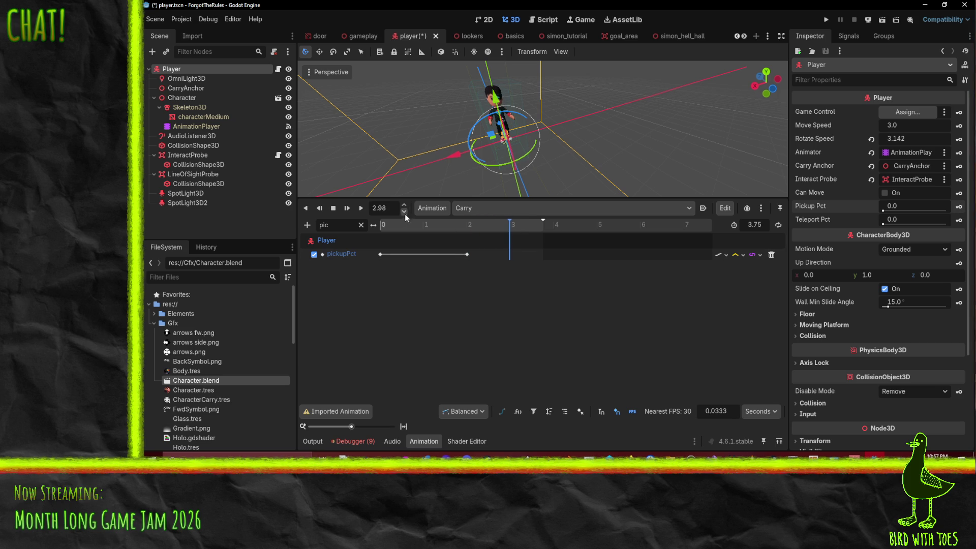
{"action": "key", "text": "BackSpace"}
{"action": "key", "text": "BackSpace"}
{"action": "key", "text": "BackSpace"}
{"action": "type", "text": "3"}
{"action": "key", "text": "Return"}
{"action": "left_click", "coordinate": [914, 206]}
{"action": "type", "text": "1"}
{"action": "key", "text": "Return"}
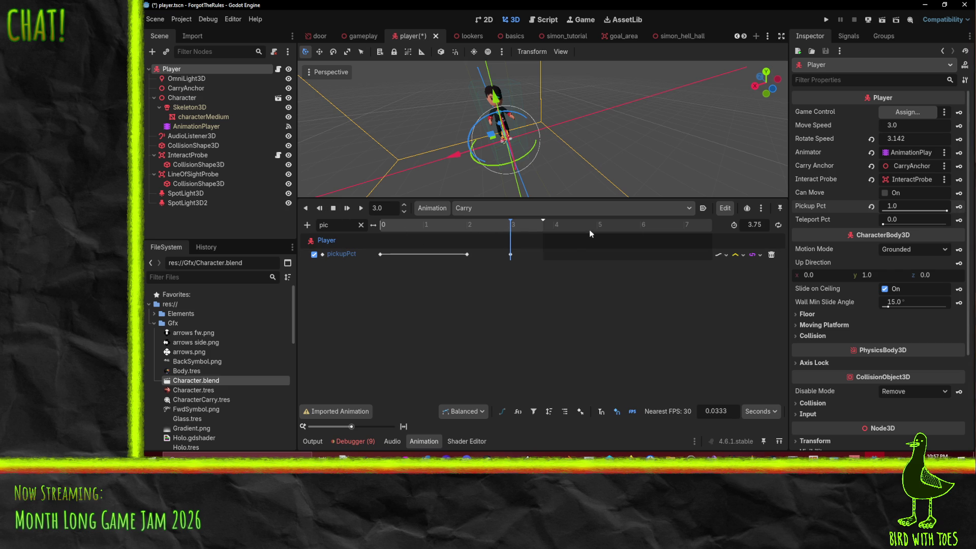
{"action": "left_click_drag", "start_coordinate": [499, 196], "coordinate": [566, 99]}
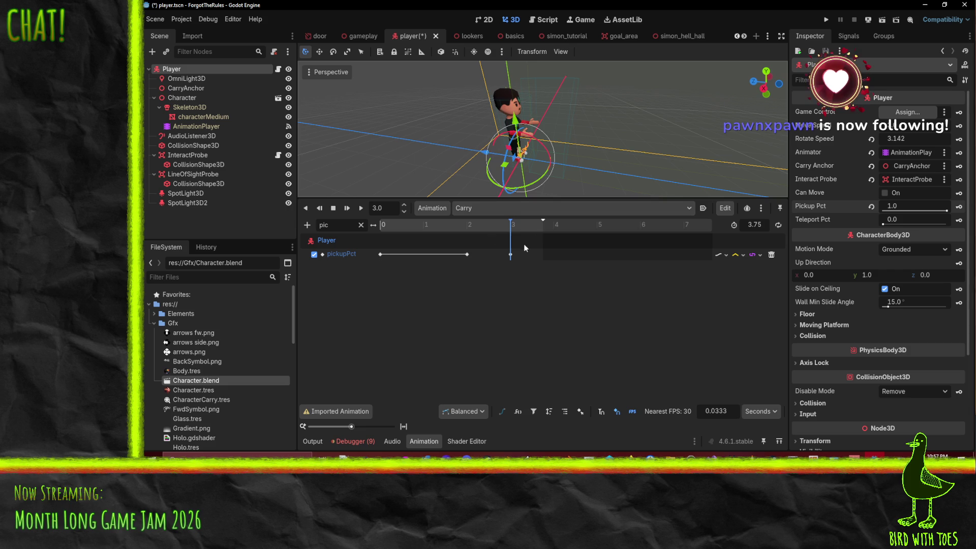
{"action": "mouse_move", "coordinate": [511, 227]}
{"action": "left_mouse_down"}
{"action": "mouse_move", "coordinate": [386, 226]}
{"action": "mouse_move", "coordinate": [513, 230]}
{"action": "left_mouse_up"}
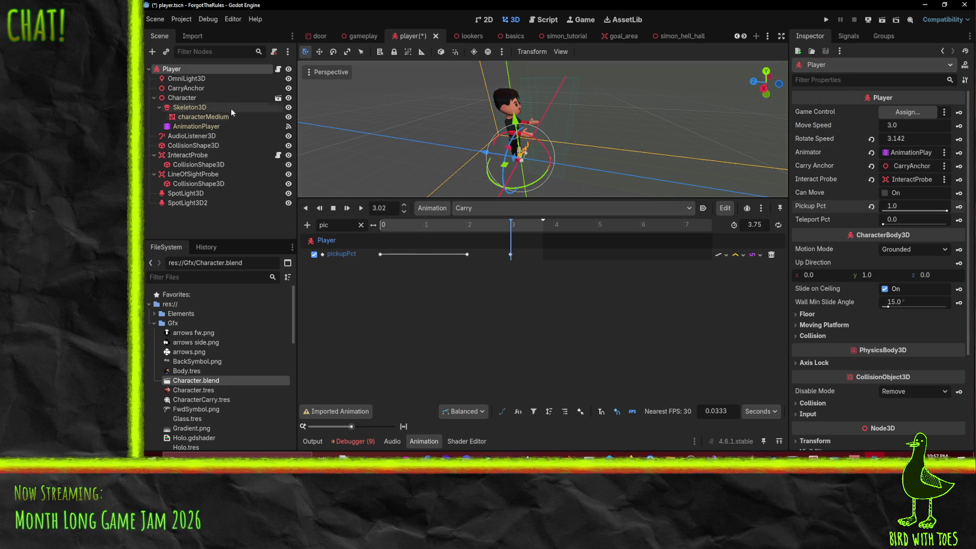
- Set CarryAnchor's Position z to -0.9 and save the player scene
{"action": "left_click", "coordinate": [196, 88]}
{"action": "scroll", "coordinate": [529, 127], "scroll_direction": "up", "scroll_amount": 6}
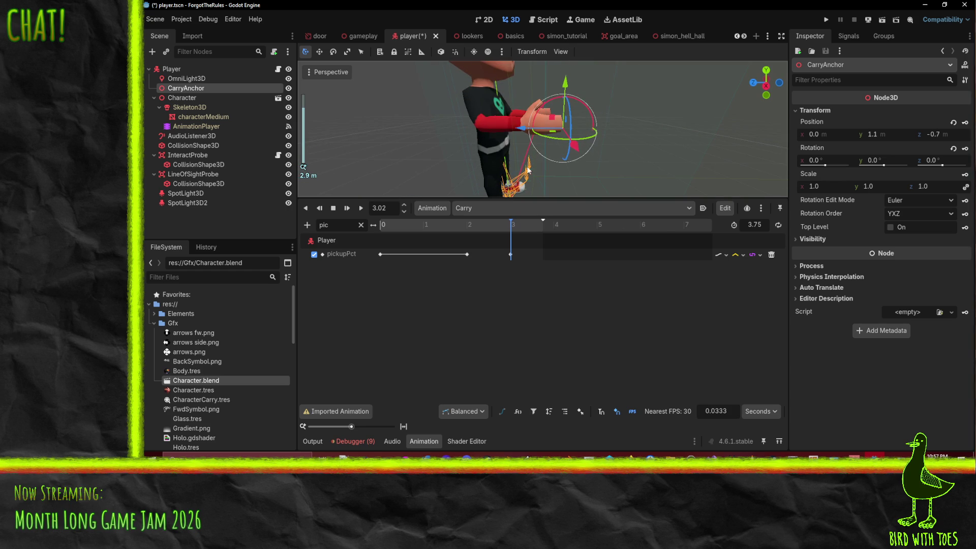
{"action": "scroll", "coordinate": [547, 141], "scroll_direction": "down", "scroll_amount": 2}
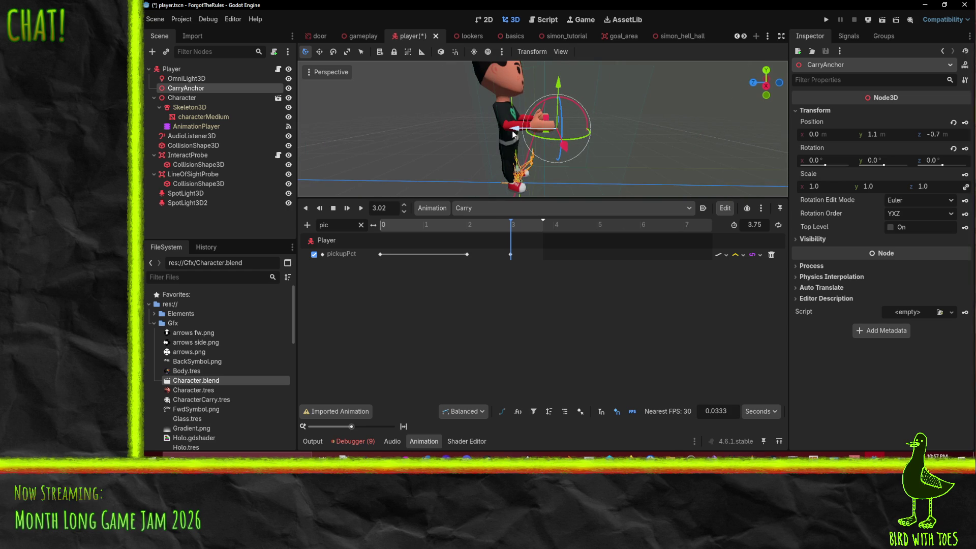
{"action": "left_click", "coordinate": [943, 137]}
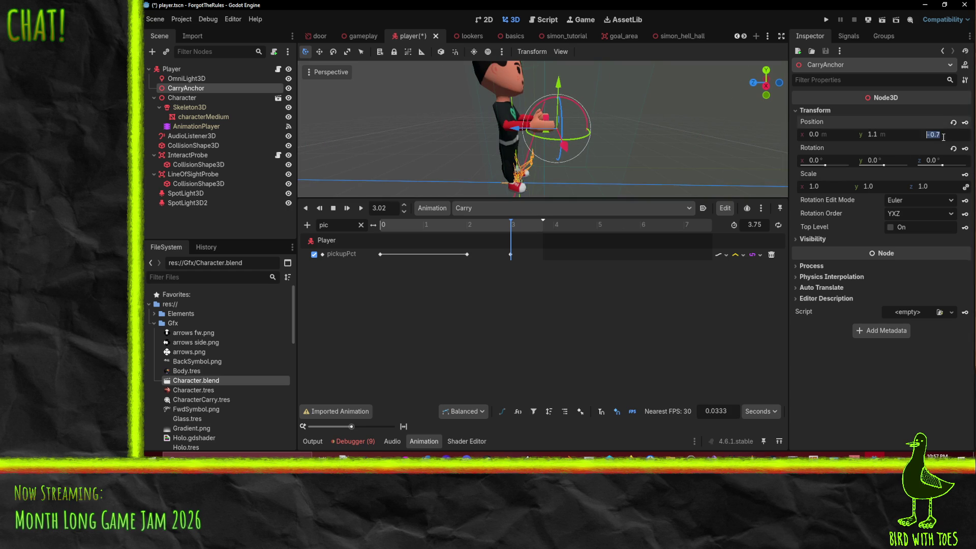
{"action": "type", "text": "-09"}
{"action": "key", "text": "Return"}
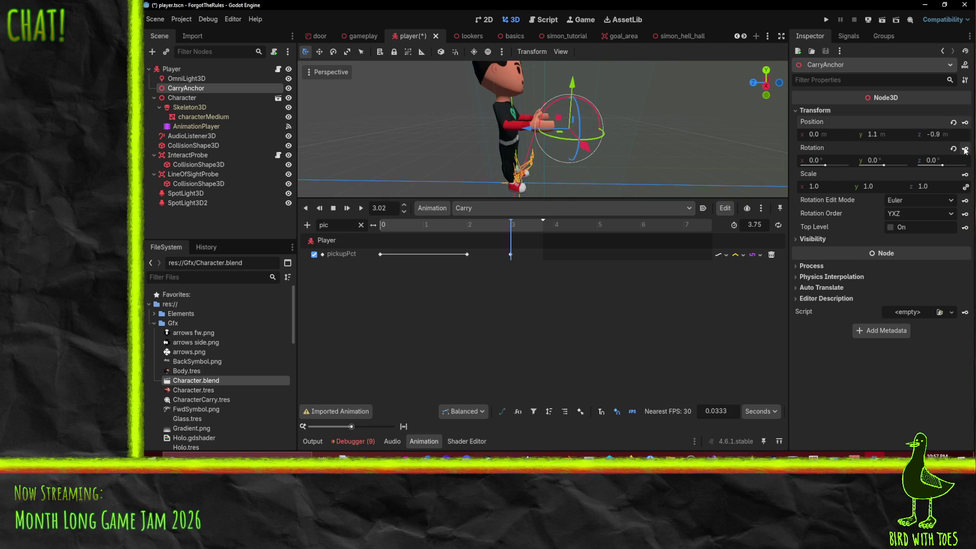
{"action": "key", "text": "ctrl+s"}
- Run the game, walk forward to test carrying, then stop it
{"action": "left_click_drag", "start_coordinate": [520, 142], "coordinate": [606, 145]}
{"action": "left_click", "coordinate": [826, 21]}
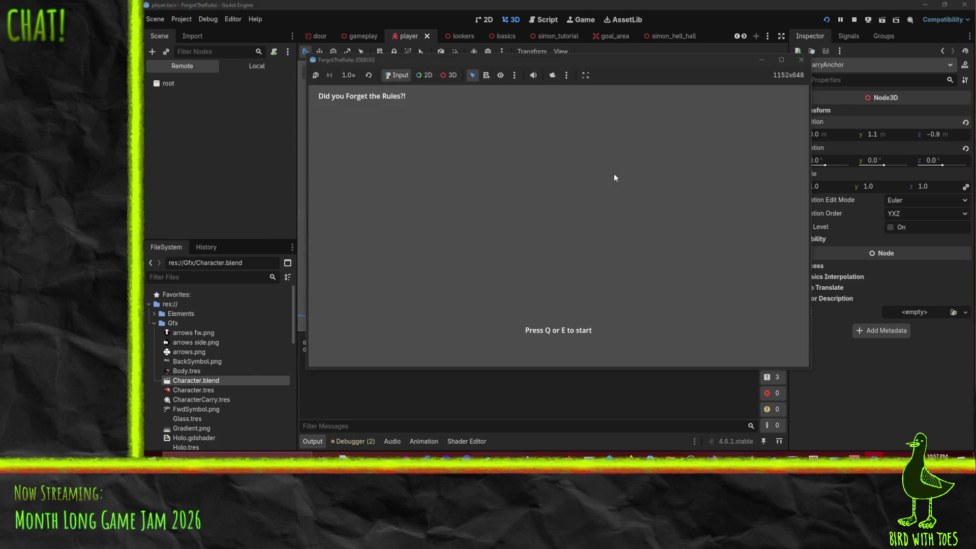
{"action": "key", "text": "q"}
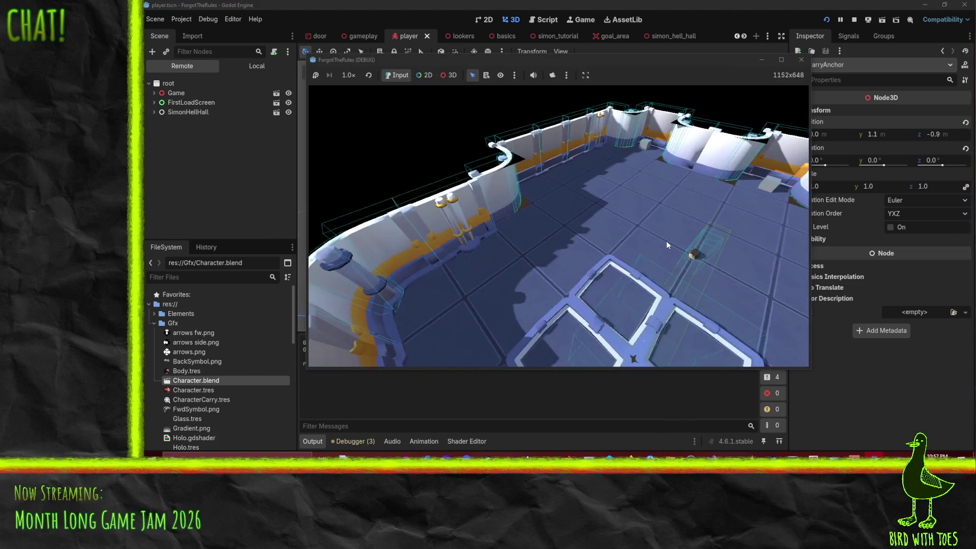
{"action": "key", "text": "w"}
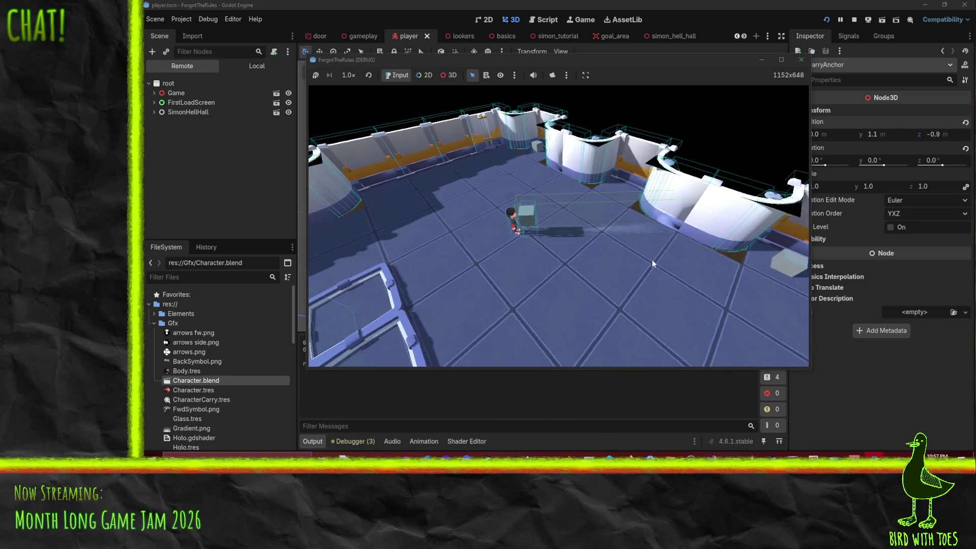
{"action": "left_click", "coordinate": [801, 60]}
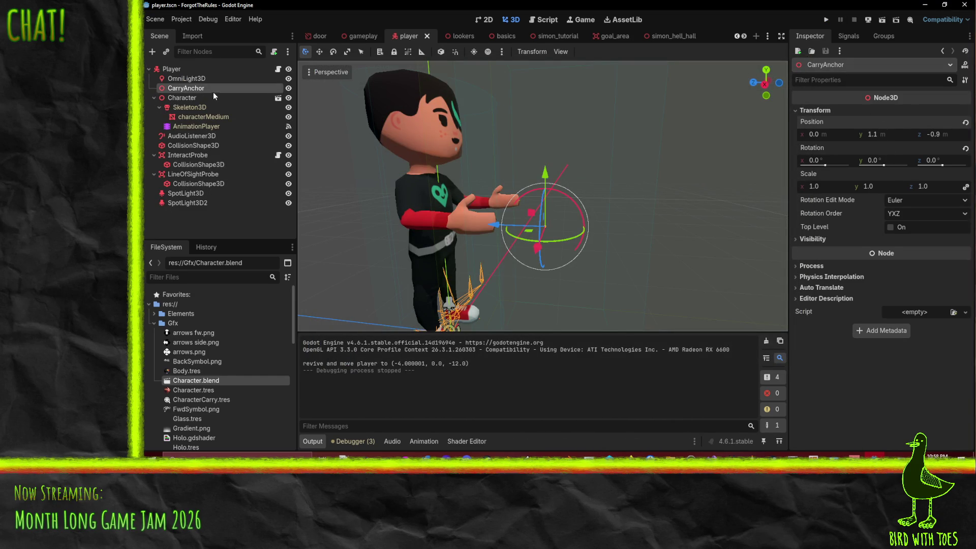
{"action": "left_click", "coordinate": [939, 134]}
{"action": "type", "text": "-1"}
- Set CarryAnchor's z to -1.0, save the scene and relaunch the game
{"action": "key", "text": "Return"}
{"action": "key", "text": "ctrl+s"}
{"action": "key", "text": "F5"}
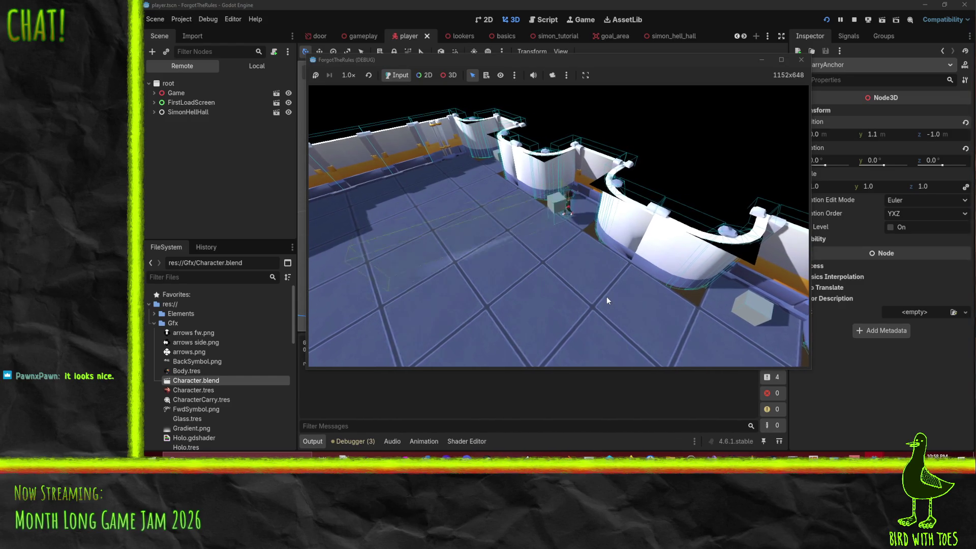
- Walk the character carrying the box onto the tiled platform, then stop the game
{"action": "key", "text": "s"}
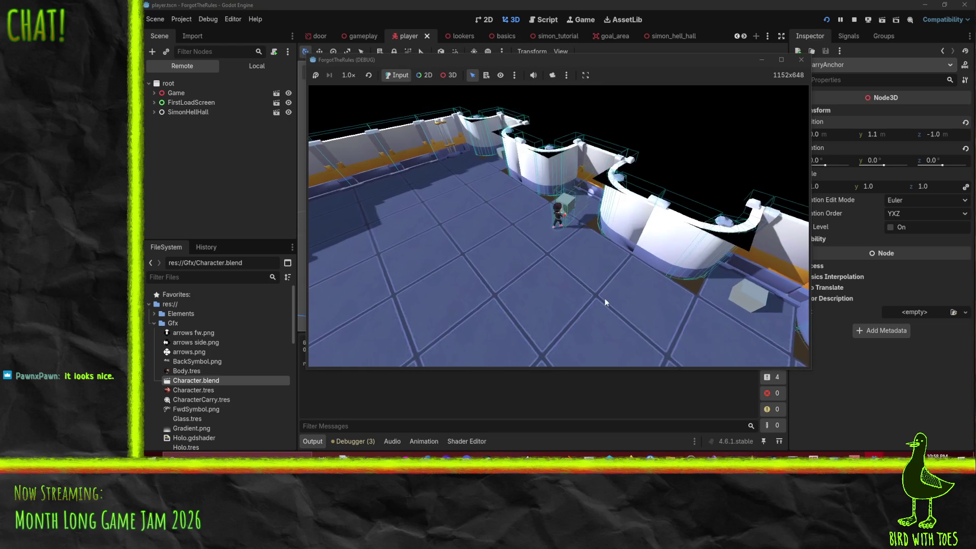
{"action": "key", "text": "a"}
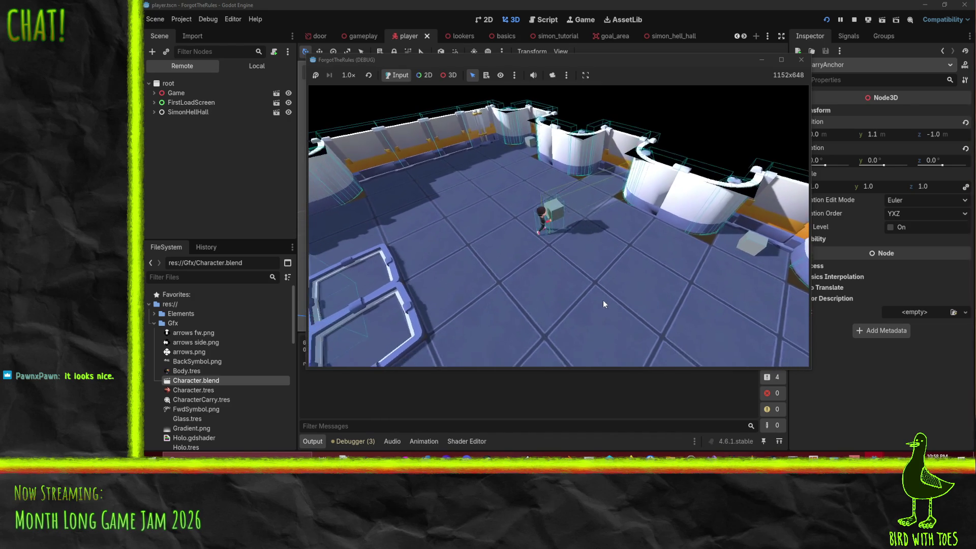
{"action": "key", "text": "a"}
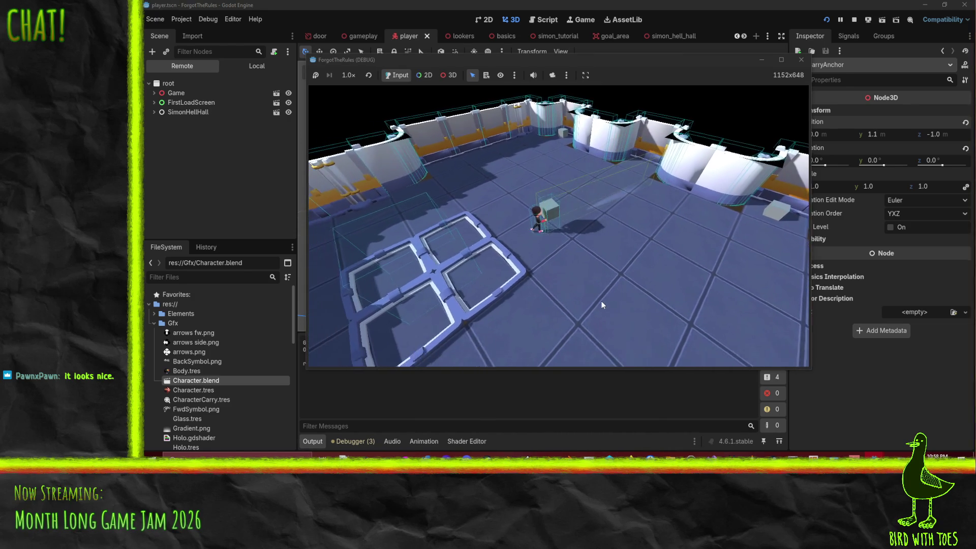
{"action": "key", "text": "a"}
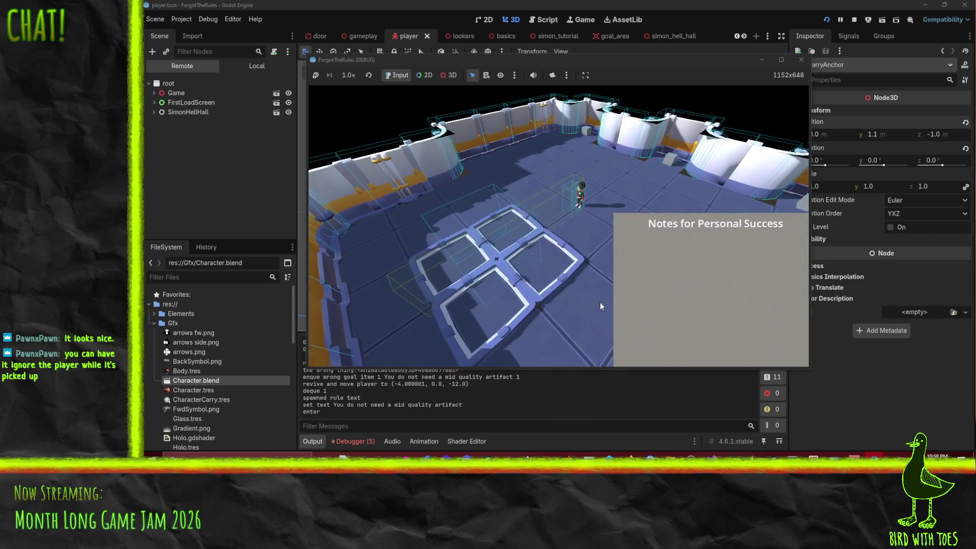
{"action": "key", "text": "w"}
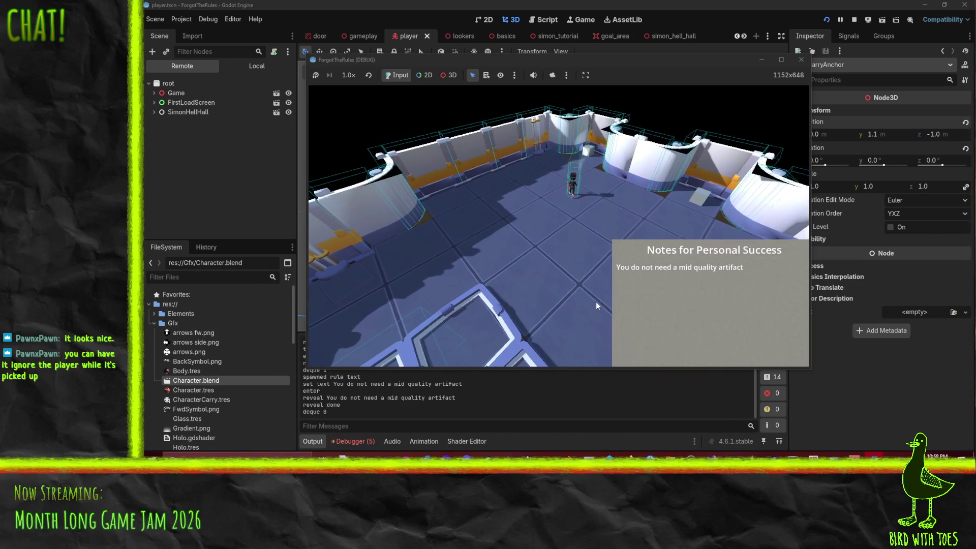
{"action": "key", "text": "F8"}
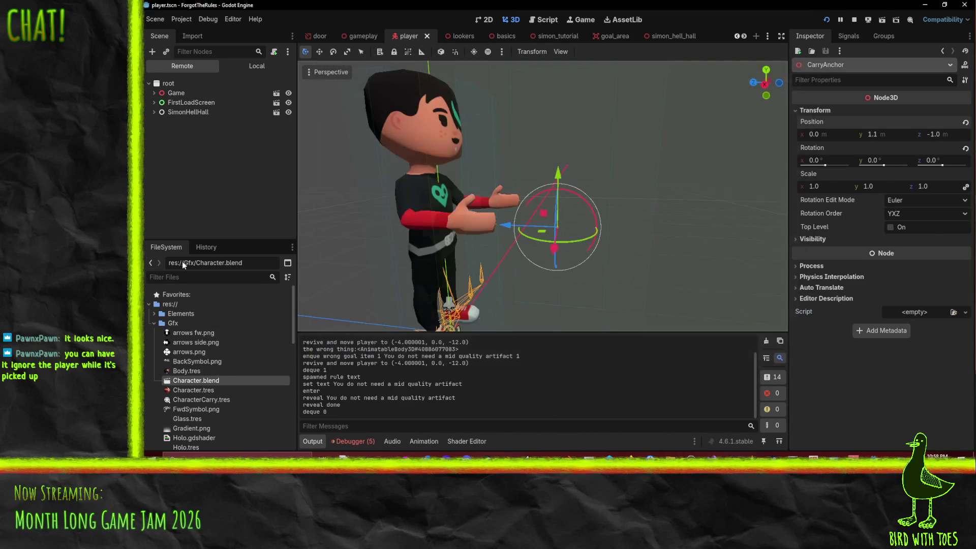
- Jump from the Debugger's 'Animation not found: Drop' error to player.gd line 121
{"action": "left_click", "coordinate": [352, 441]}
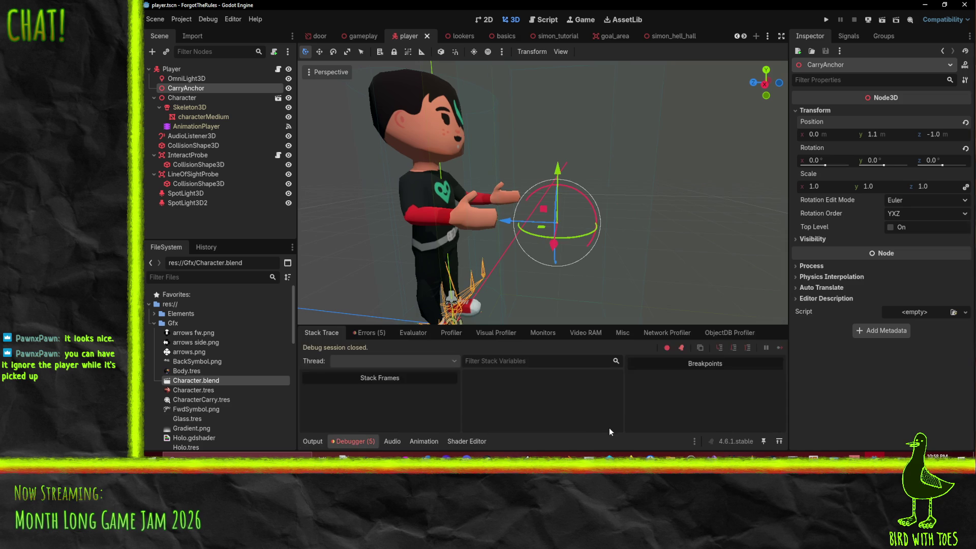
{"action": "left_click", "coordinate": [362, 333]}
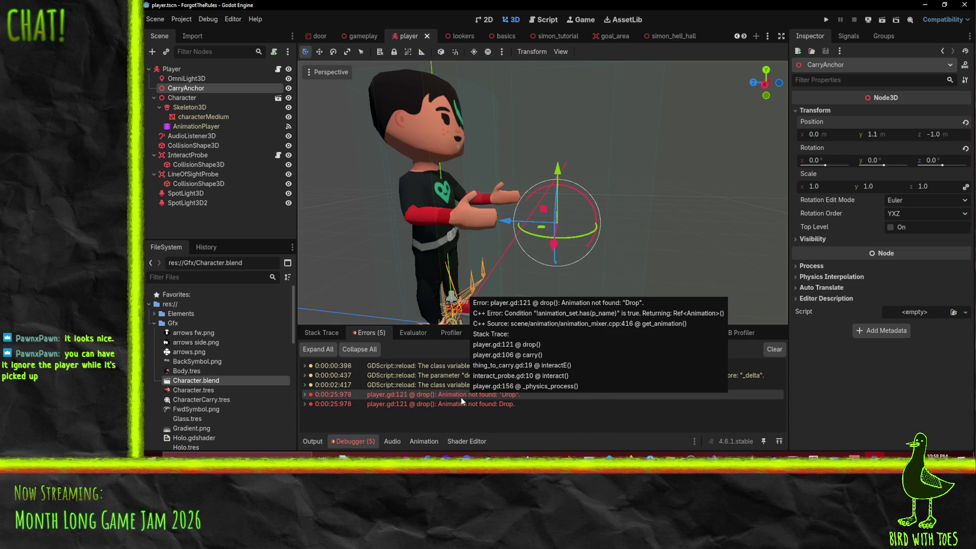
{"action": "double_click", "coordinate": [462, 402]}
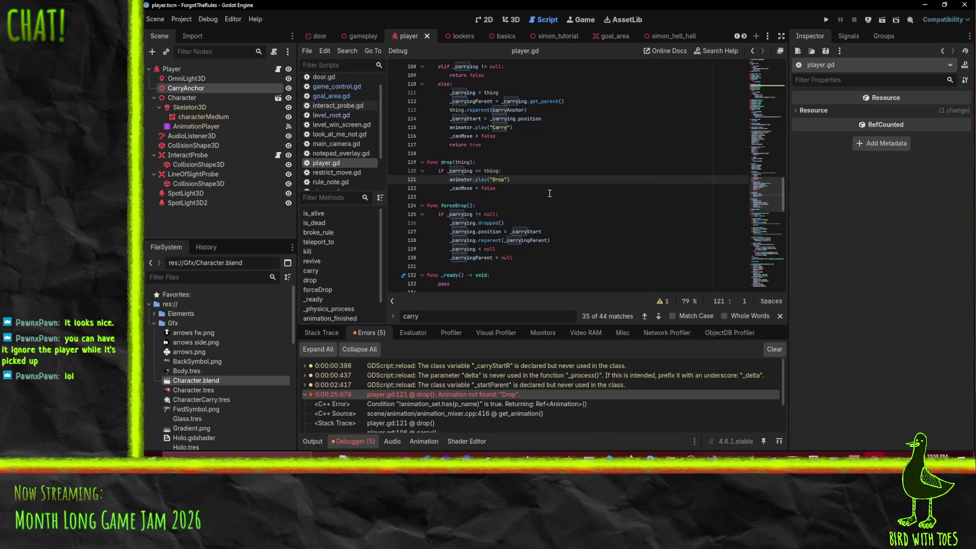
{"action": "scroll", "coordinate": [549, 193], "scroll_direction": "up", "scroll_amount": 1}
- Change the animation name in line 121's play call to Carry and save the script
{"action": "double_click", "coordinate": [498, 205]}
{"action": "scroll", "coordinate": [659, 209], "scroll_direction": "up", "scroll_amount": 1}
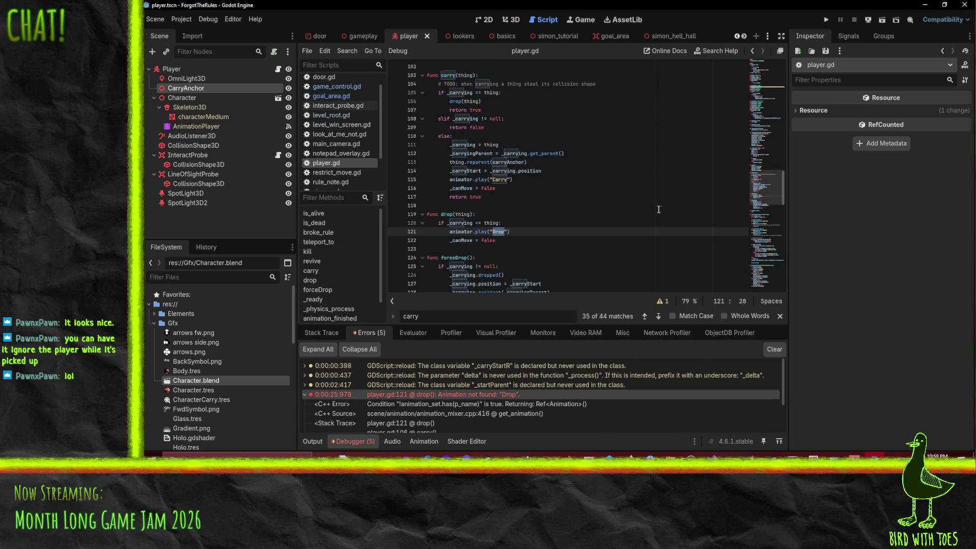
{"action": "type", "text": "Pi"}
{"action": "key", "text": "BackSpace"}
{"action": "type", "text": "u"}
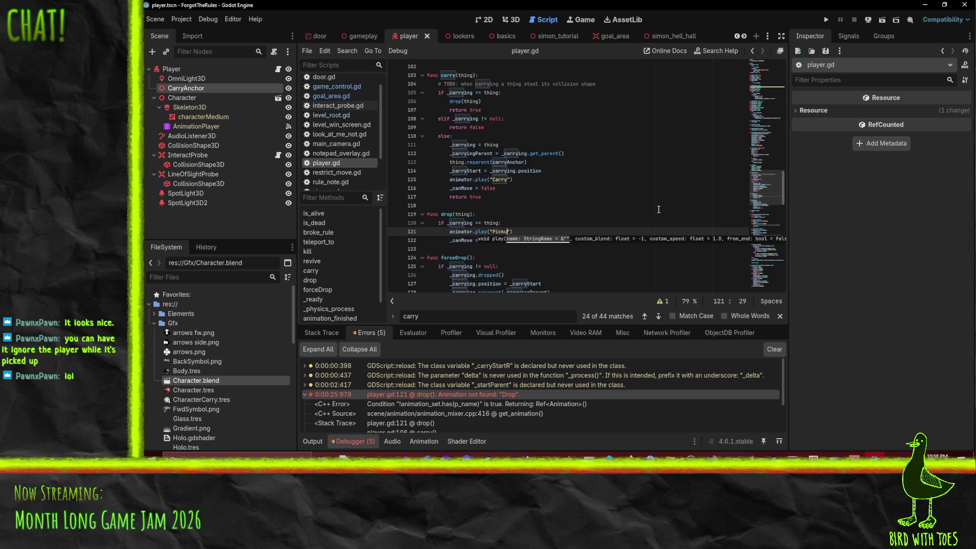
{"action": "type", "text": "rry"}
{"action": "type", "text": ")"}
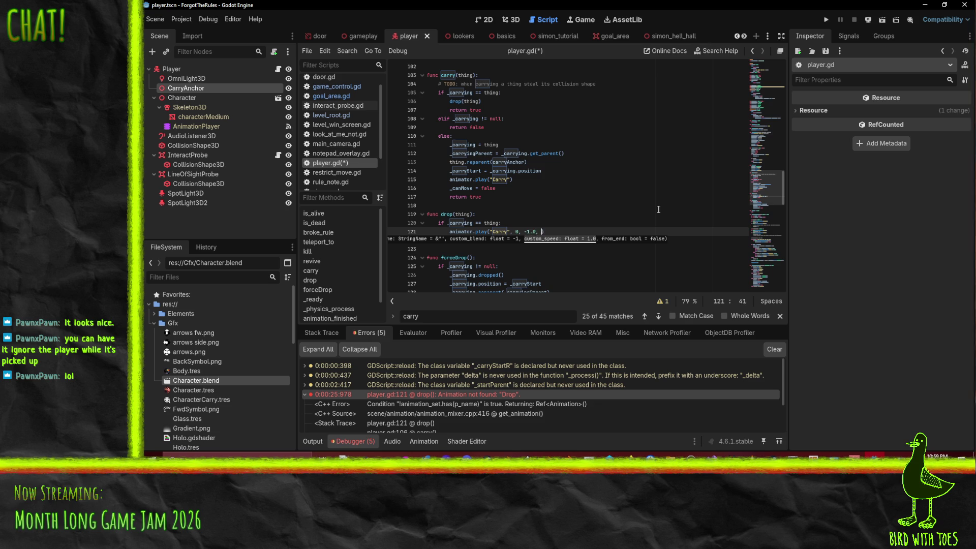
{"action": "type", "text": "ue"}
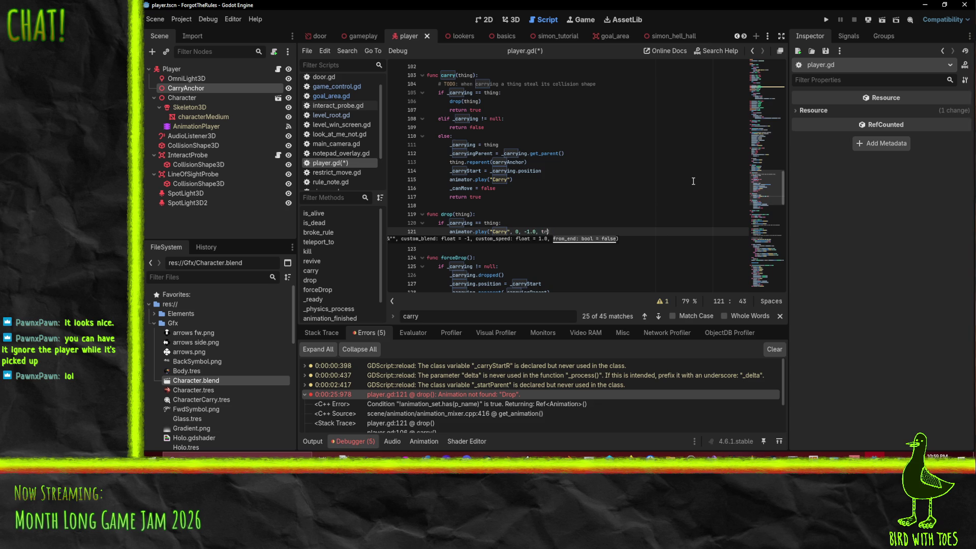
{"action": "key", "text": "ctrl+s"}
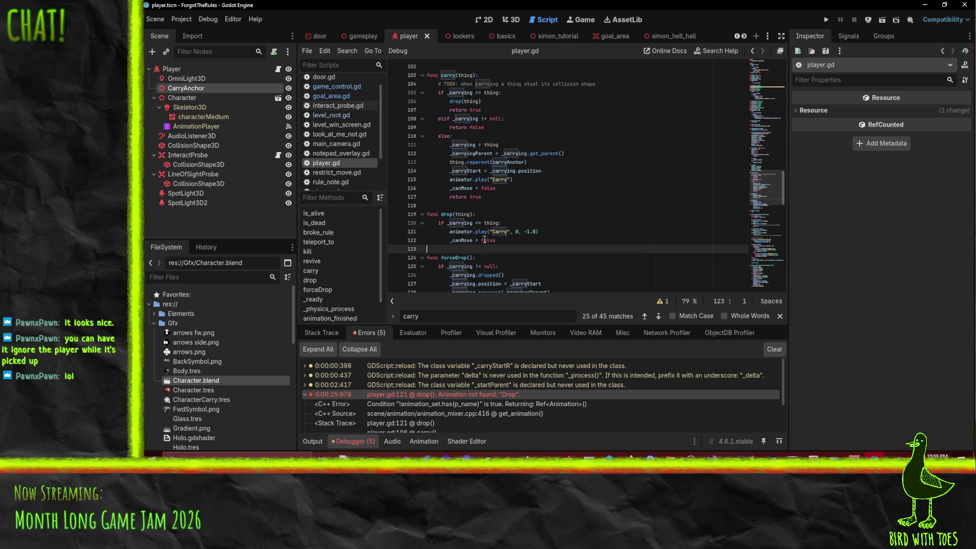
- Search the script for drop, try "Pickup" in the play call, then undo back to "Drop"
{"action": "double_click", "coordinate": [500, 231]}
{"action": "key", "text": "ctrl+f"}
{"action": "type", "text": "drop"}
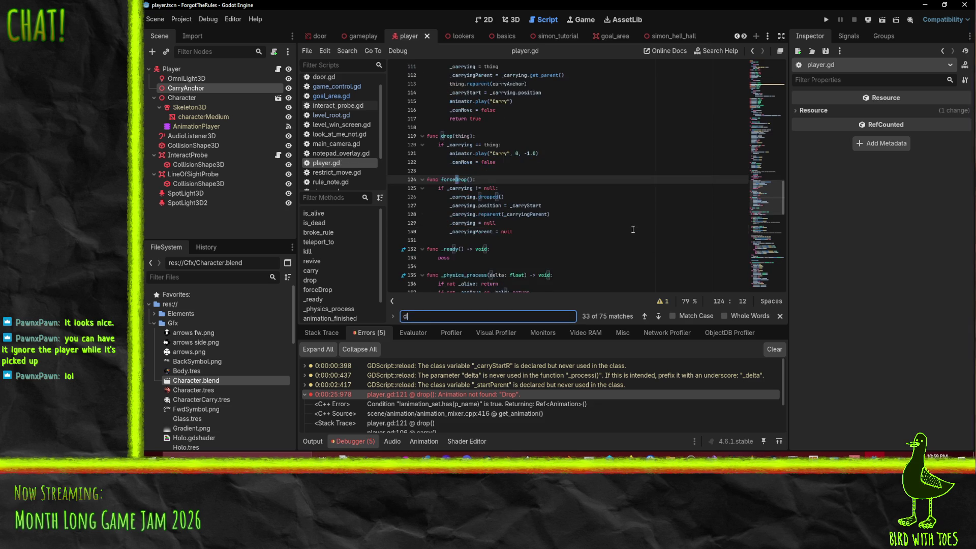
{"action": "key", "text": "Escape"}
{"action": "left_click", "coordinate": [535, 153]}
{"action": "key", "text": "BackSpace"}
{"action": "key", "text": "BackSpace"}
{"action": "key", "text": "BackSpace"}
{"action": "type", "text": "\"Pickup"}
{"action": "key", "text": "ctrl+z"}
{"action": "scroll", "coordinate": [569, 229], "scroll_direction": "up", "scroll_amount": 2}
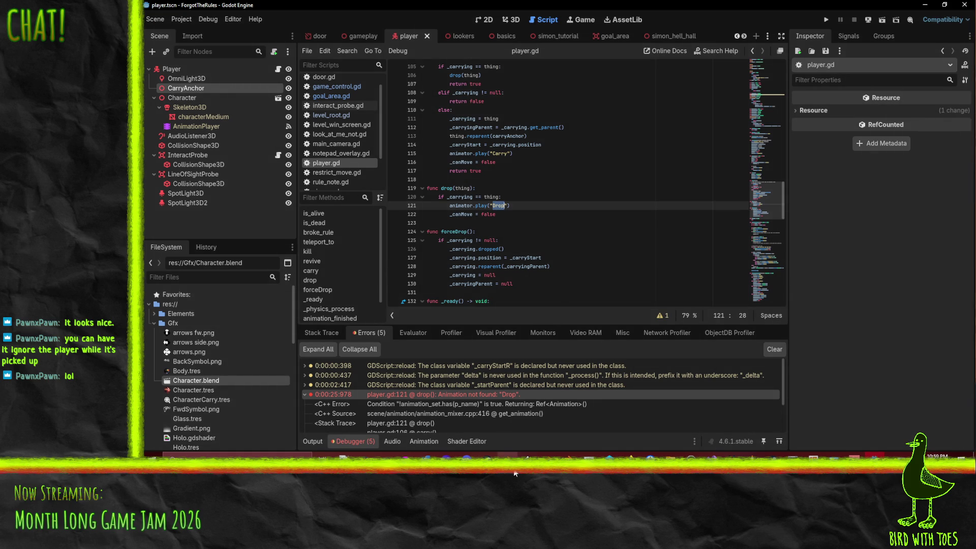
{"action": "left_click", "coordinate": [512, 471]}
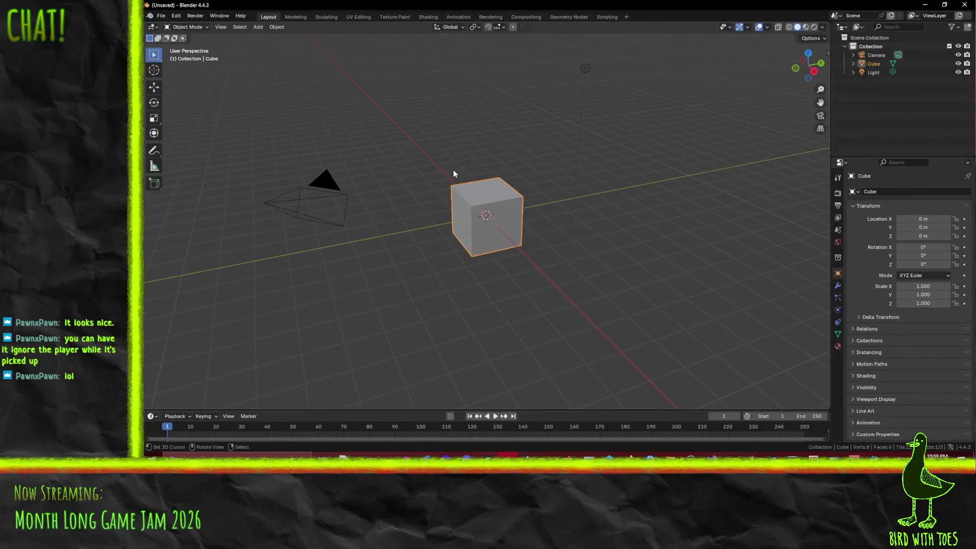
- Open Character.blend from Blender's recent files and minimize the Perforce window that appears
{"action": "left_click_drag", "start_coordinate": [657, 195], "coordinate": [509, 193]}
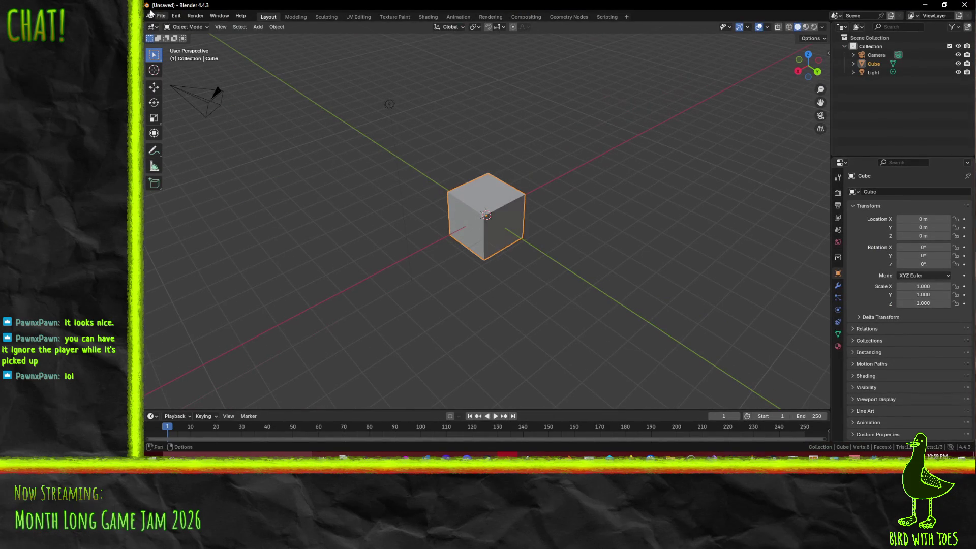
{"action": "left_click", "coordinate": [161, 20]}
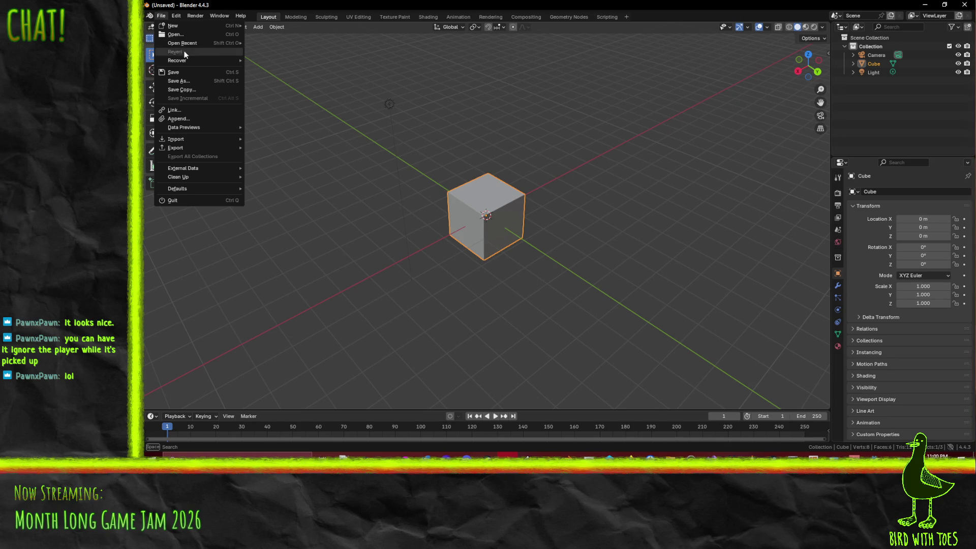
{"action": "mouse_move", "coordinate": [184, 44]}
{"action": "left_click", "coordinate": [304, 44]}
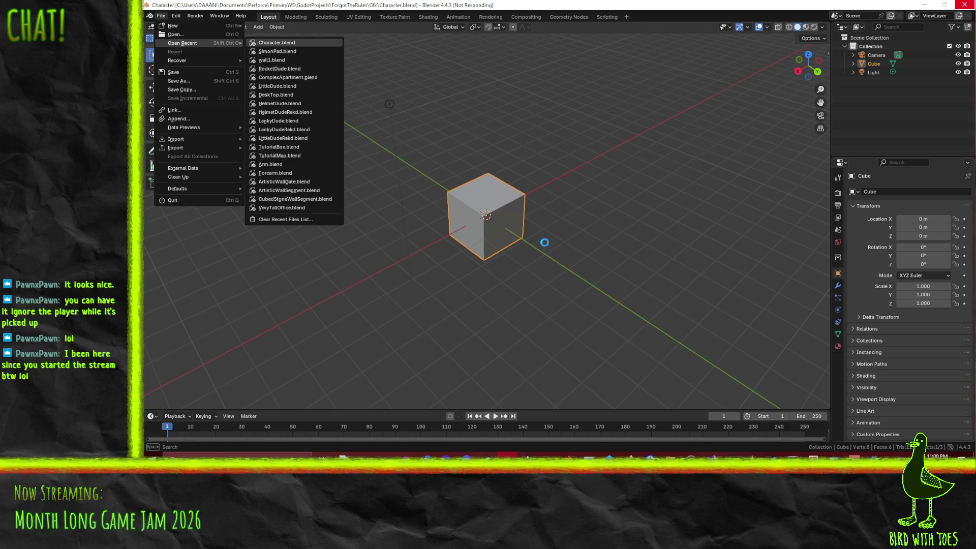
{"action": "left_click", "coordinate": [609, 454]}
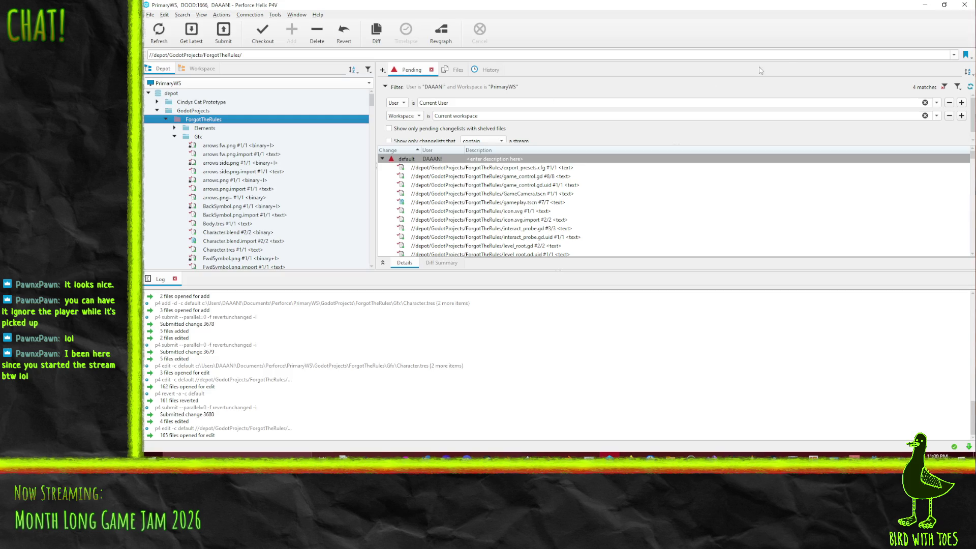
{"action": "left_click", "coordinate": [925, 4]}
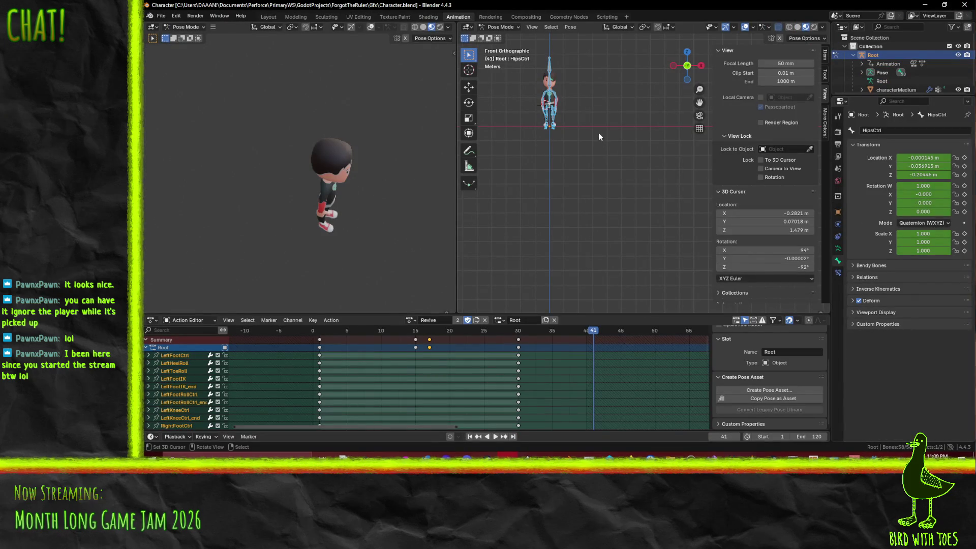
- Load the Carry action, duplicate it, rename the copy Drop, and rewind to frame 1
{"action": "left_click", "coordinate": [414, 320]}
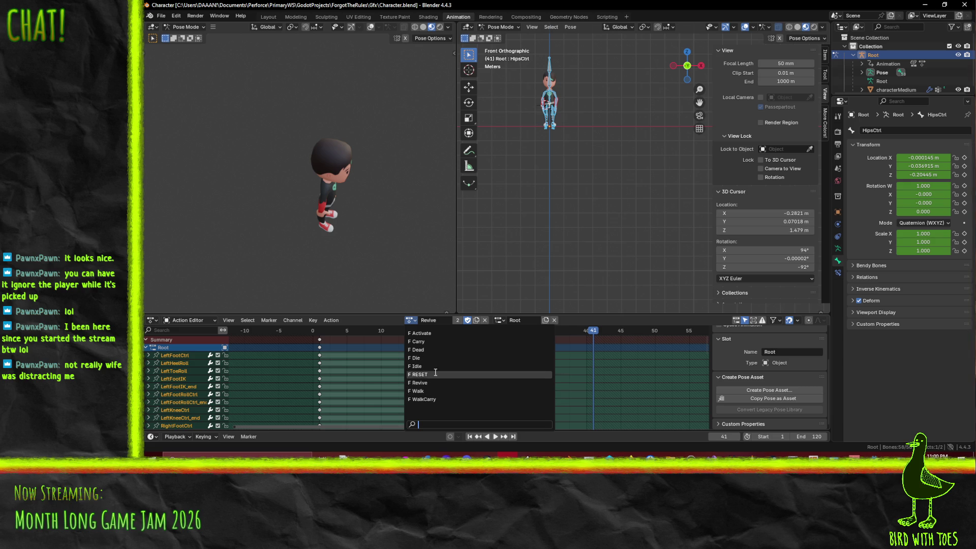
{"action": "left_click", "coordinate": [431, 342]}
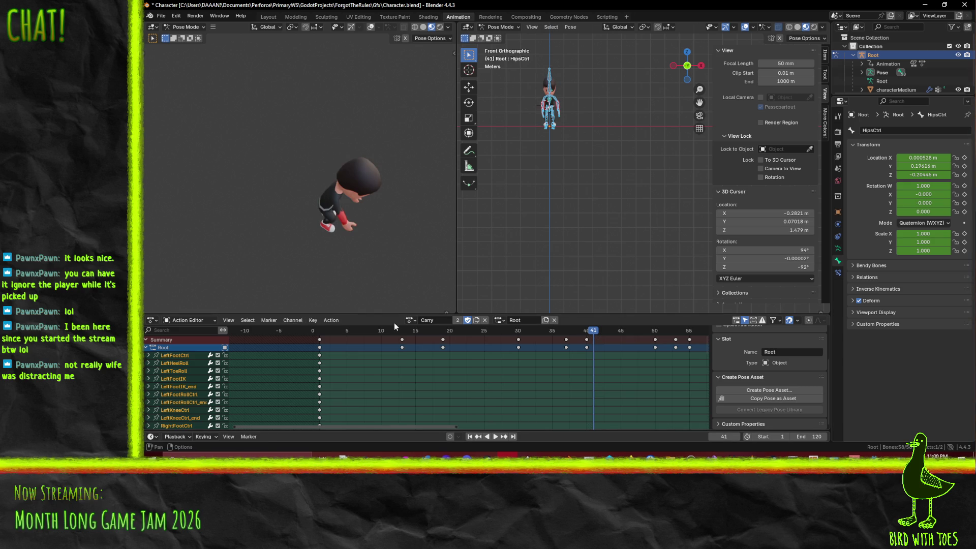
{"action": "mouse_move", "coordinate": [386, 214]}
{"action": "left_mouse_down"}
{"action": "mouse_move", "coordinate": [369, 198]}
{"action": "mouse_move", "coordinate": [378, 179]}
{"action": "left_mouse_up"}
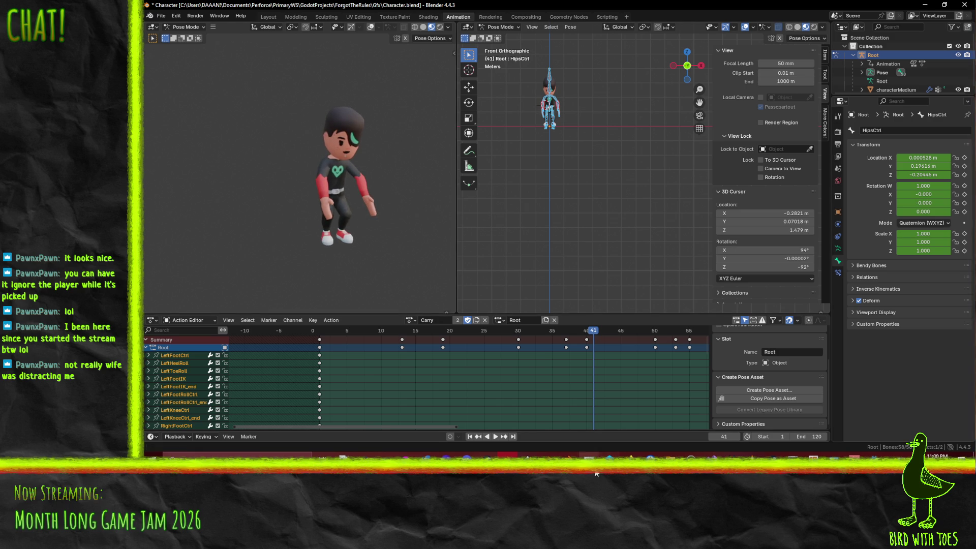
{"action": "left_click", "coordinate": [478, 321]}
{"action": "double_click", "coordinate": [448, 322]}
{"action": "type", "text": "Drop"}
{"action": "key", "text": "Return"}
{"action": "scroll", "coordinate": [432, 365], "scroll_direction": "down", "scroll_amount": 1}
{"action": "scroll", "coordinate": [432, 364], "scroll_direction": "down", "scroll_amount": 2}
{"action": "left_click_drag", "start_coordinate": [420, 328], "coordinate": [384, 331]}
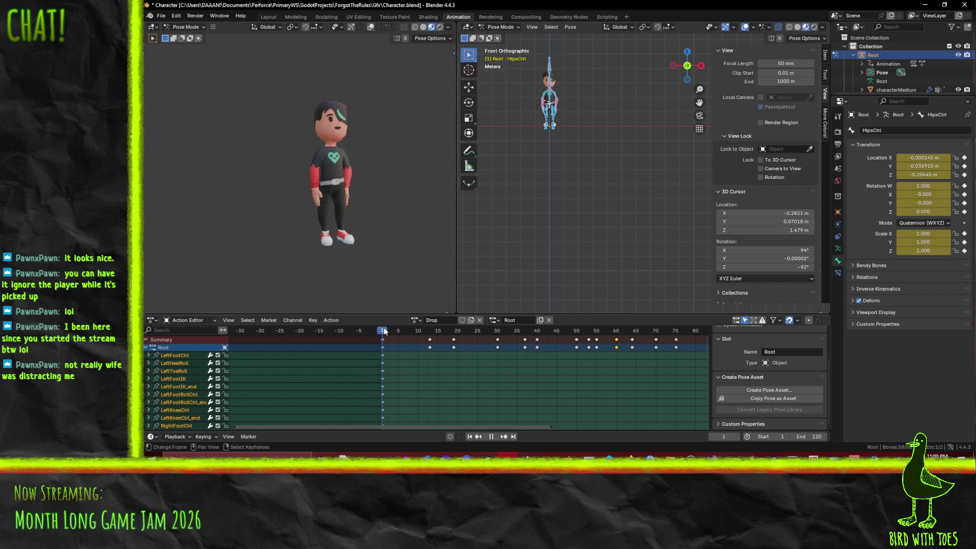
{"action": "key", "text": "space"}
- Move the Drop keys from frames 37–75 to later positions around frames 70–78
{"action": "left_click", "coordinate": [676, 339]}
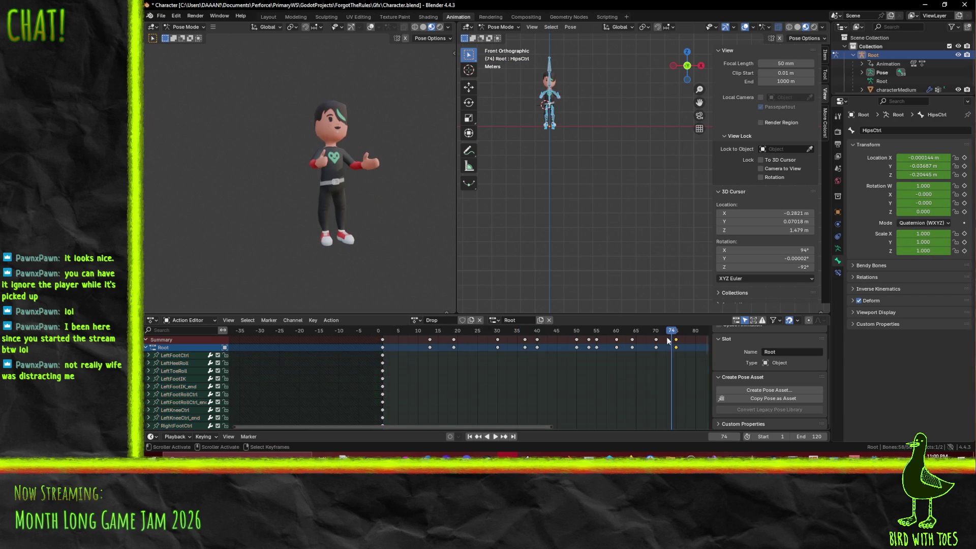
{"action": "key", "text": "shift+ctrl+space"}
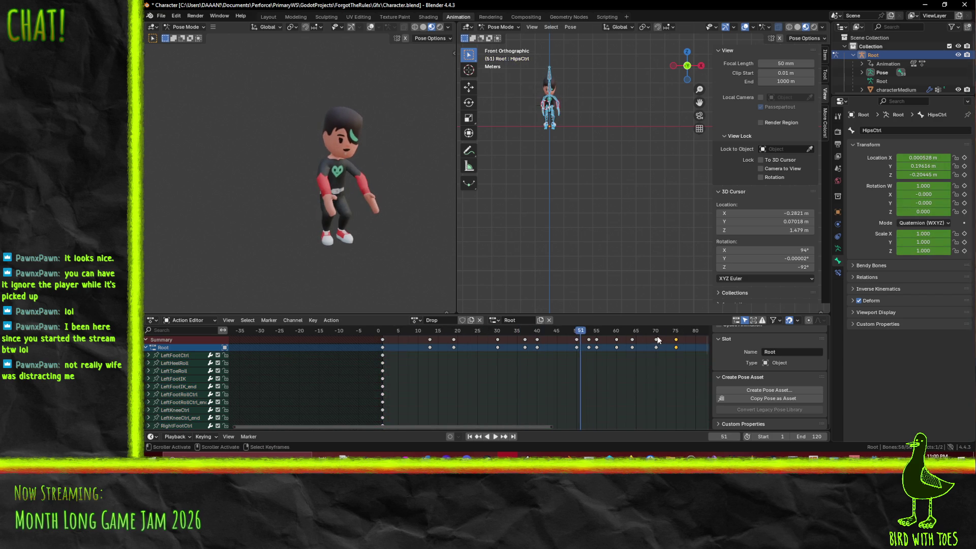
{"action": "mouse_move", "coordinate": [676, 343]}
{"action": "left_mouse_down"}
{"action": "mouse_move", "coordinate": [617, 341]}
{"action": "mouse_move", "coordinate": [650, 342]}
{"action": "left_mouse_up"}
{"action": "left_click", "coordinate": [656, 347], "text": "shift"}
{"action": "left_click_drag", "start_coordinate": [589, 345], "coordinate": [656, 344]}
{"action": "left_click_drag", "start_coordinate": [575, 340], "coordinate": [618, 340]}
{"action": "left_click", "coordinate": [538, 341]}
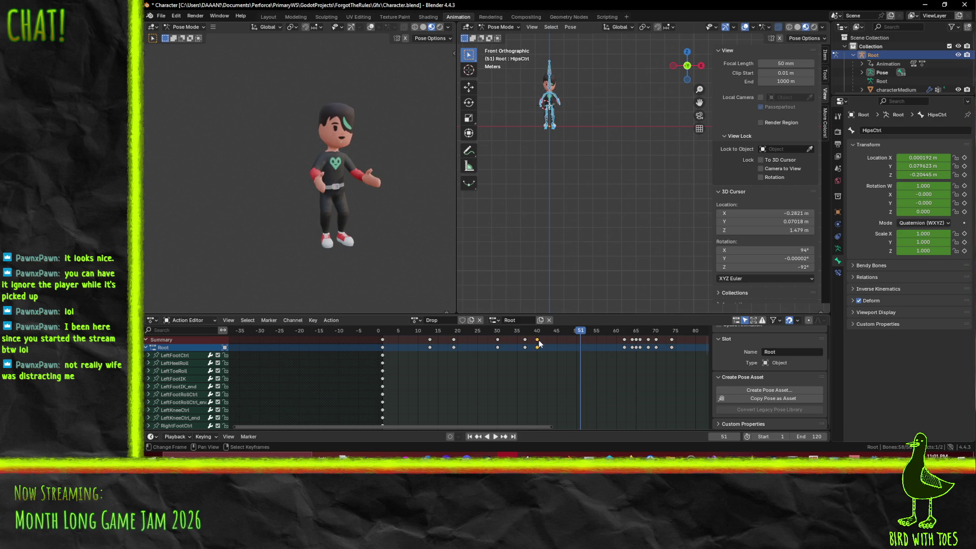
{"action": "left_click_drag", "start_coordinate": [539, 344], "coordinate": [685, 338]}
{"action": "left_click", "coordinate": [529, 339]}
{"action": "mouse_move", "coordinate": [526, 346]}
{"action": "left_mouse_down"}
{"action": "mouse_move", "coordinate": [700, 339]}
{"action": "mouse_move", "coordinate": [589, 354]}
{"action": "left_mouse_up"}
{"action": "key", "text": "bracketright"}
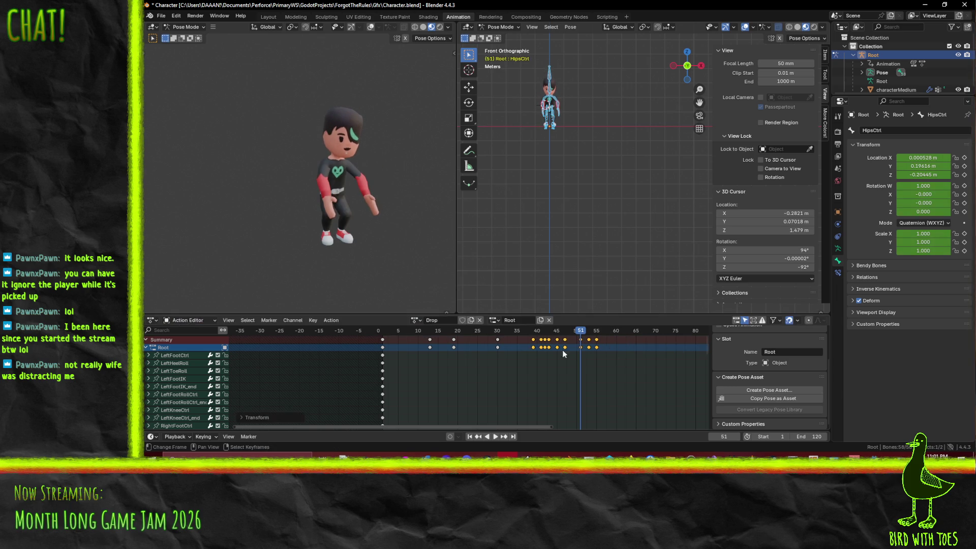
- Move the frame 30, 20 and 13 keys to about 58, 61 and 69, then shift all keys 32 frames earlier
{"action": "left_click", "coordinate": [496, 339]}
{"action": "left_click_drag", "start_coordinate": [498, 343], "coordinate": [608, 344]}
{"action": "left_click", "coordinate": [453, 342]}
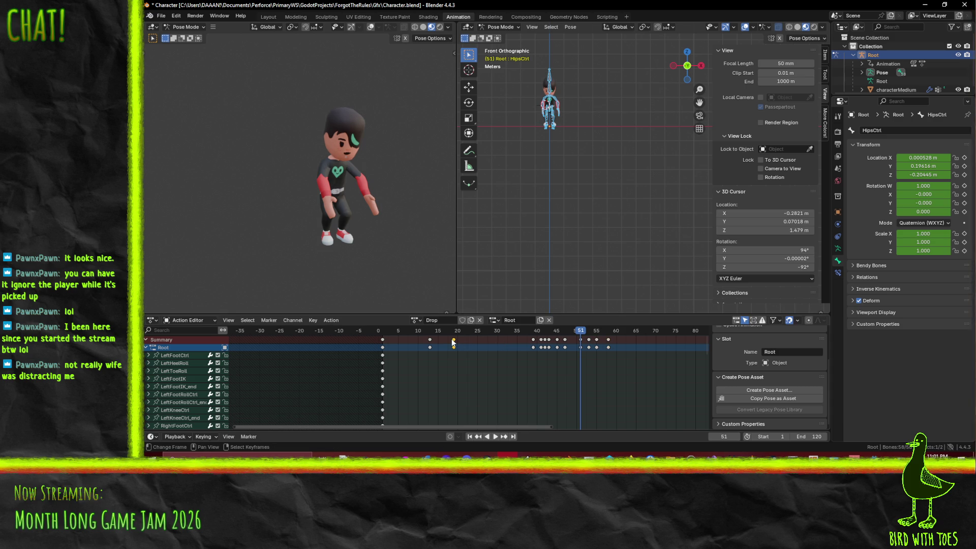
{"action": "left_click_drag", "start_coordinate": [453, 341], "coordinate": [553, 339]}
{"action": "left_click_drag", "start_coordinate": [613, 339], "coordinate": [619, 339]}
{"action": "left_click_drag", "start_coordinate": [429, 340], "coordinate": [654, 347]}
{"action": "key", "text": "a"}
{"action": "key", "text": "Down"}
{"action": "key", "text": "Down"}
{"action": "key", "text": "Down"}
{"action": "mouse_move", "coordinate": [557, 347]}
{"action": "left_mouse_down"}
{"action": "mouse_move", "coordinate": [432, 351]}
{"action": "mouse_move", "coordinate": [449, 353]}
{"action": "left_mouse_up"}
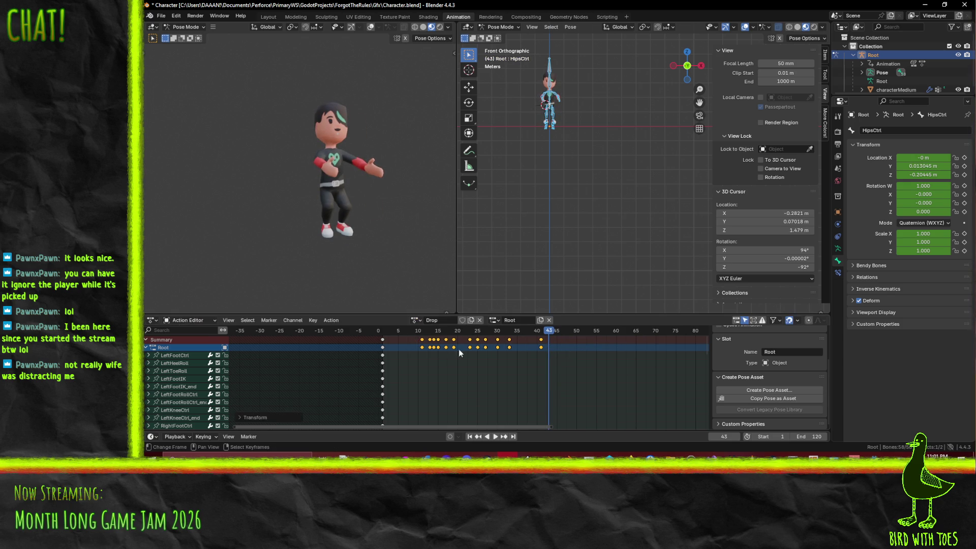
{"action": "left_click_drag", "start_coordinate": [536, 338], "coordinate": [398, 339]}
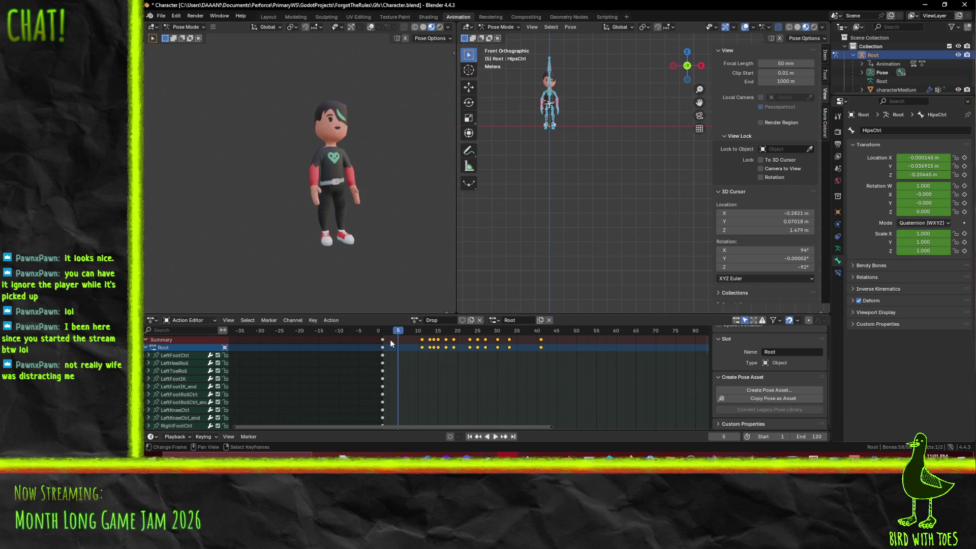
- Respace the middle Drop keys to frames 30, 35, 40 and 45, then shift them 10 frames later
{"action": "left_click", "coordinate": [494, 436]}
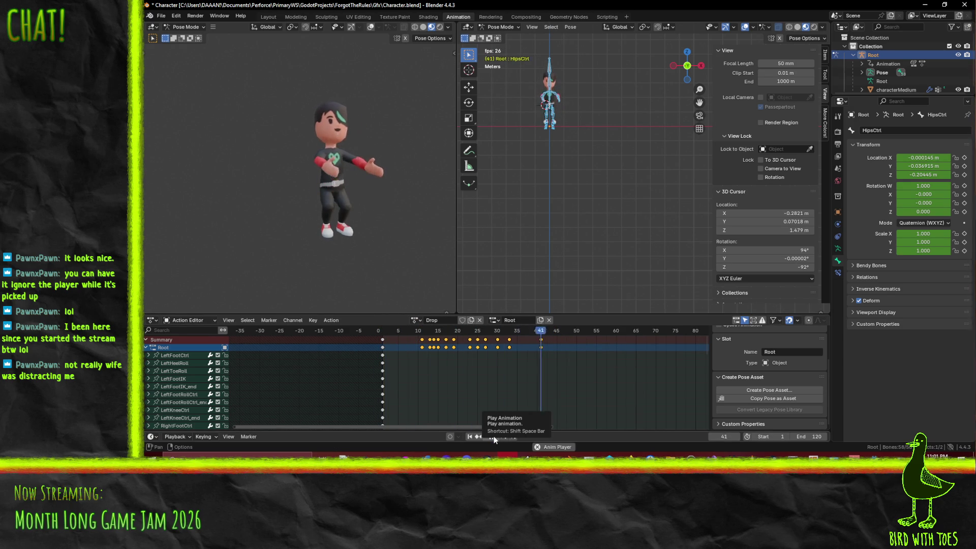
{"action": "key", "text": "space"}
{"action": "left_click", "coordinate": [544, 342]}
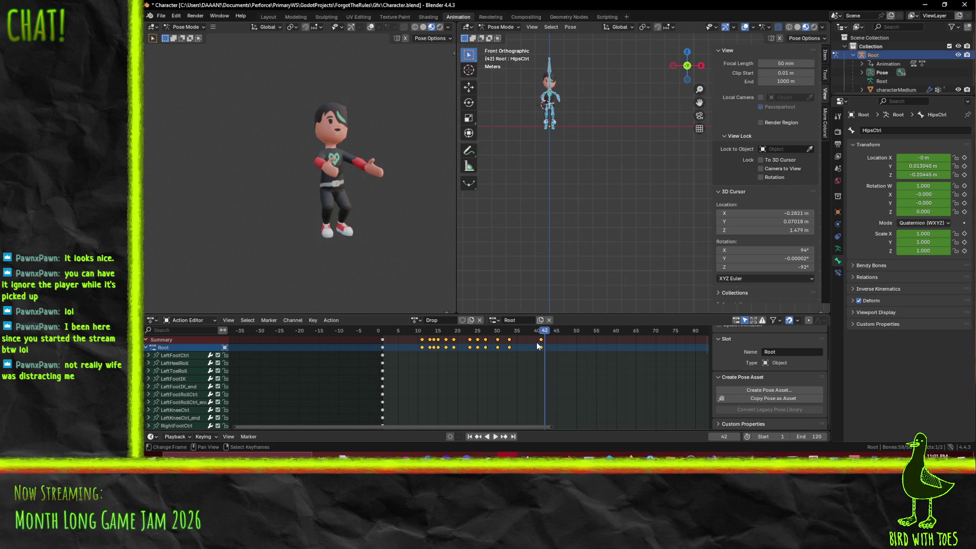
{"action": "mouse_move", "coordinate": [539, 347]}
{"action": "left_mouse_down"}
{"action": "mouse_move", "coordinate": [553, 359]}
{"action": "mouse_move", "coordinate": [517, 347]}
{"action": "left_mouse_up"}
{"action": "left_click", "coordinate": [498, 346]}
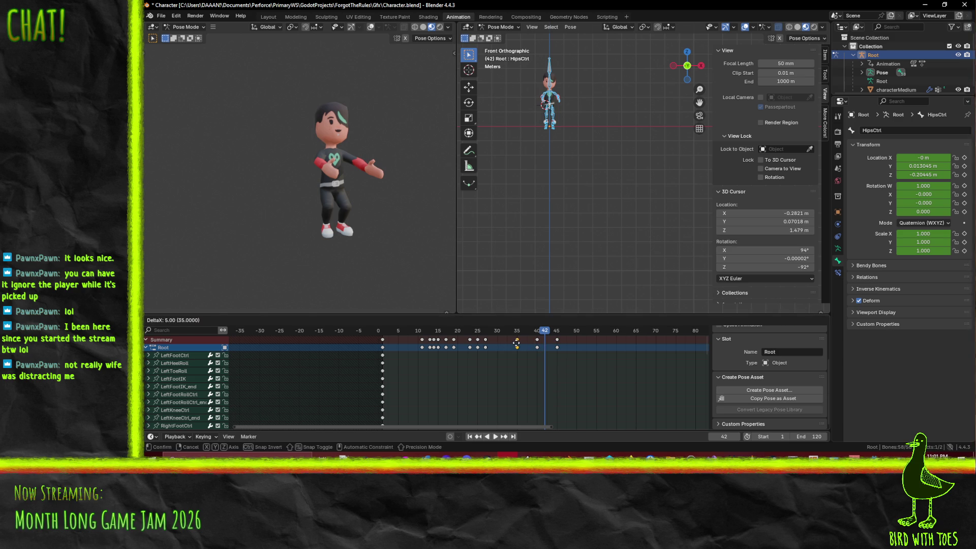
{"action": "left_click", "coordinate": [486, 347]}
{"action": "key", "text": "g"}
{"action": "left_click", "coordinate": [498, 347]}
{"action": "left_click", "coordinate": [477, 347], "text": "shift"}
{"action": "left_click", "coordinate": [517, 344], "text": "shift"}
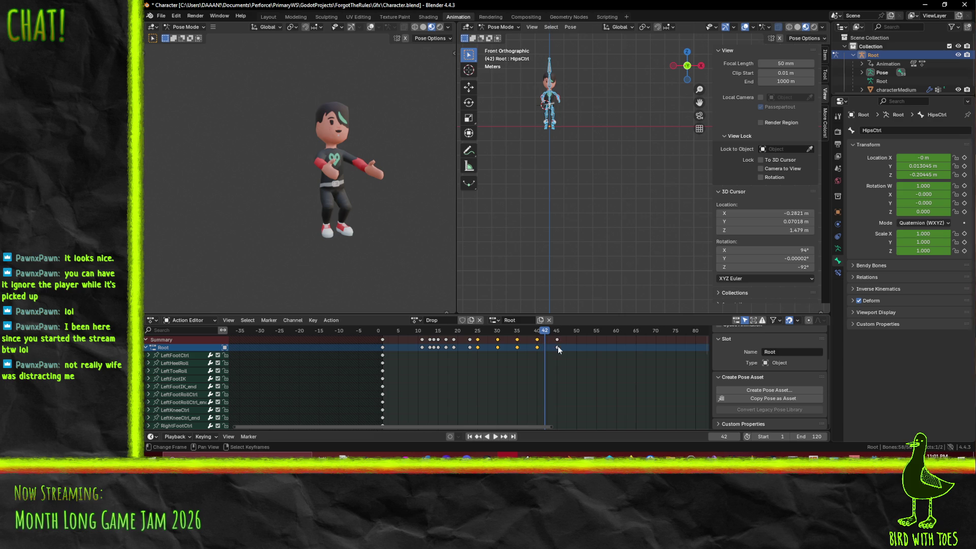
{"action": "left_click", "coordinate": [557, 342], "text": "shift"}
{"action": "key", "text": "g"}
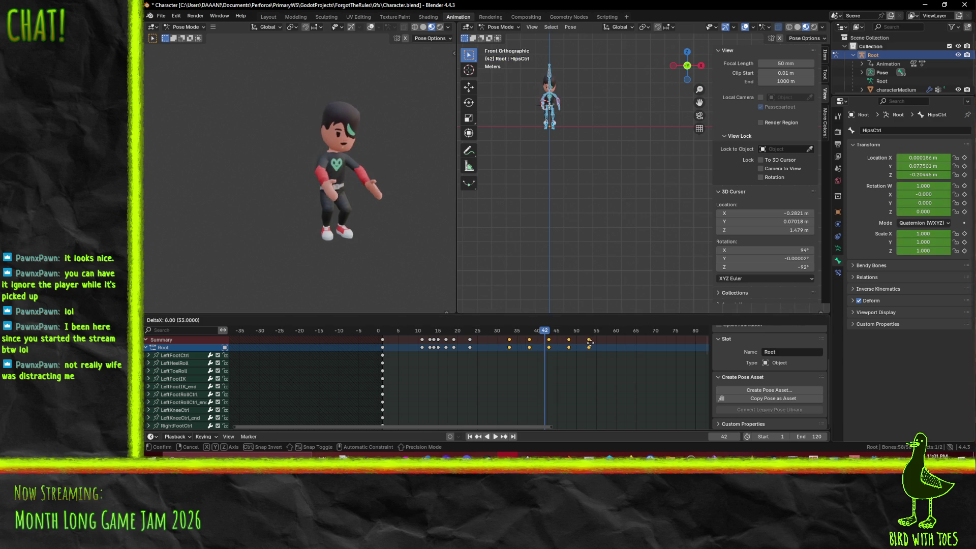
{"action": "left_click", "coordinate": [597, 344]}
- Place the frame-23, 19 and 17 keys at frames 30, 25 and 20
{"action": "left_click", "coordinate": [469, 347]}
{"action": "key", "text": "g"}
{"action": "left_click", "coordinate": [501, 346]}
{"action": "left_click", "coordinate": [454, 347]}
{"action": "key", "text": "g"}
{"action": "left_click", "coordinate": [478, 346]}
{"action": "left_click", "coordinate": [445, 348]}
{"action": "key", "text": "g"}
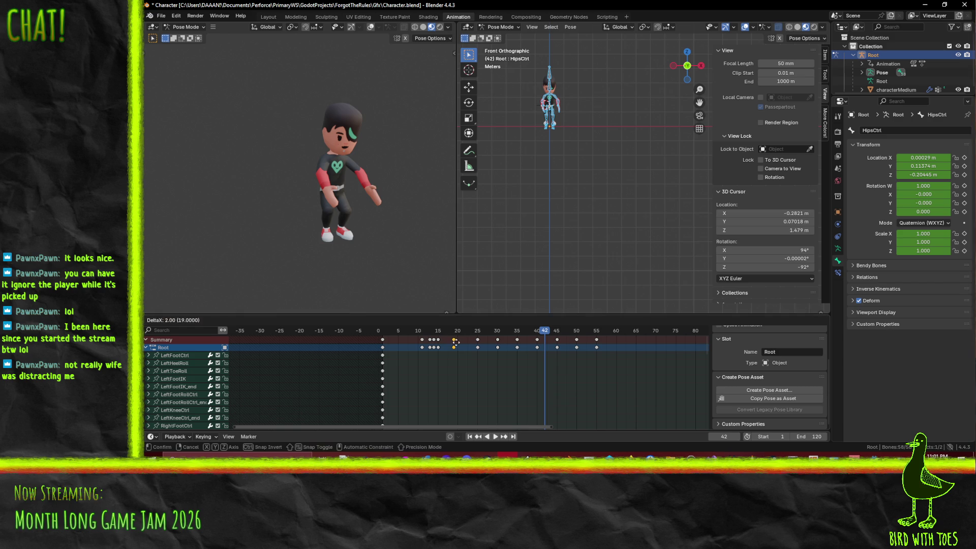
{"action": "left_click", "coordinate": [457, 343]}
- Respace the early keys near frames 11–14 to frames 5, 10 and 15
{"action": "left_click_drag", "start_coordinate": [441, 350], "coordinate": [423, 347]}
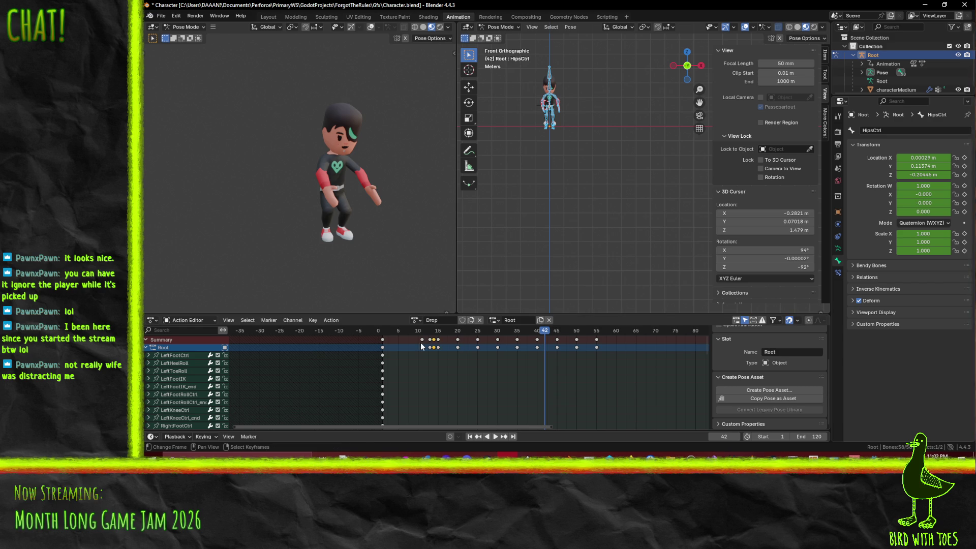
{"action": "key", "text": "g"}
{"action": "left_click", "coordinate": [409, 346]}
{"action": "key", "text": "g"}
{"action": "left_click", "coordinate": [405, 344]}
{"action": "left_click", "coordinate": [429, 347]}
{"action": "key", "text": "g"}
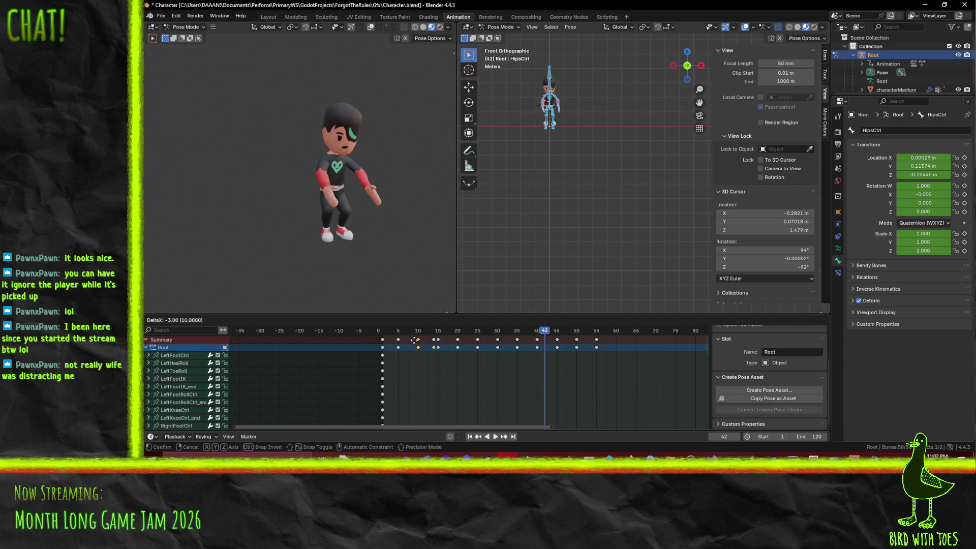
{"action": "left_click", "coordinate": [417, 344]}
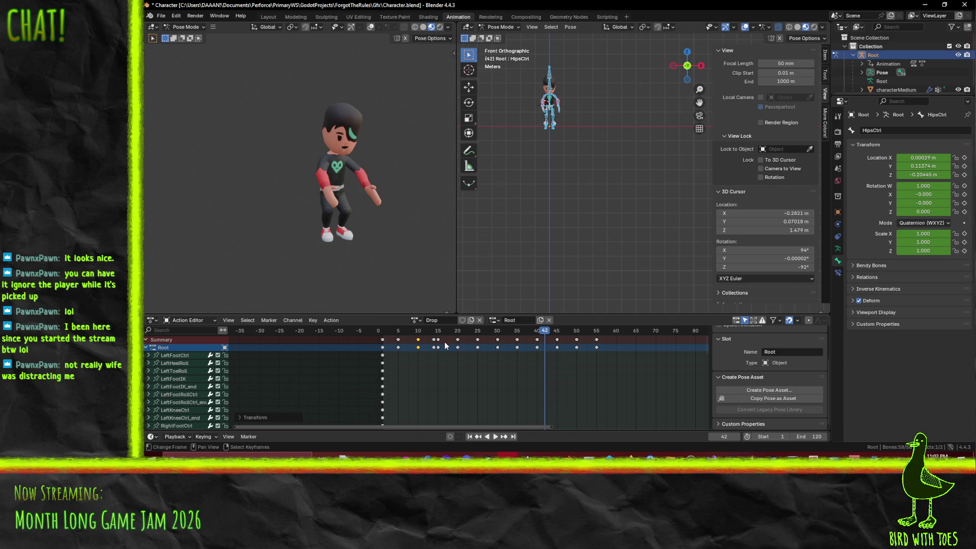
{"action": "left_click", "coordinate": [435, 343]}
{"action": "key", "text": "g"}
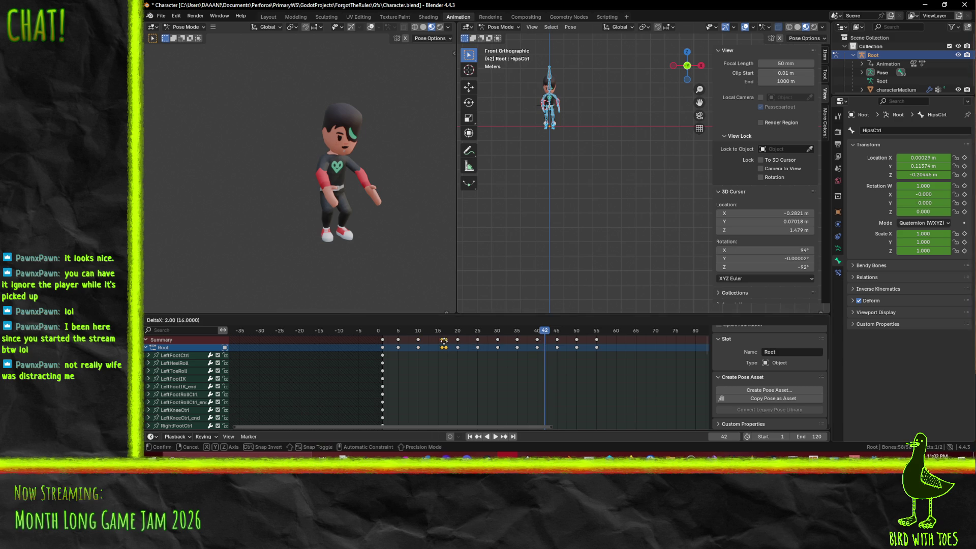
{"action": "left_click", "coordinate": [438, 344]}
{"action": "key", "text": "g"}
{"action": "left_click", "coordinate": [445, 342]}
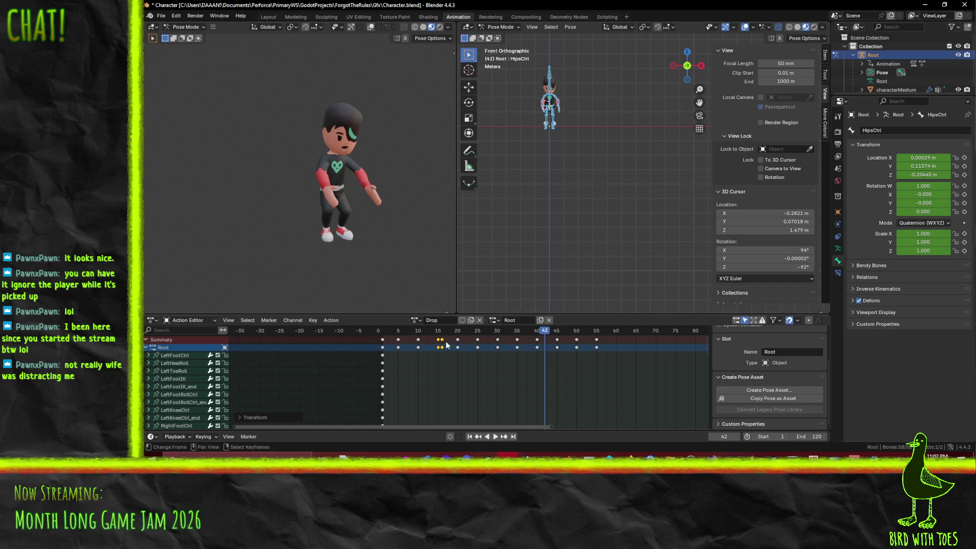
- Shift the keys from frame 15 to 55 about 4 frames later, then the keys after frame 20 one more frame
{"action": "left_click_drag", "start_coordinate": [440, 351], "coordinate": [609, 344]}
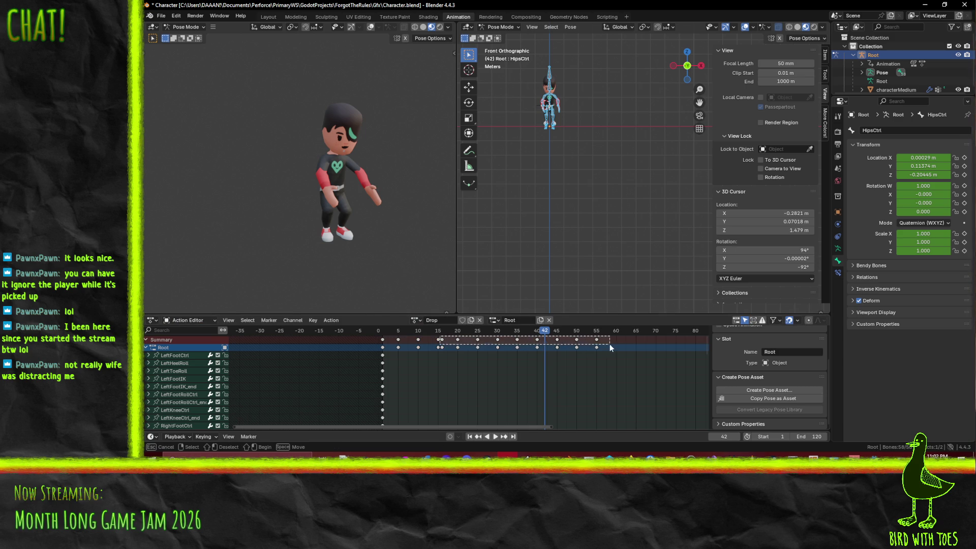
{"action": "key", "text": "g"}
{"action": "left_click", "coordinate": [626, 344]}
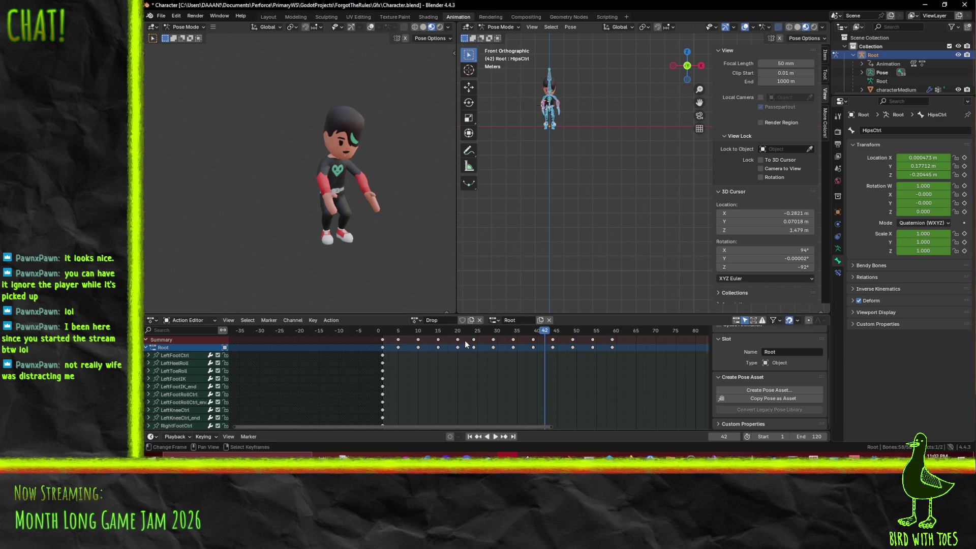
{"action": "left_click_drag", "start_coordinate": [465, 349], "coordinate": [630, 340]}
{"action": "key", "text": "g"}
{"action": "left_click", "coordinate": [635, 340]}
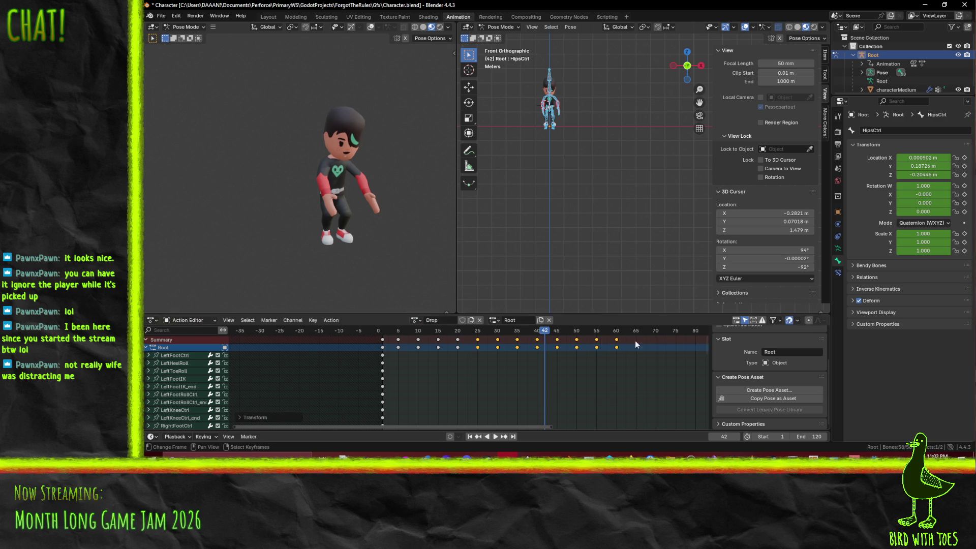
- Replay the Drop animation from frame 1 to check its timing
{"action": "left_click", "coordinate": [379, 334]}
{"action": "left_click", "coordinate": [382, 334]}
{"action": "left_click", "coordinate": [494, 436]}
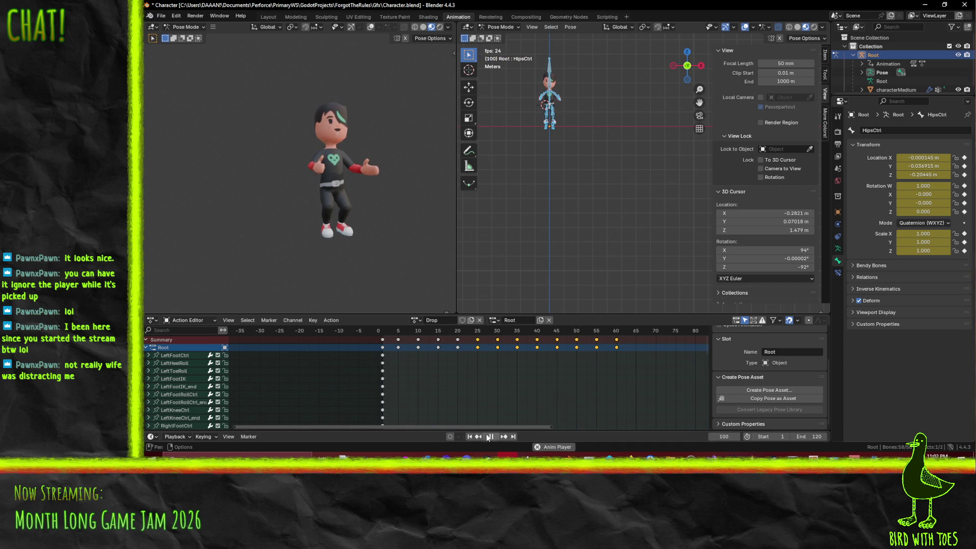
{"action": "left_click", "coordinate": [364, 329]}
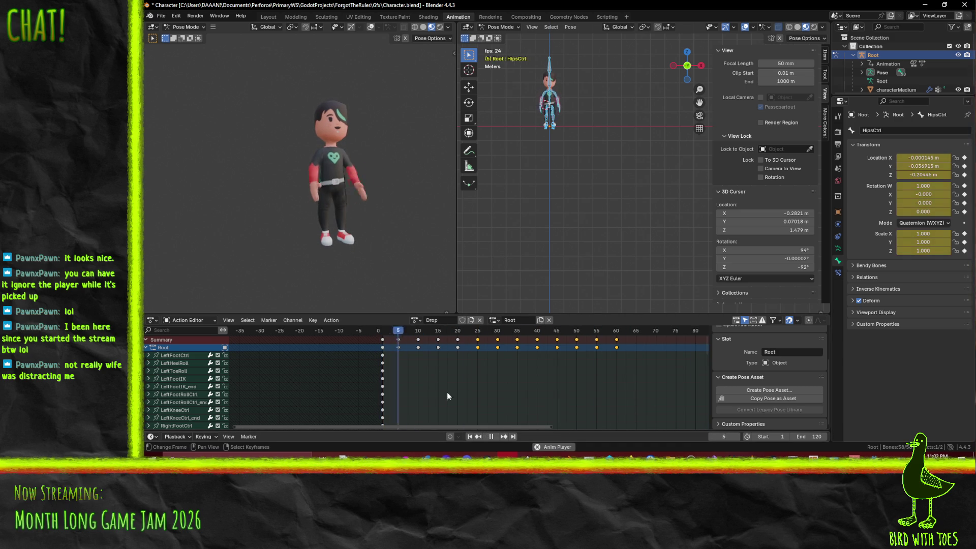
{"action": "left_click", "coordinate": [490, 435]}
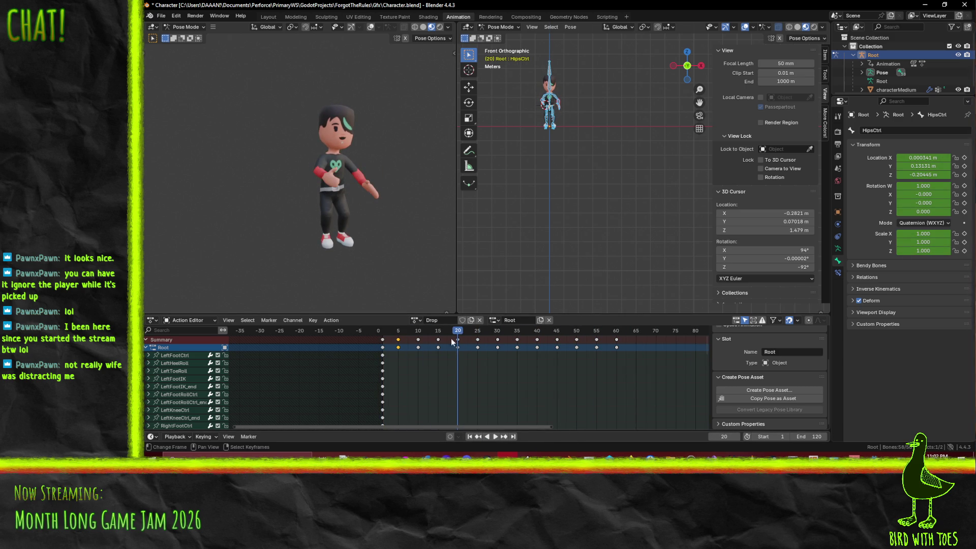
- Move the frame-0 keys two frames later and shift the frame 3–55 keys four frames earlier
{"action": "left_click", "coordinate": [383, 339]}
{"action": "left_click_drag", "start_coordinate": [382, 340], "coordinate": [635, 340]}
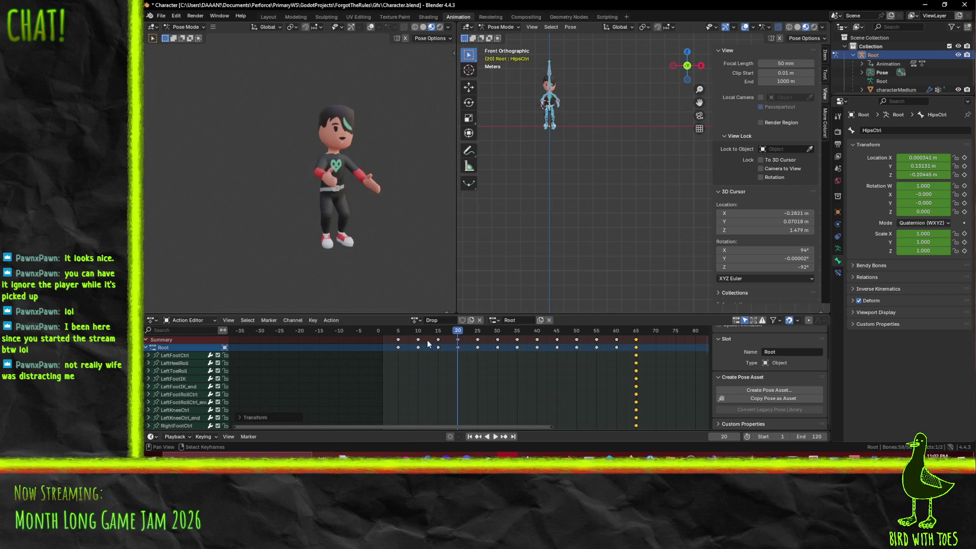
{"action": "left_click_drag", "start_coordinate": [386, 327], "coordinate": [621, 352]}
{"action": "key", "text": "g"}
{"action": "left_click", "coordinate": [606, 352]}
- Preview the retimed Drop animation again and save Character.blend
{"action": "key", "text": "space"}
{"action": "left_click", "coordinate": [451, 329]}
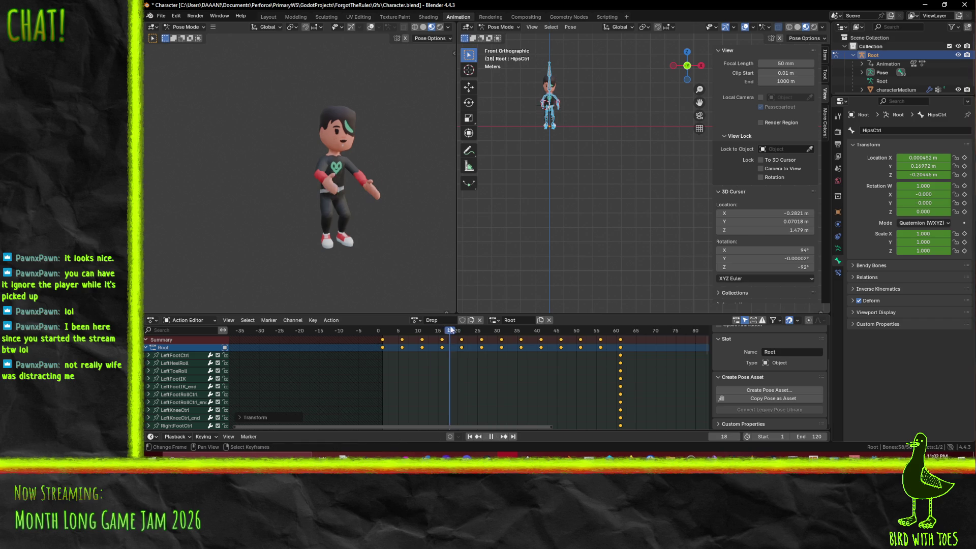
{"action": "left_click_drag", "start_coordinate": [451, 330], "coordinate": [386, 329]}
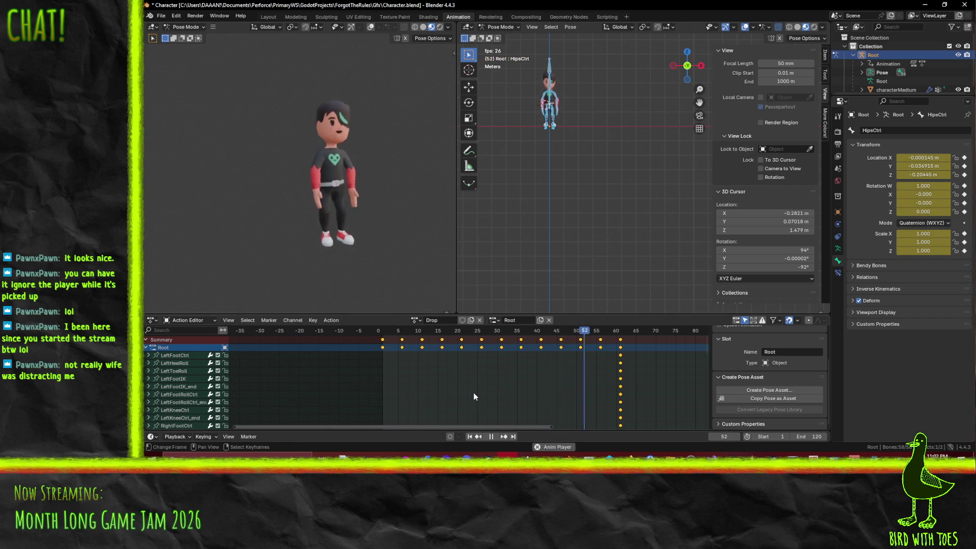
{"action": "left_click", "coordinate": [493, 436]}
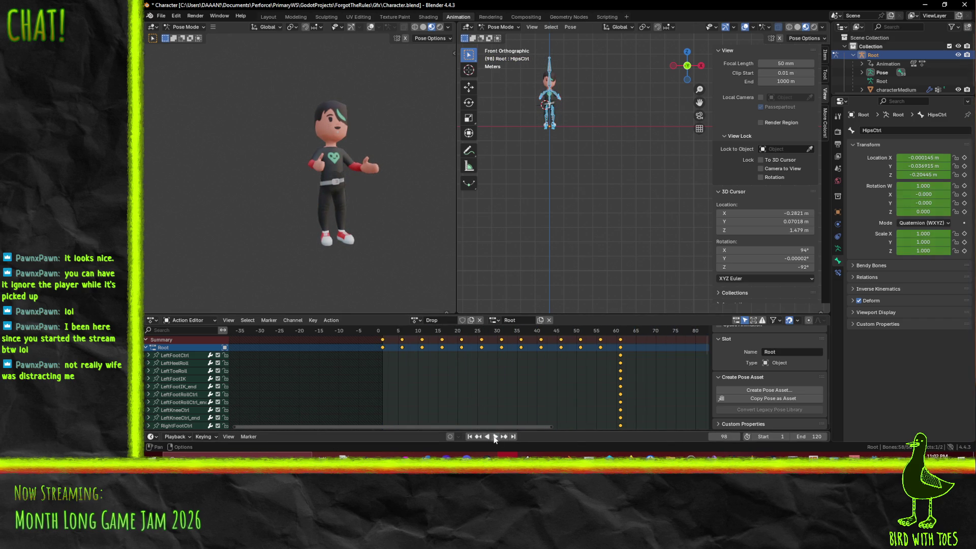
{"action": "key", "text": "space"}
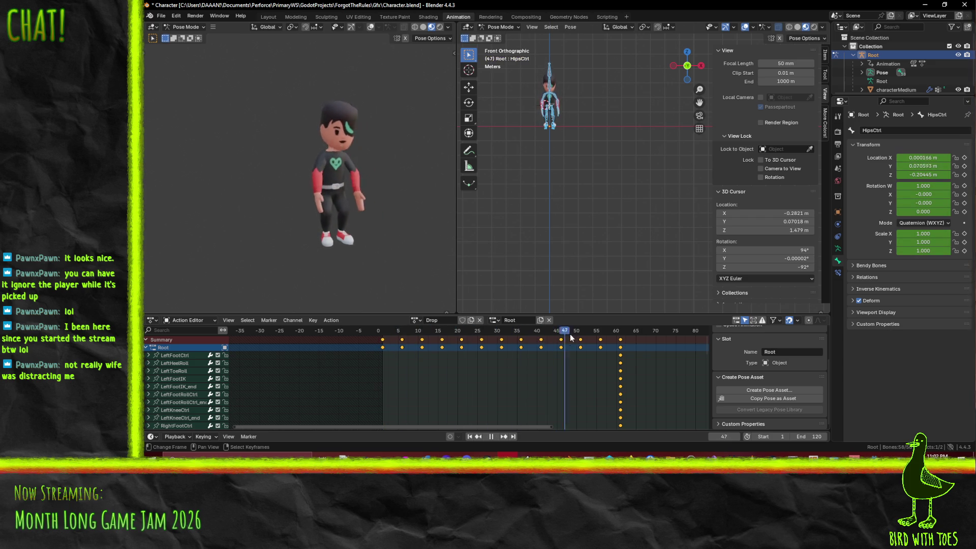
{"action": "left_click_drag", "start_coordinate": [414, 330], "coordinate": [382, 334]}
{"action": "key", "text": "space"}
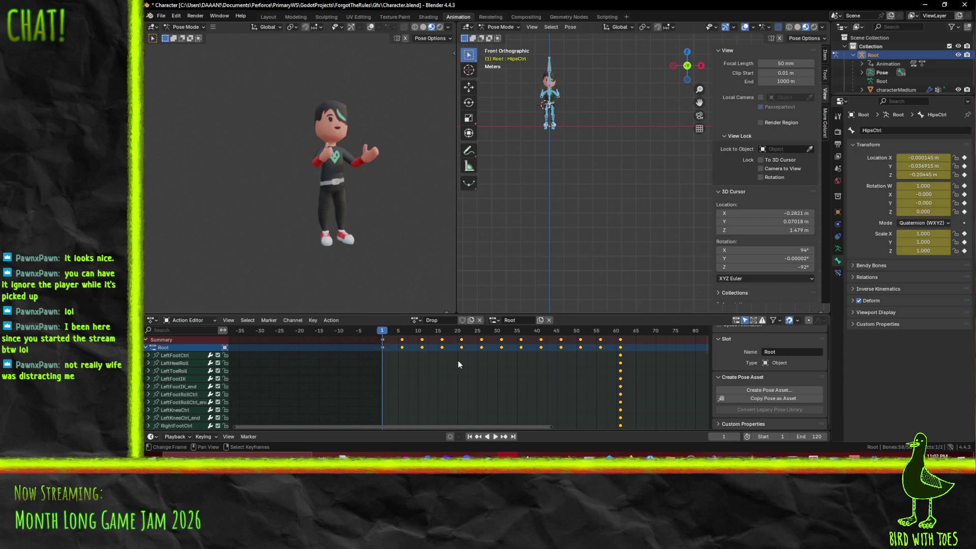
{"action": "key", "text": "ctrl+s"}
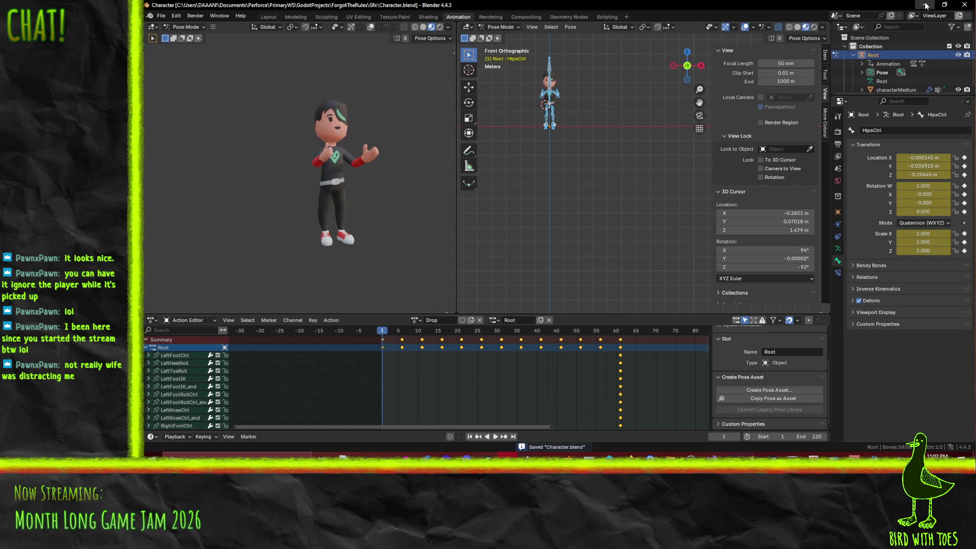
{"action": "left_click", "coordinate": [925, 5]}
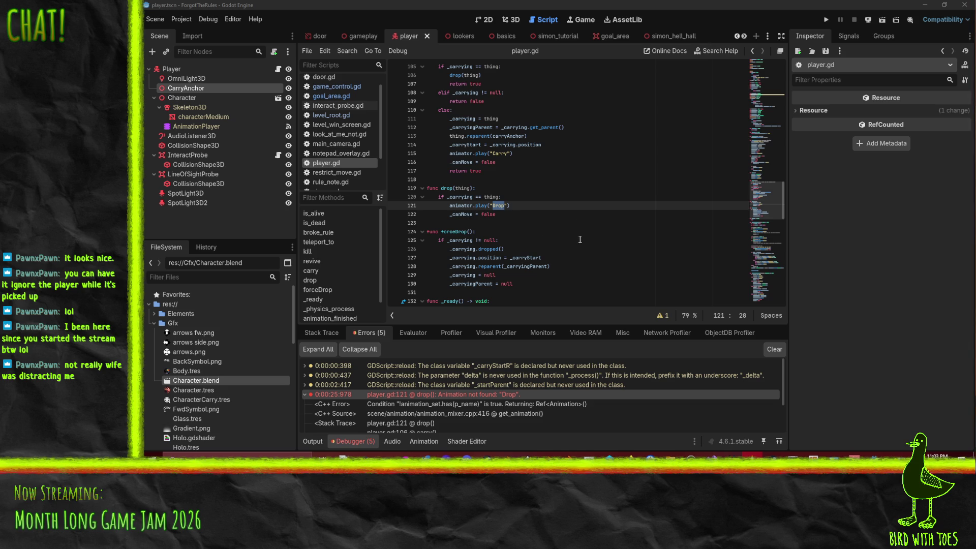
- Replace Idle with WalkCarry on line 167 of player.gd, save, and run the project
{"action": "left_click", "coordinate": [568, 162]}
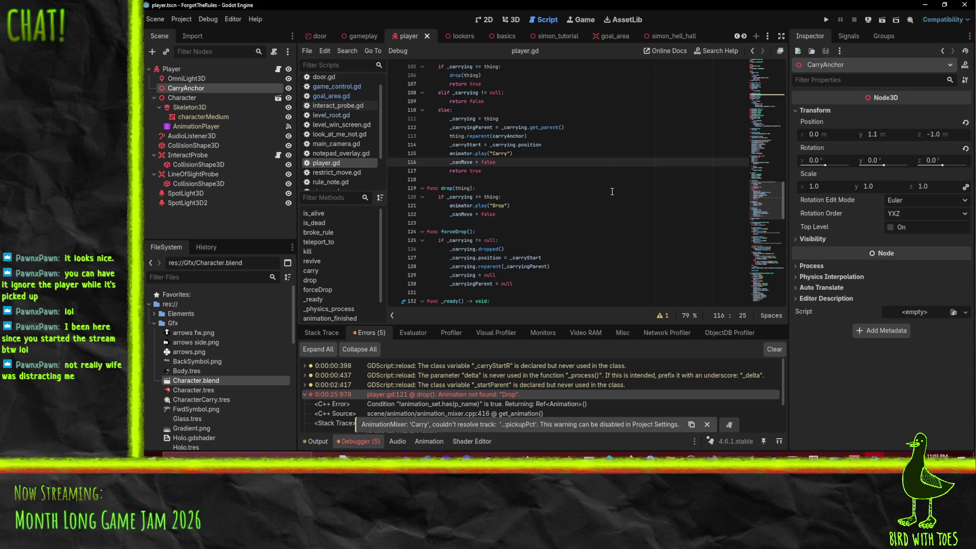
{"action": "scroll", "coordinate": [612, 191], "scroll_direction": "up", "scroll_amount": 10}
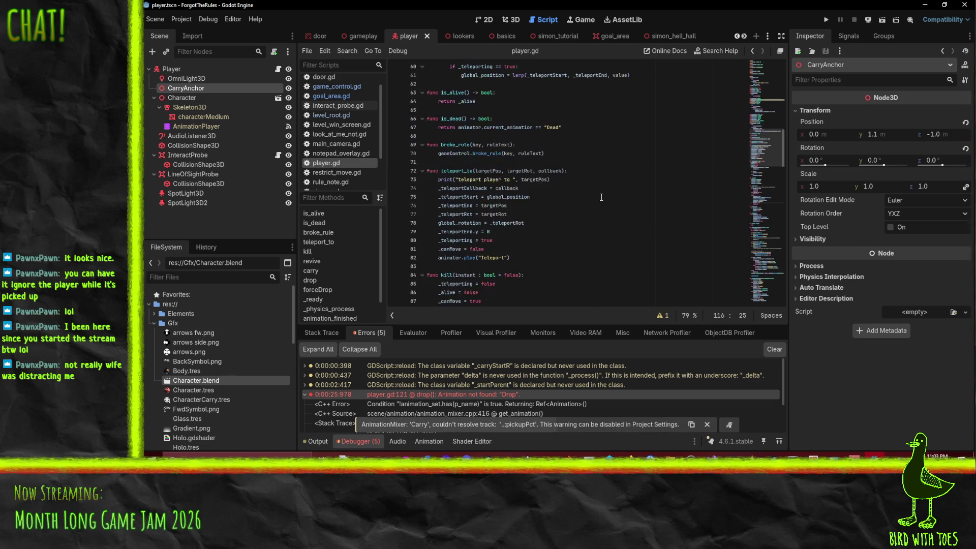
{"action": "scroll", "coordinate": [590, 192], "scroll_direction": "up", "scroll_amount": 11}
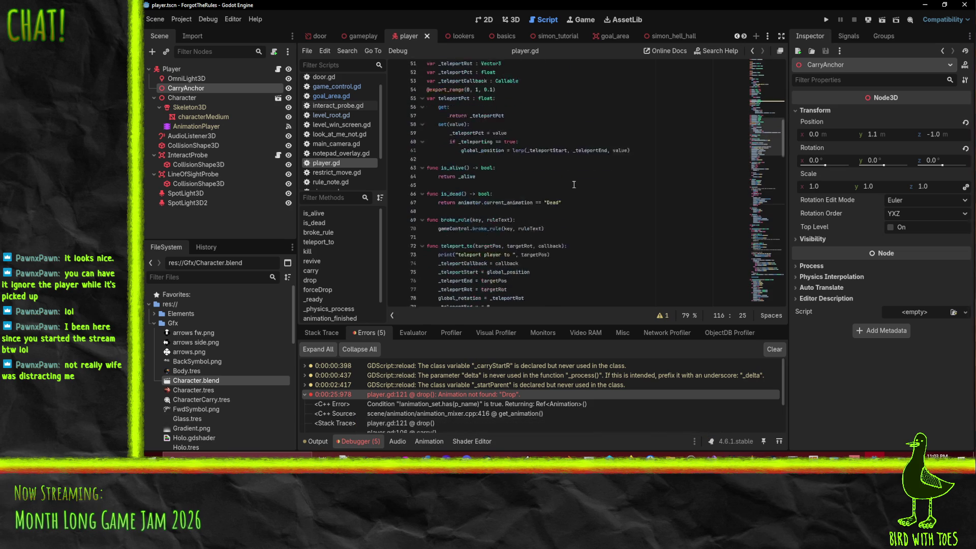
{"action": "scroll", "coordinate": [590, 184], "scroll_direction": "down", "scroll_amount": 20}
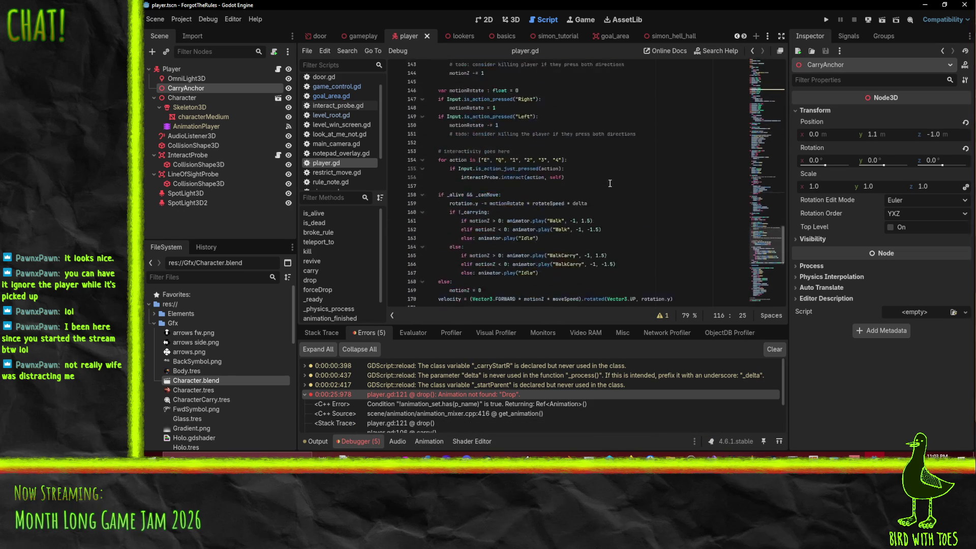
{"action": "scroll", "coordinate": [609, 183], "scroll_direction": "up", "scroll_amount": 6}
{"action": "double_click", "coordinate": [562, 195]}
{"action": "key", "text": "ctrl+c"}
{"action": "double_click", "coordinate": [527, 213]}
{"action": "key", "text": "ctrl+v"}
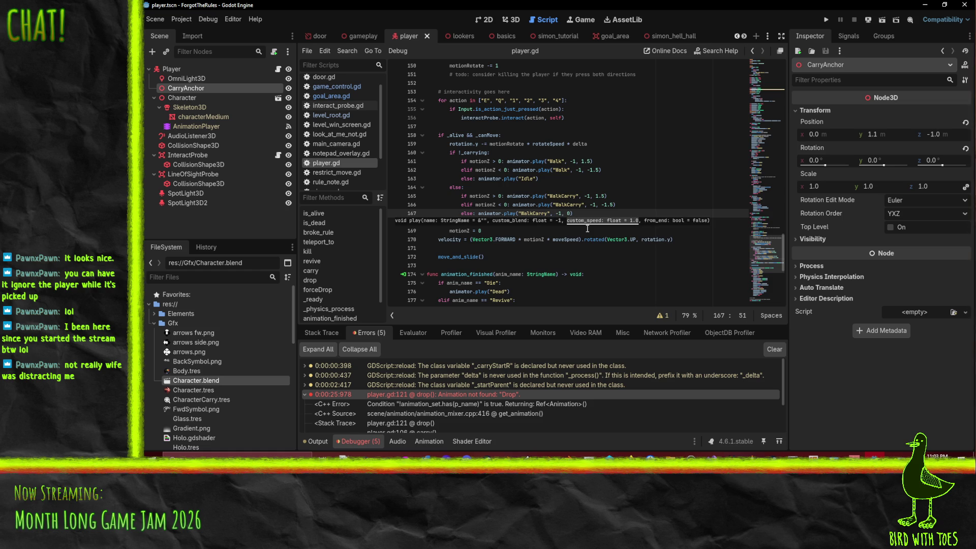
{"action": "type", "text": ";"}
{"action": "key", "text": "Up"}
{"action": "key", "text": "ctrl+s"}
{"action": "left_click", "coordinate": [825, 19]}
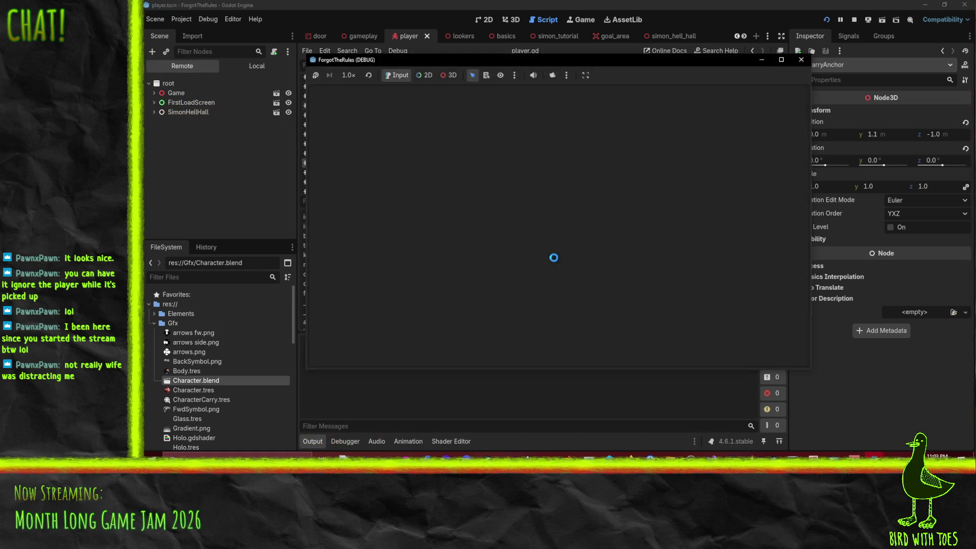
- Press E on the title screen to load the level, then close the game window
{"action": "key", "text": "e"}
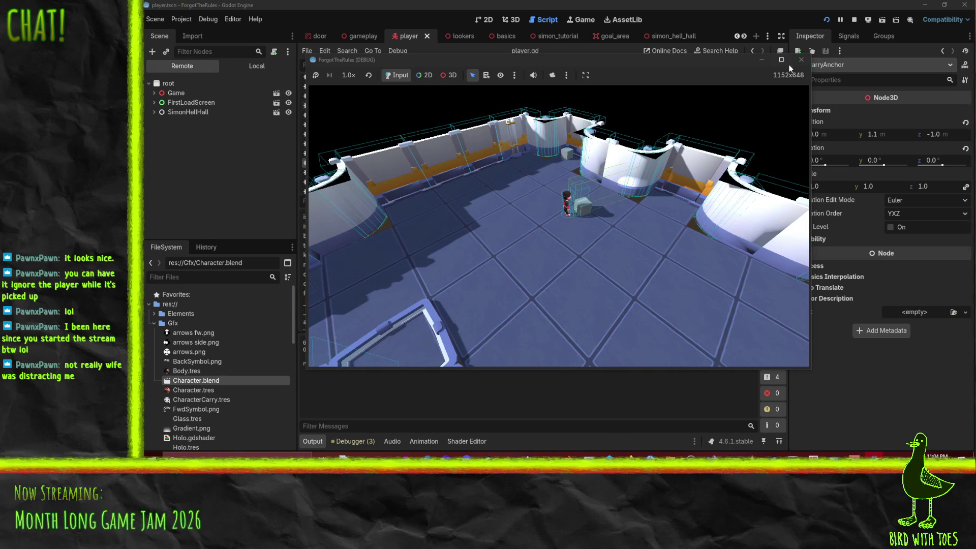
{"action": "left_click", "coordinate": [801, 61]}
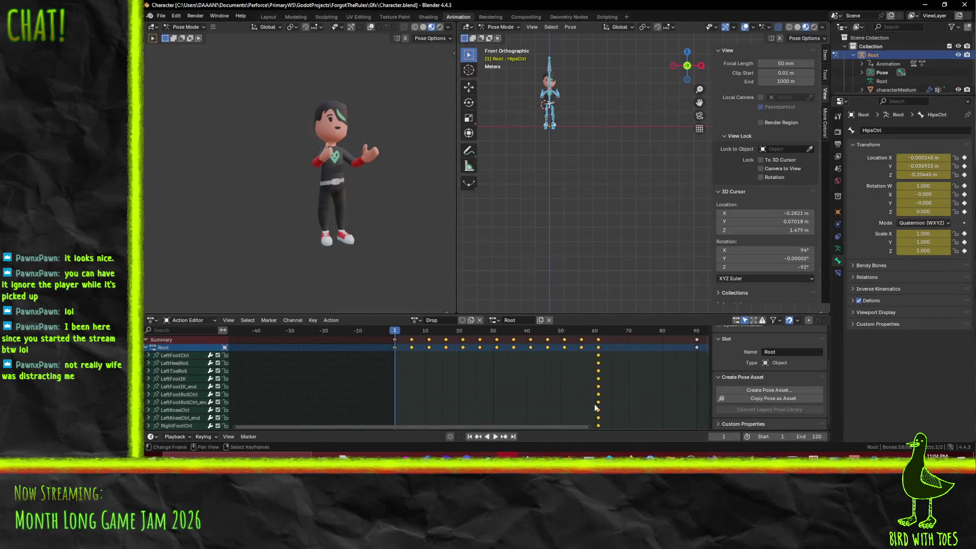
- Shift the Drop action's keys from frames 6–61 about 4 frames later
{"action": "scroll", "coordinate": [590, 396], "scroll_direction": "down", "scroll_amount": 3}
{"action": "left_click", "coordinate": [554, 345]}
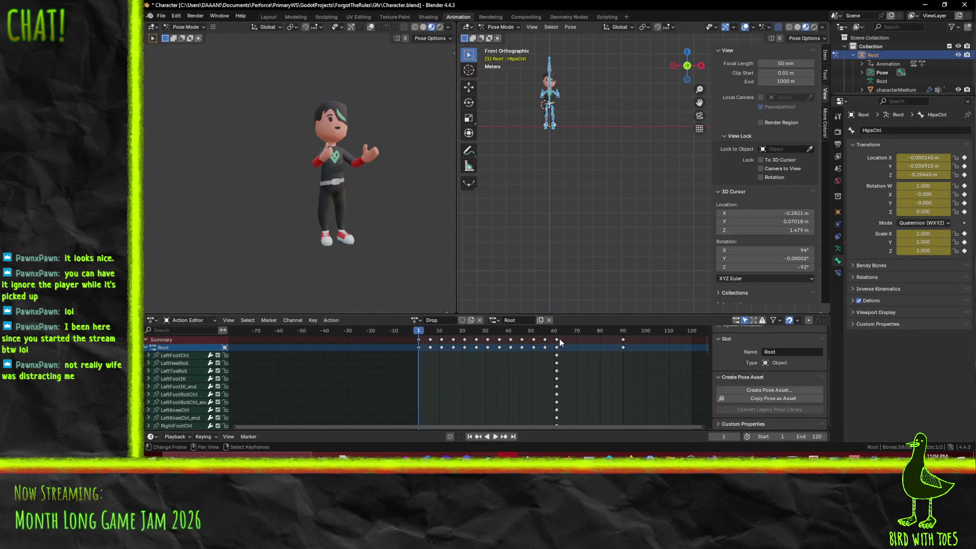
{"action": "left_click", "coordinate": [557, 339]}
{"action": "left_click_drag", "start_coordinate": [422, 336], "coordinate": [590, 349]}
{"action": "key", "text": "g"}
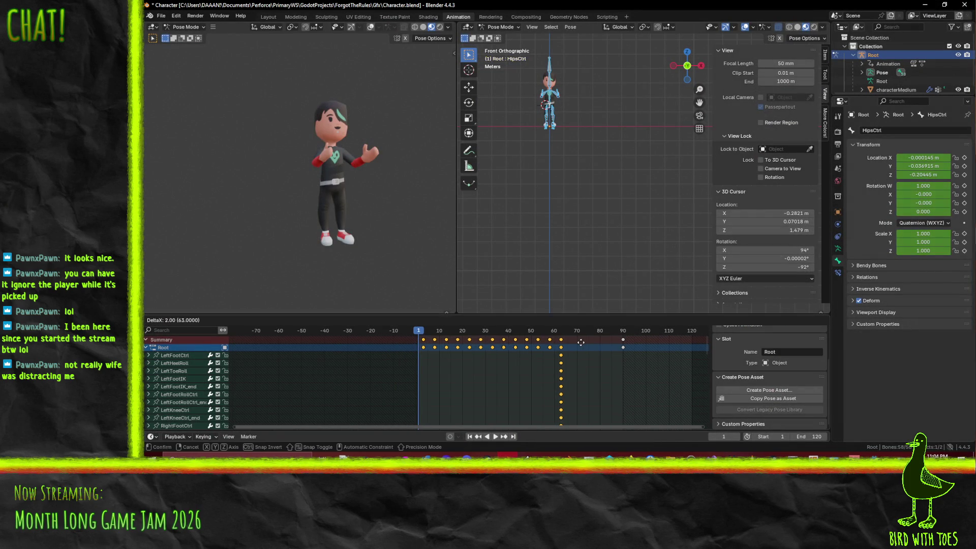
{"action": "left_click", "coordinate": [586, 345]}
- Move the frame-90 key back to frame 1 and check the pose at frame 65
{"action": "left_click", "coordinate": [622, 339]}
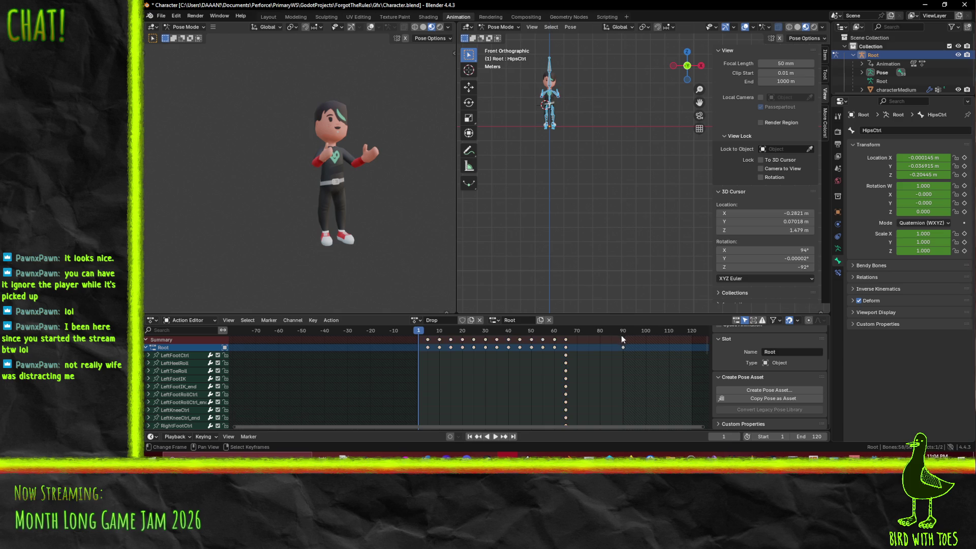
{"action": "key", "text": "g"}
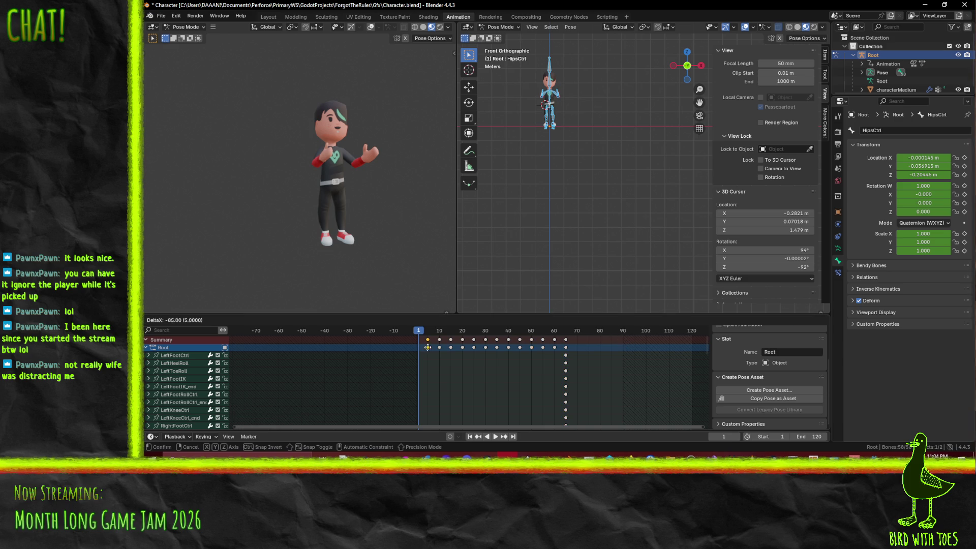
{"action": "left_click", "coordinate": [418, 339]}
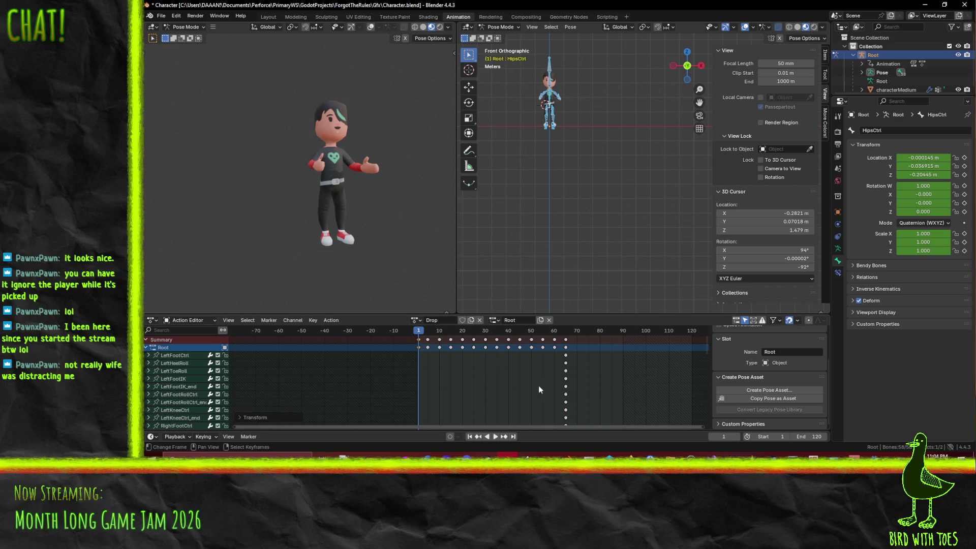
{"action": "left_click", "coordinate": [565, 333]}
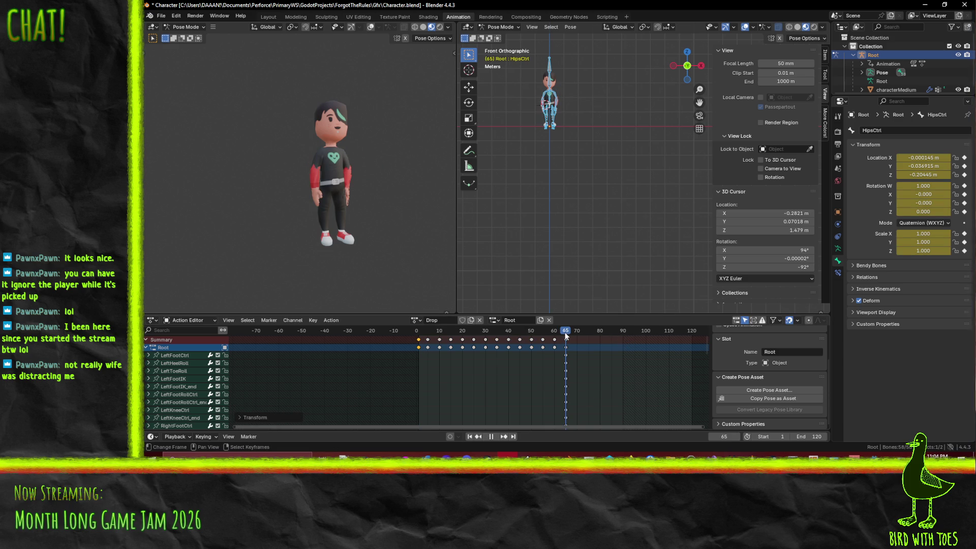
{"action": "scroll", "coordinate": [798, 368], "scroll_direction": "up", "scroll_amount": 3}
- Set the Drop action's End frame to 65 and play the retimed animation from frame 1
{"action": "left_click", "coordinate": [808, 367]}
{"action": "type", "text": "65"}
{"action": "key", "text": "Return"}
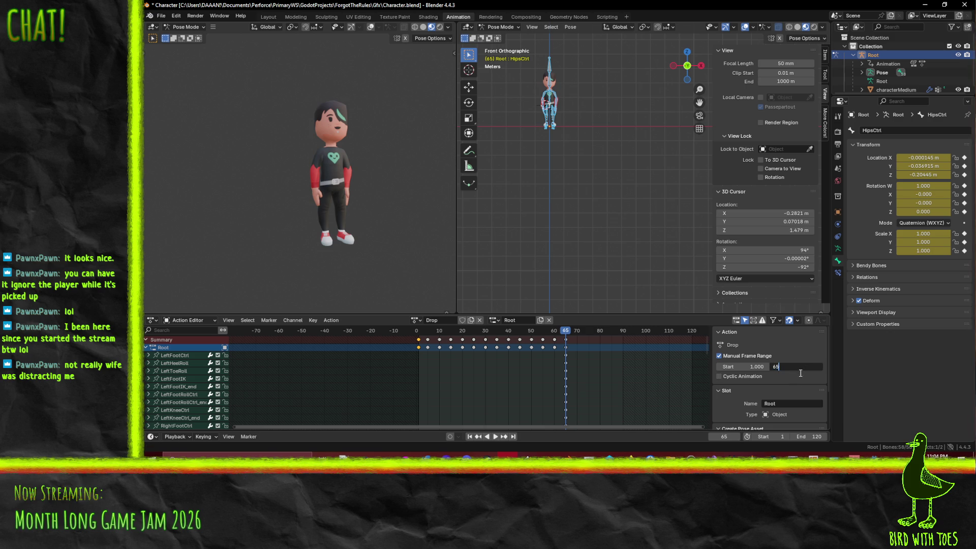
{"action": "left_click_drag", "start_coordinate": [568, 339], "coordinate": [419, 331]}
{"action": "left_click", "coordinate": [496, 436]}
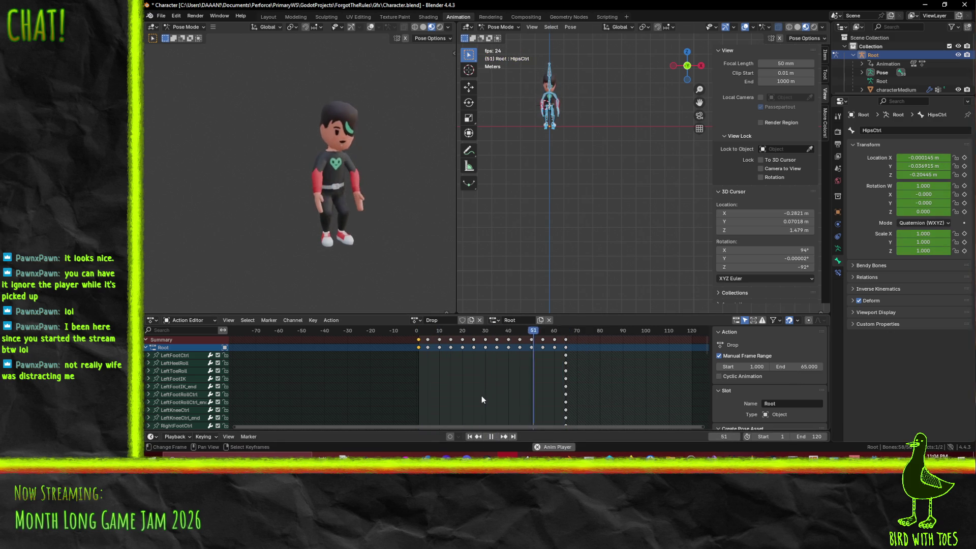
- Save Character.blend, rewound to frame 1, and minimize Blender
{"action": "key", "text": "ctrl+s"}
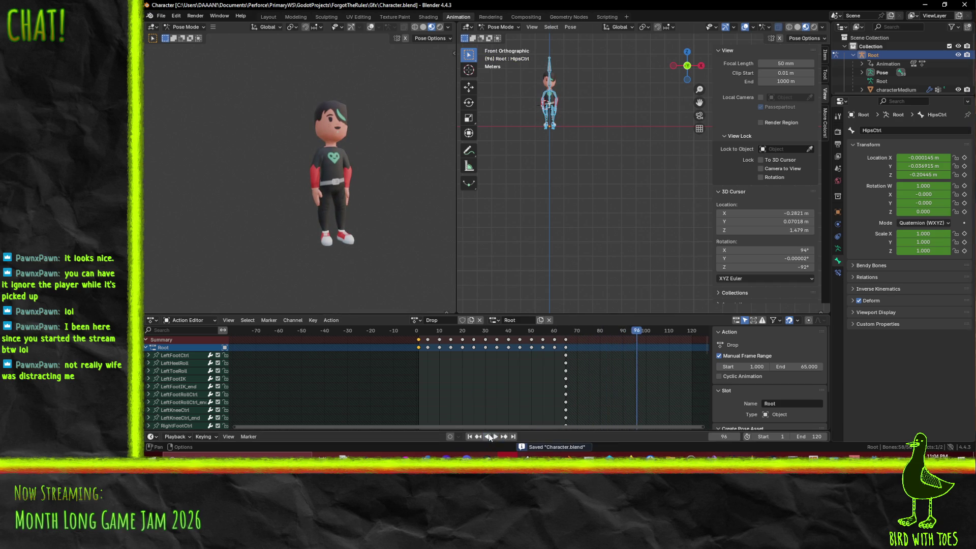
{"action": "mouse_move", "coordinate": [588, 332]}
{"action": "left_mouse_down"}
{"action": "mouse_move", "coordinate": [449, 333]}
{"action": "mouse_move", "coordinate": [565, 347]}
{"action": "left_mouse_up"}
{"action": "key", "text": "Left"}
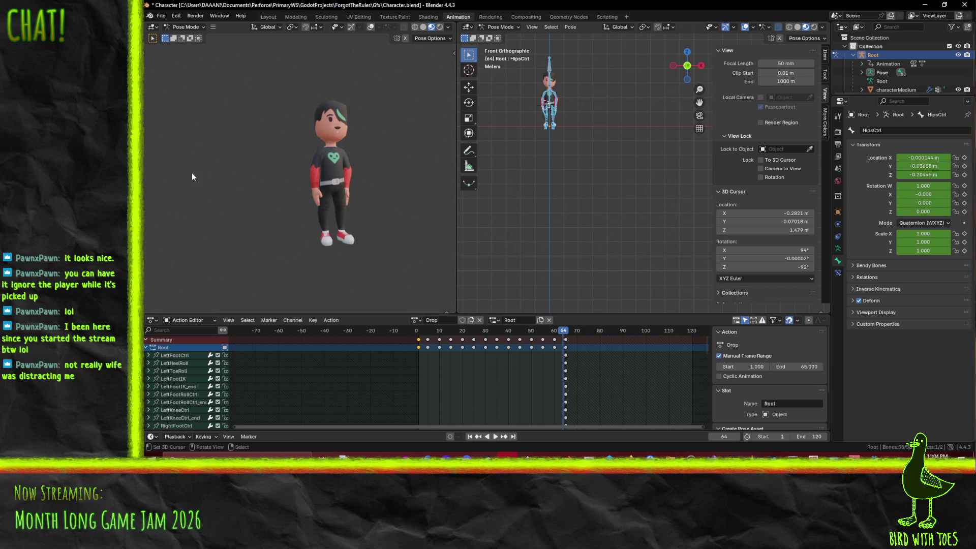
{"action": "key", "text": "ctrl+s"}
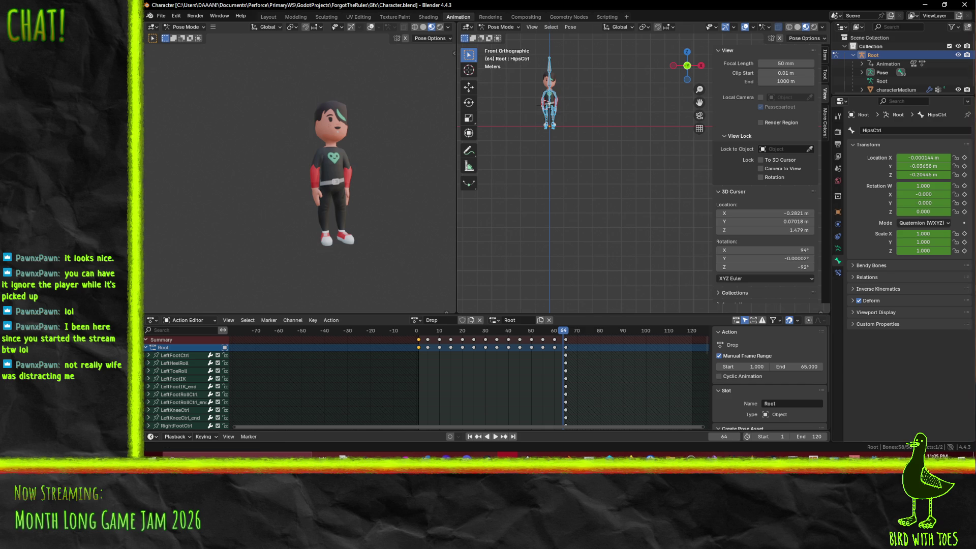
{"action": "key", "text": "alt+Tab"}
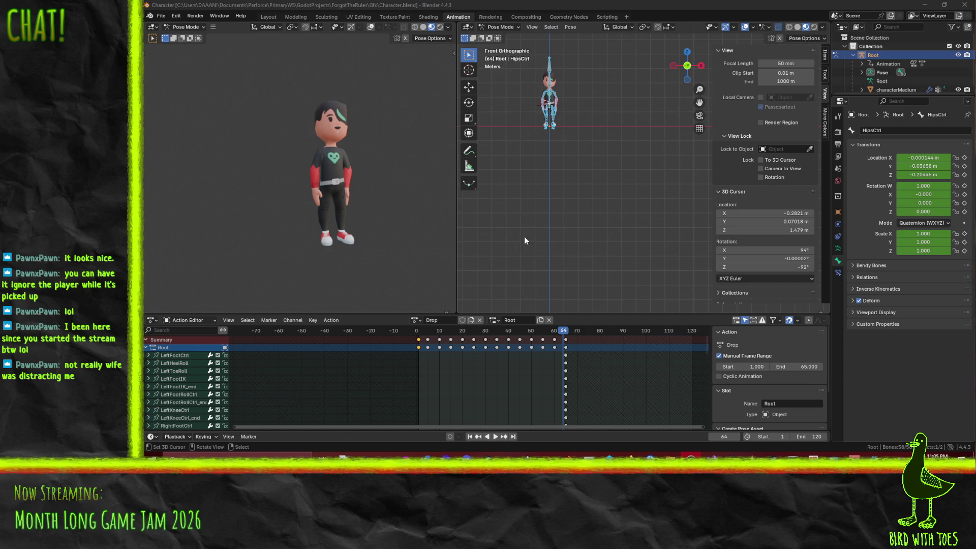
{"action": "left_click_drag", "start_coordinate": [566, 330], "coordinate": [418, 330]}
{"action": "key", "text": "ctrl+s"}
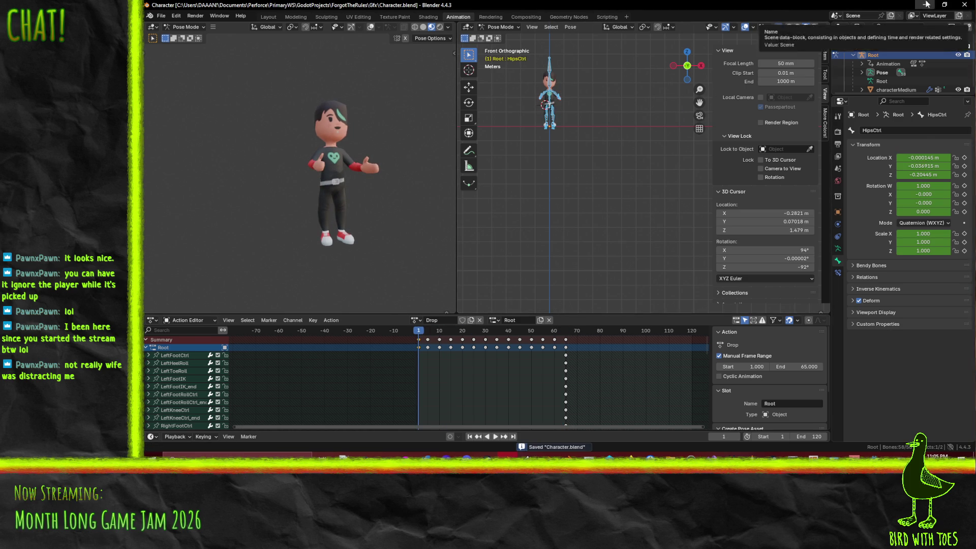
{"action": "left_click", "coordinate": [926, 4]}
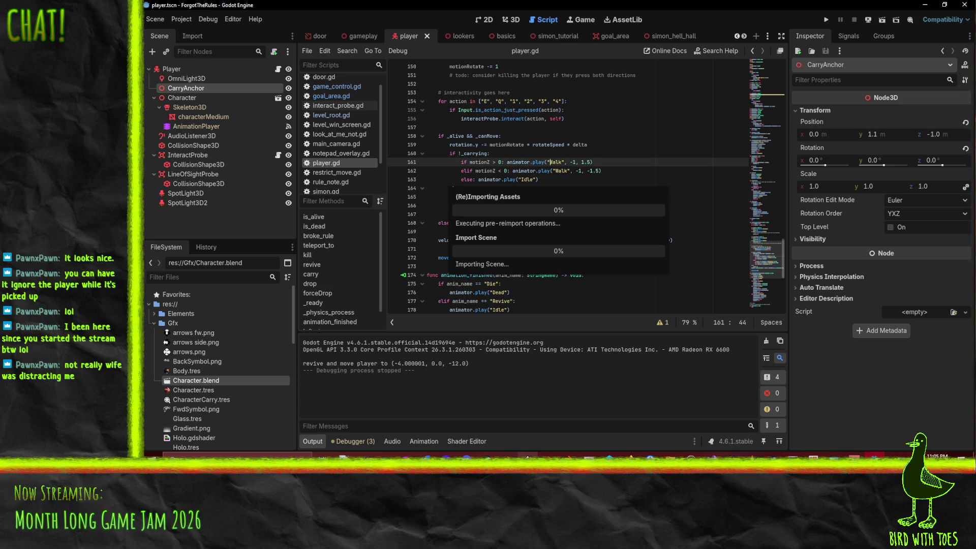
- Return from Blender to the Godot editor as Character.blend reimports
{"action": "left_click", "coordinate": [851, 473]}
{"action": "left_click", "coordinate": [875, 456]}
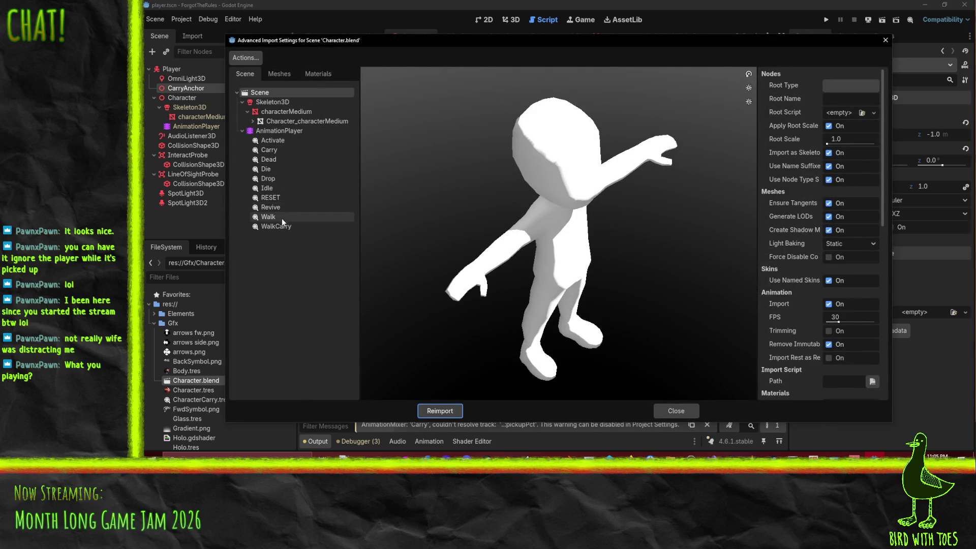
- Save the Drop animation to res://Gfx/CharacterDrop.tres and reimport Character.blend
{"action": "left_click", "coordinate": [268, 178]}
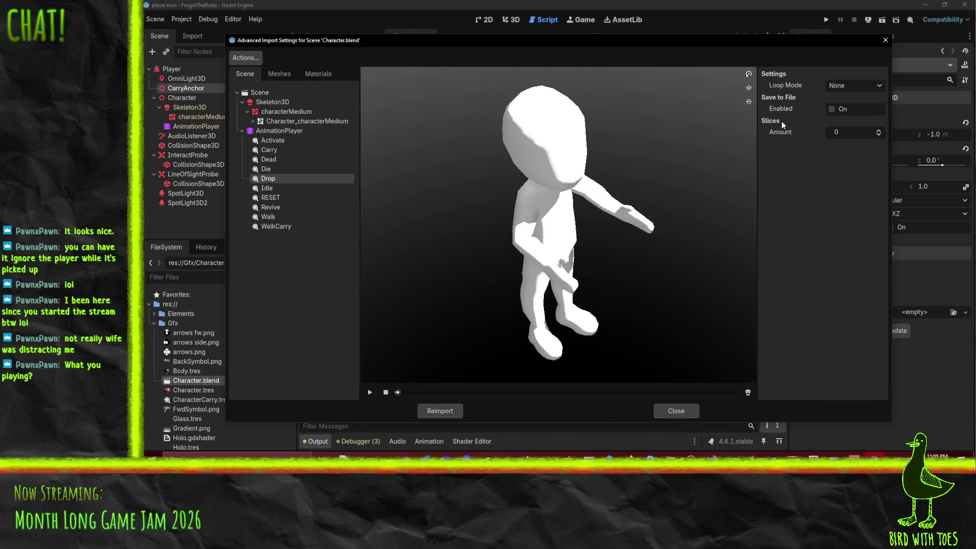
{"action": "left_click", "coordinate": [832, 109]}
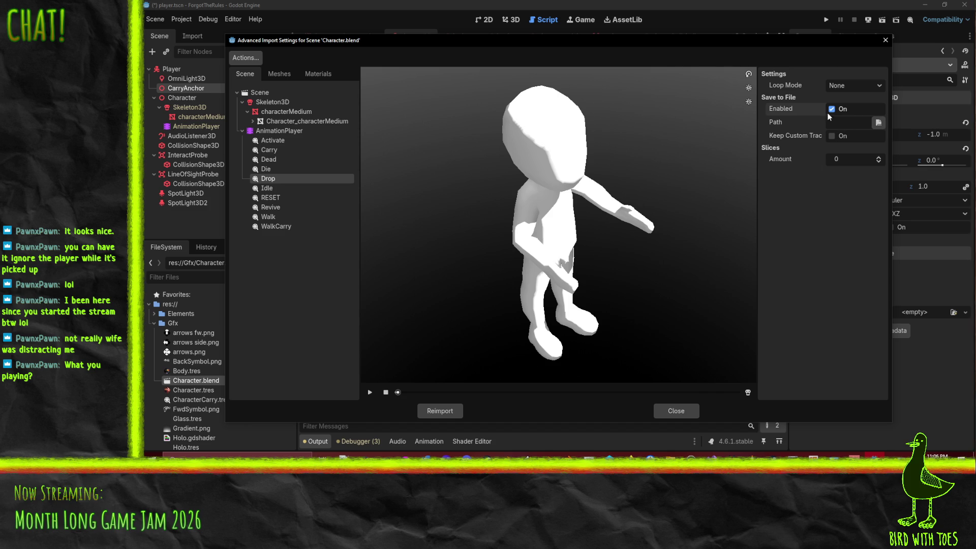
{"action": "left_click", "coordinate": [878, 123]}
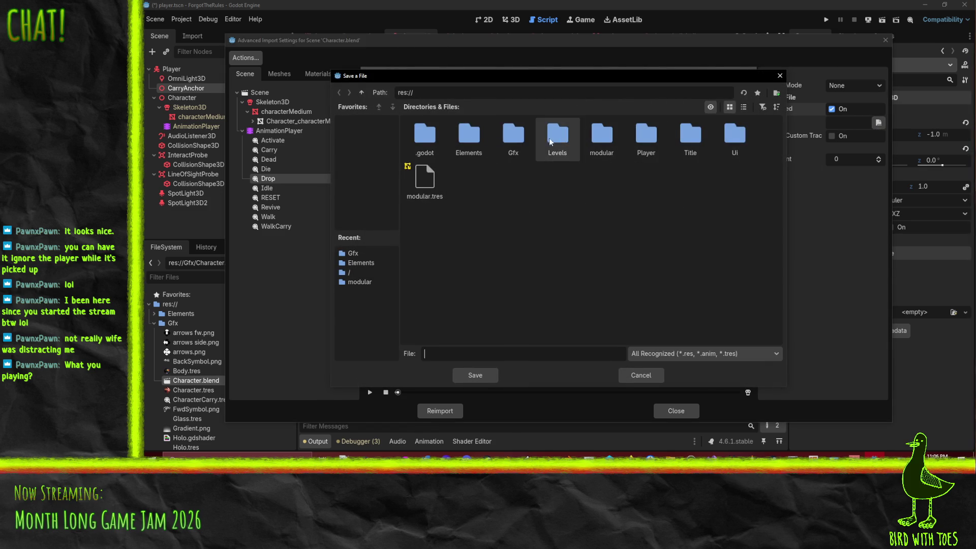
{"action": "double_click", "coordinate": [513, 135]}
{"action": "left_click", "coordinate": [527, 351]}
{"action": "type", "text": "CharacterDrop.tr"}
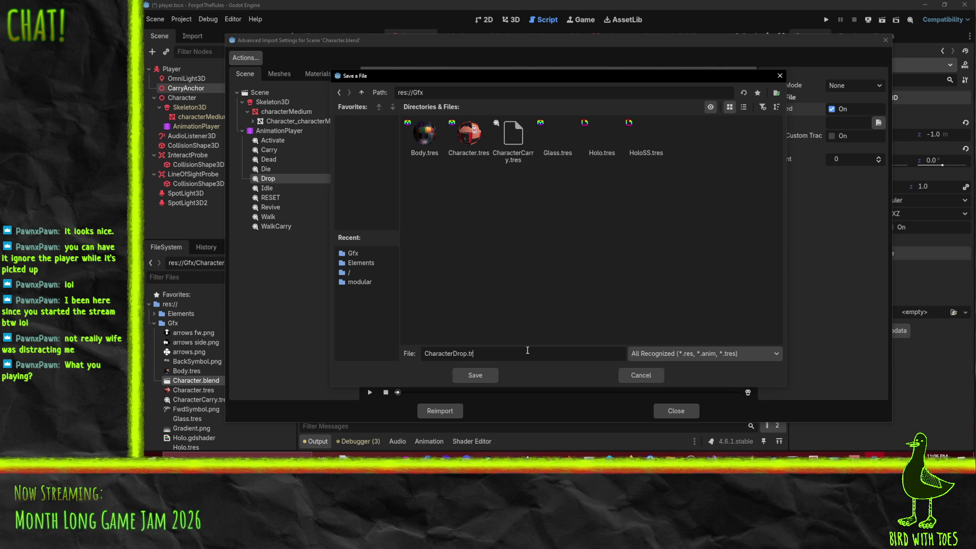
{"action": "type", "text": "es"}
{"action": "key", "text": "Return"}
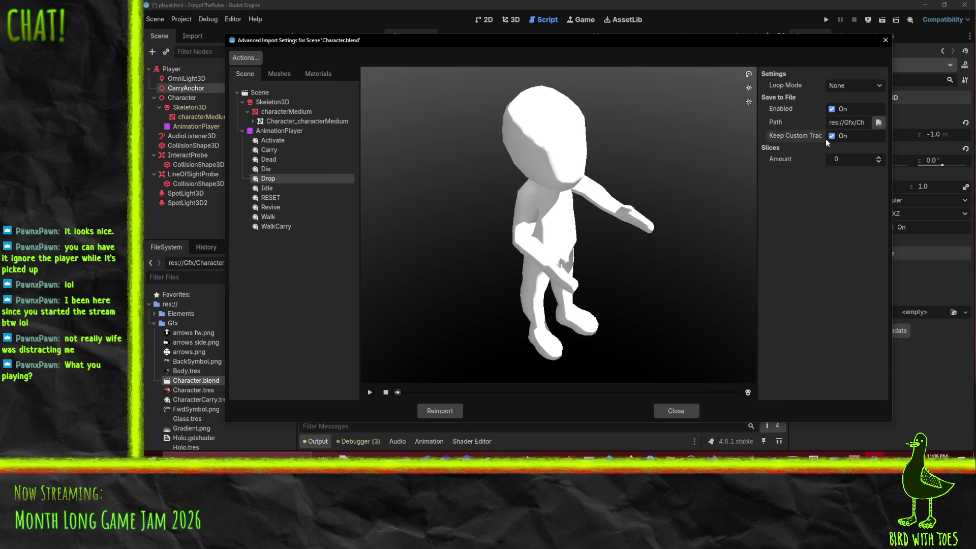
{"action": "left_click", "coordinate": [460, 415]}
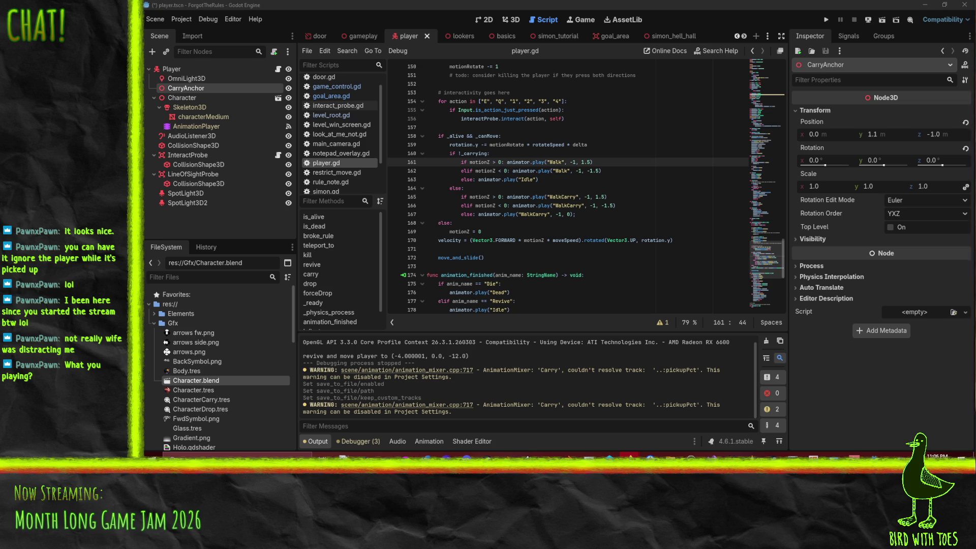
{"action": "key", "text": "alt+Tab"}
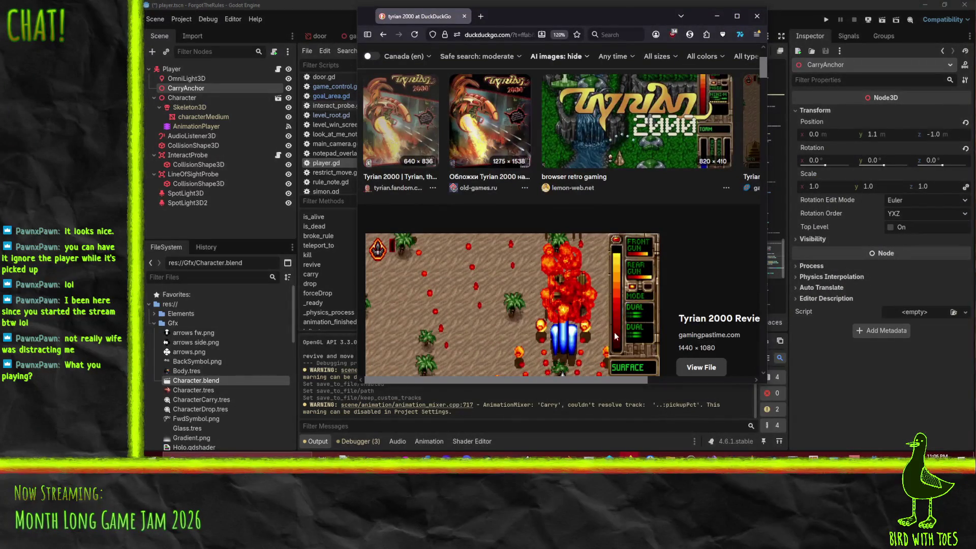
{"action": "left_click", "coordinate": [737, 16]}
{"action": "scroll", "coordinate": [613, 256], "scroll_direction": "down", "scroll_amount": 3}
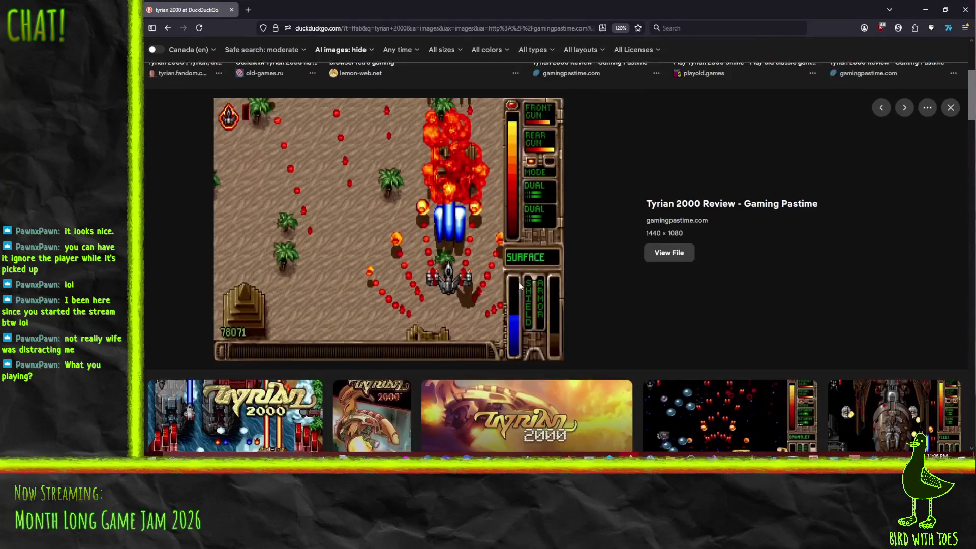
{"action": "scroll", "coordinate": [613, 259], "scroll_direction": "up", "scroll_amount": 2}
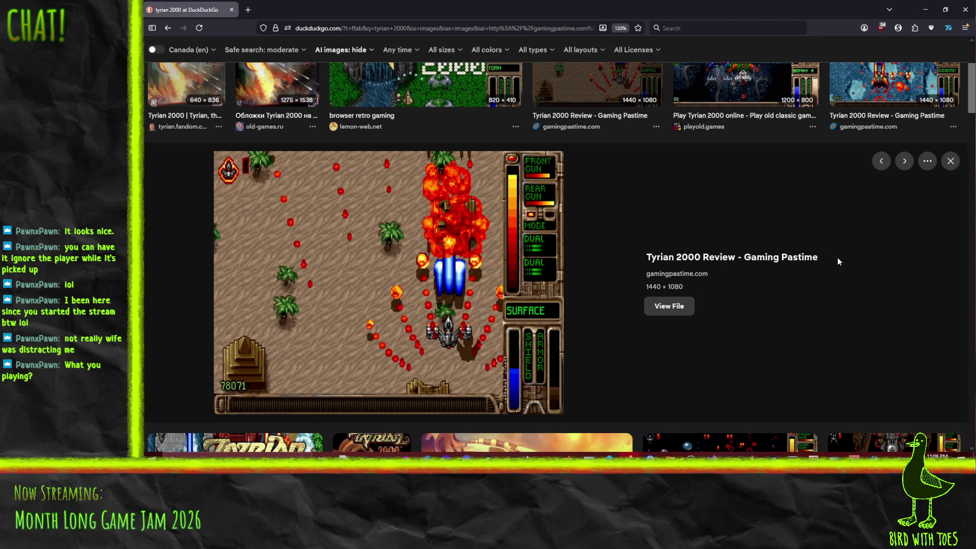
{"action": "left_click", "coordinate": [967, 19]}
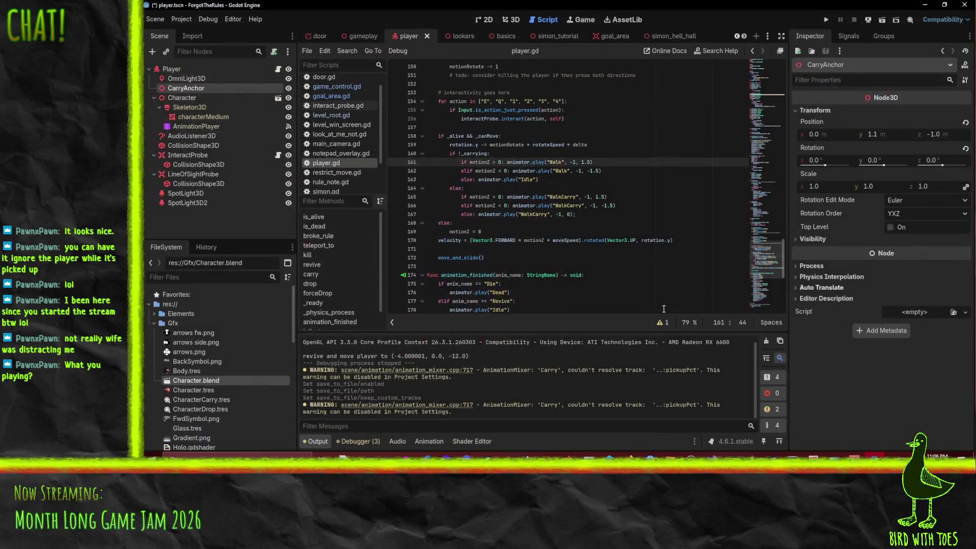
{"action": "left_click", "coordinate": [671, 212]}
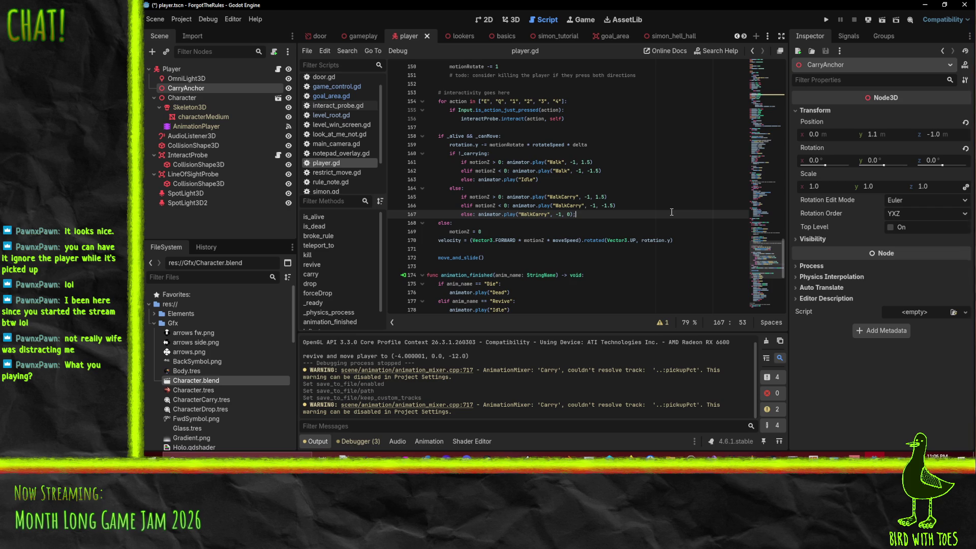
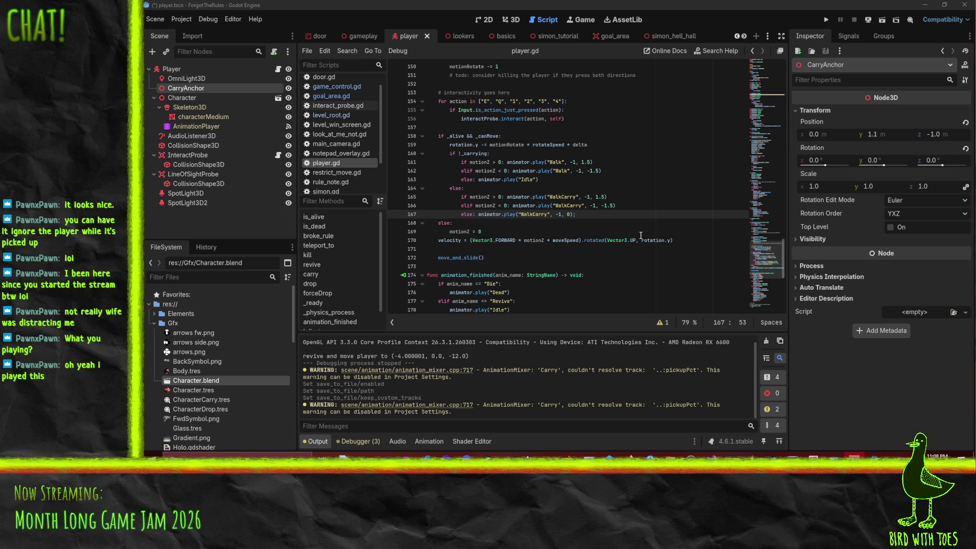
- In the 3D view, select the AnimationPlayer and open its Drop animation for editing
{"action": "left_click", "coordinate": [598, 223]}
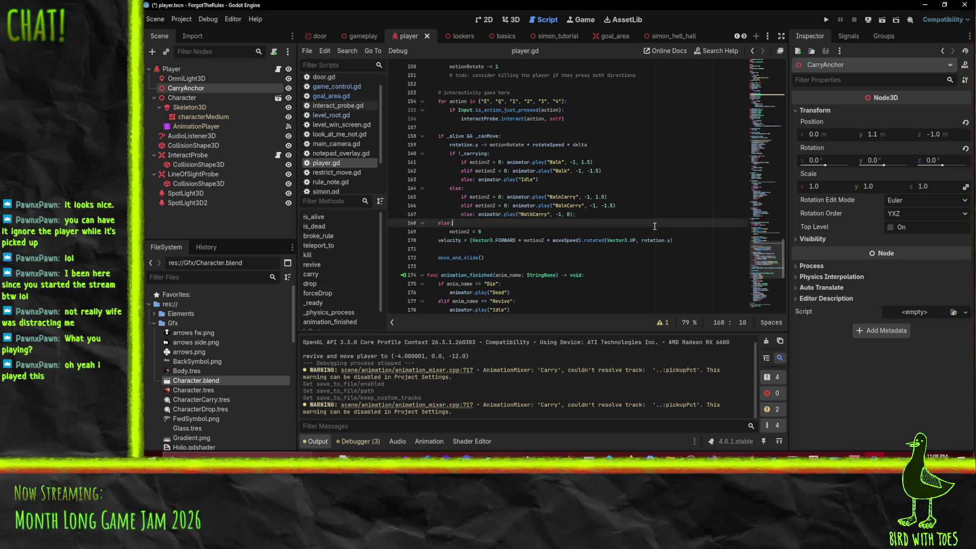
{"action": "left_click", "coordinate": [506, 22]}
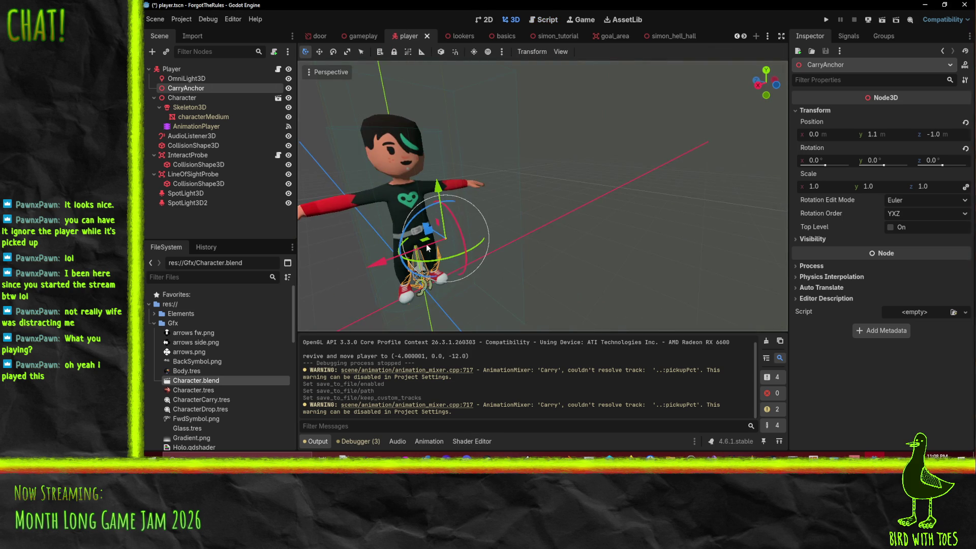
{"action": "scroll", "coordinate": [428, 247], "scroll_direction": "down", "scroll_amount": 3}
{"action": "left_click", "coordinate": [200, 126]}
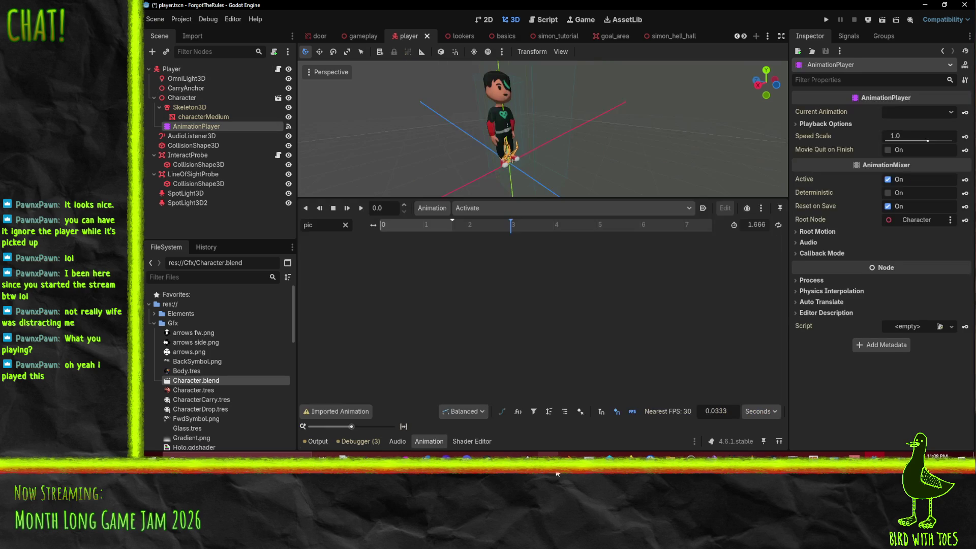
{"action": "left_click", "coordinate": [487, 206]}
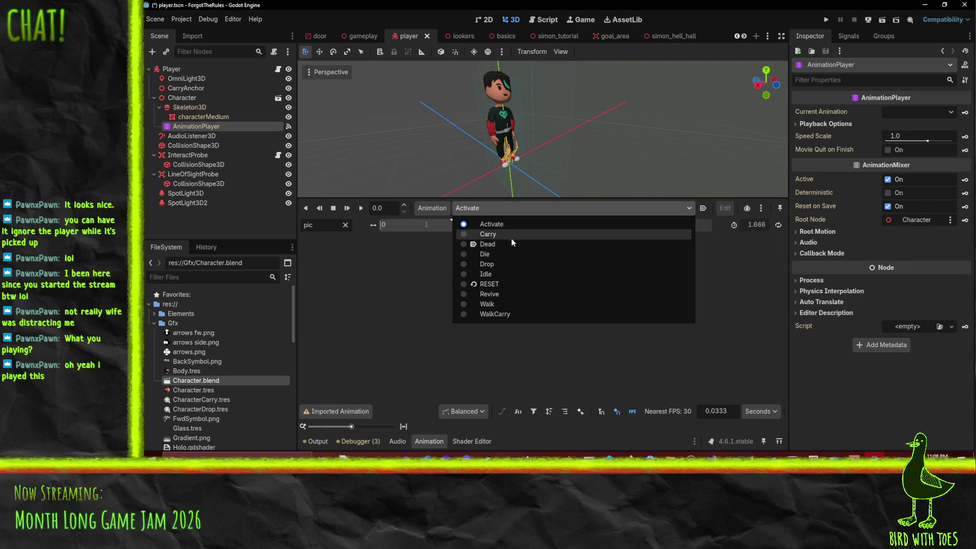
{"action": "left_click", "coordinate": [507, 262]}
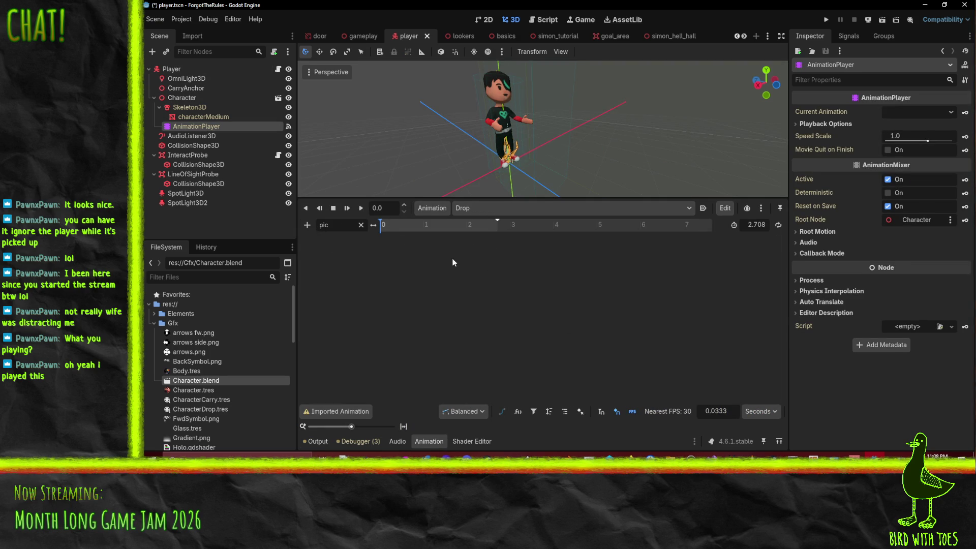
- Add a Player pickupPct property track to the Drop animation
{"action": "left_click", "coordinate": [360, 225]}
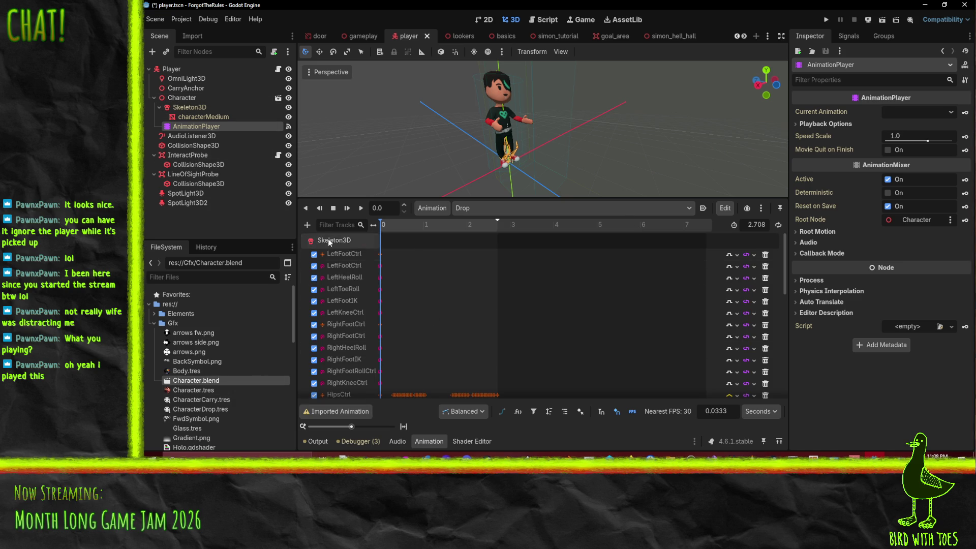
{"action": "left_click", "coordinate": [307, 225]}
{"action": "left_click", "coordinate": [370, 240]}
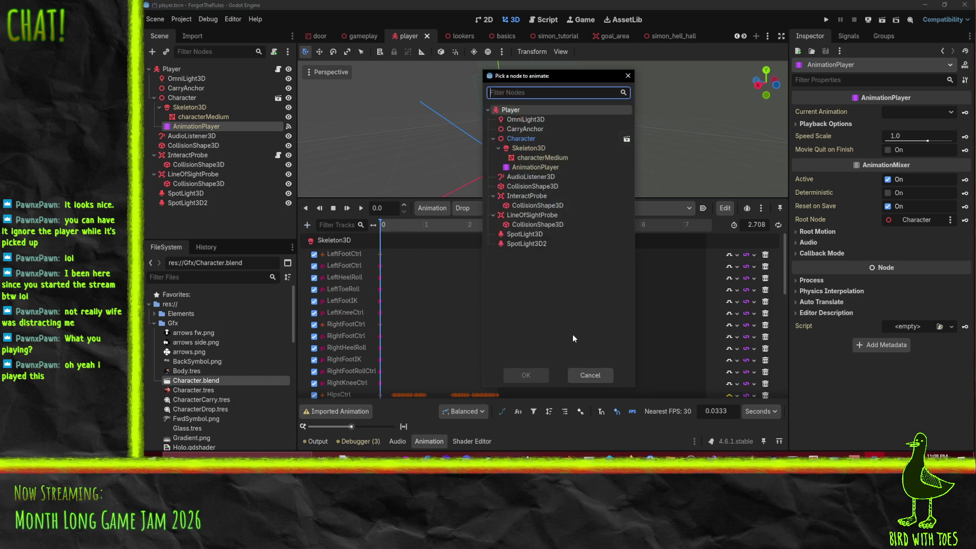
{"action": "left_click", "coordinate": [526, 109]}
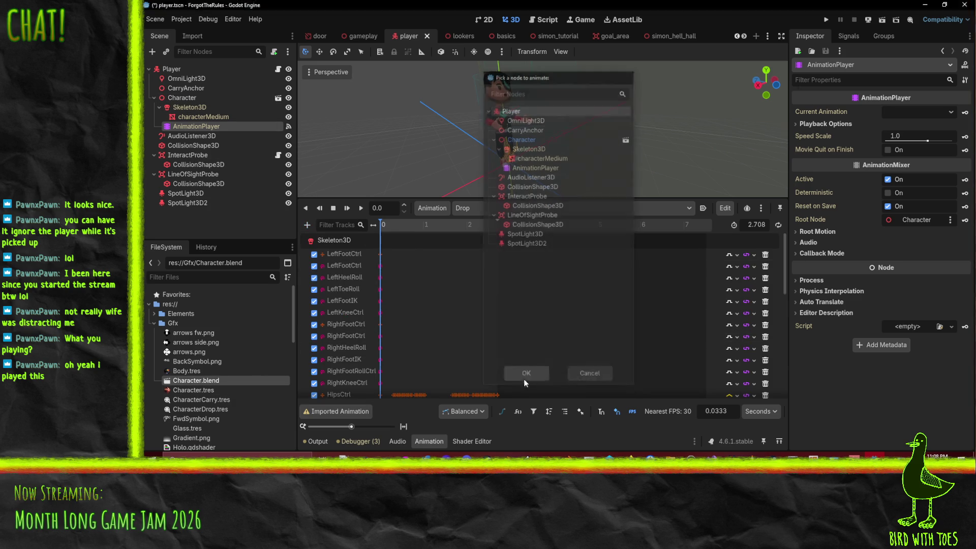
{"action": "left_click", "coordinate": [525, 379]}
{"action": "type", "text": "p"}
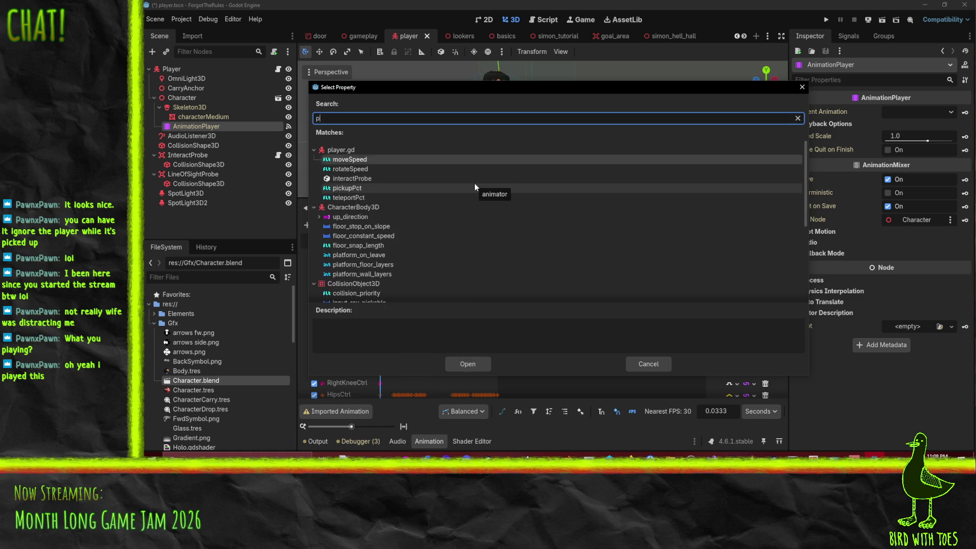
{"action": "type", "text": "ick"}
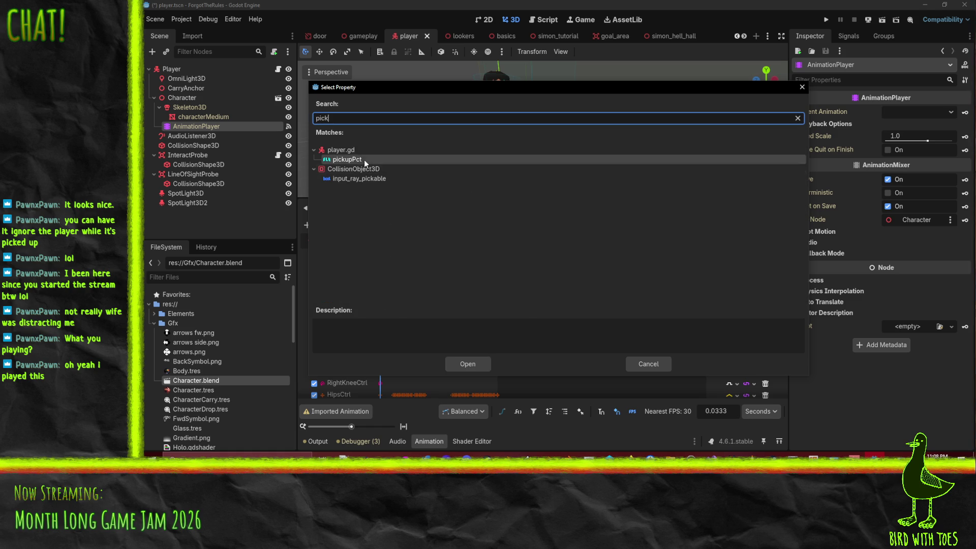
{"action": "left_click", "coordinate": [467, 364]}
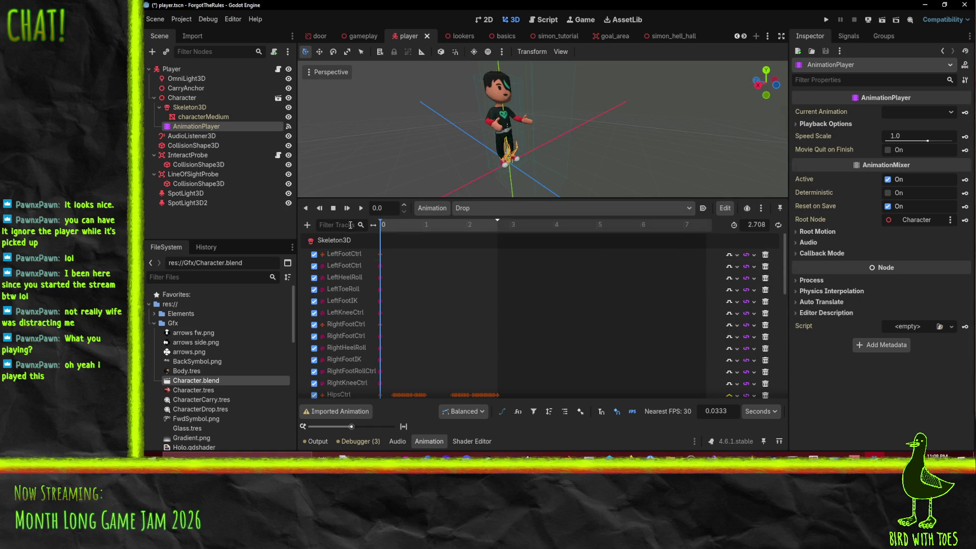
{"action": "type", "text": "cp"}
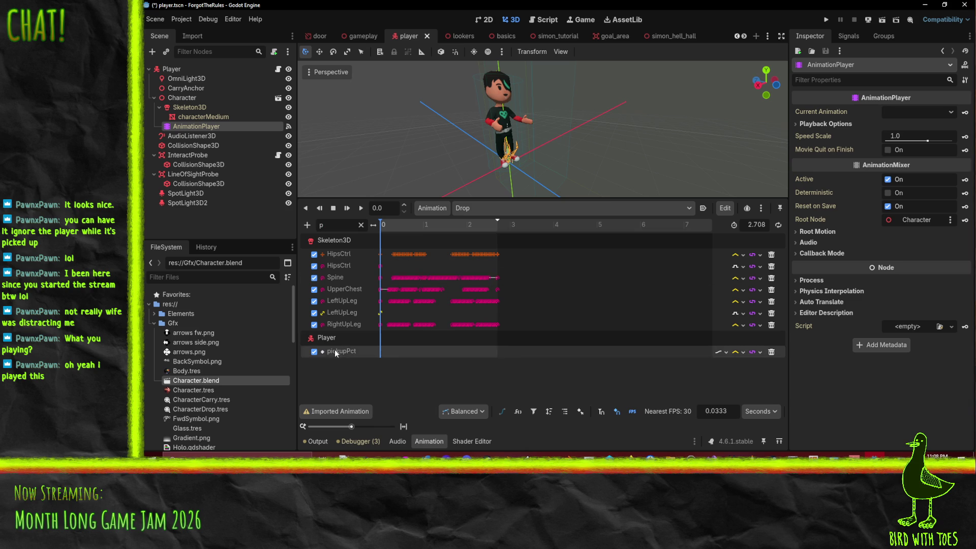
{"action": "double_click", "coordinate": [346, 349]}
{"action": "left_click", "coordinate": [504, 377]}
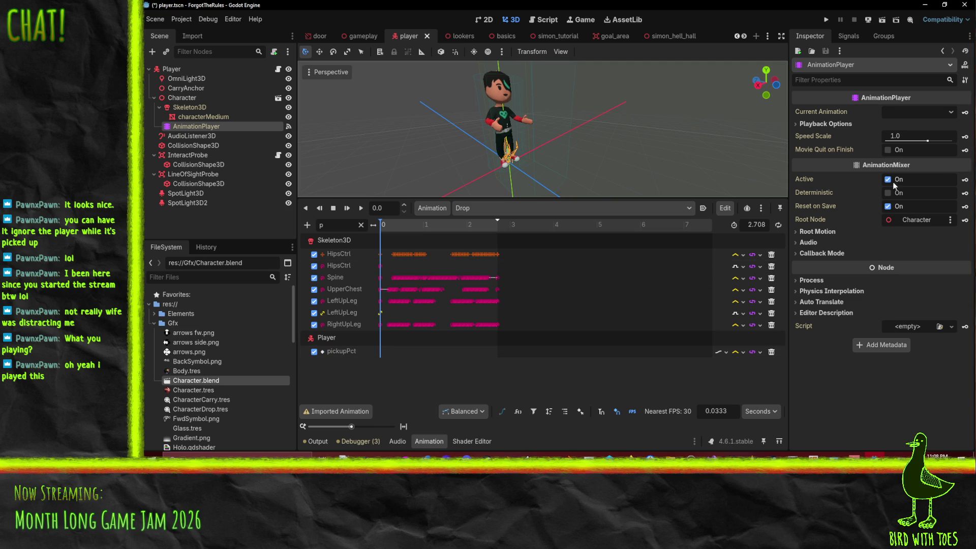
- Select the Player node and move the Drop animation time to 1.65 seconds
{"action": "left_click", "coordinate": [170, 69]}
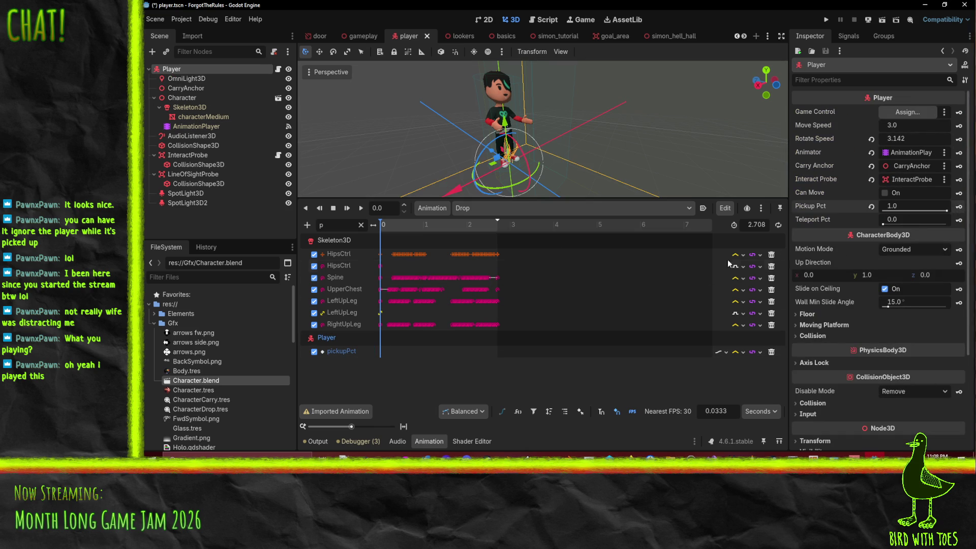
{"action": "left_click_drag", "start_coordinate": [391, 224], "coordinate": [451, 233]}
{"action": "left_click", "coordinate": [393, 210]}
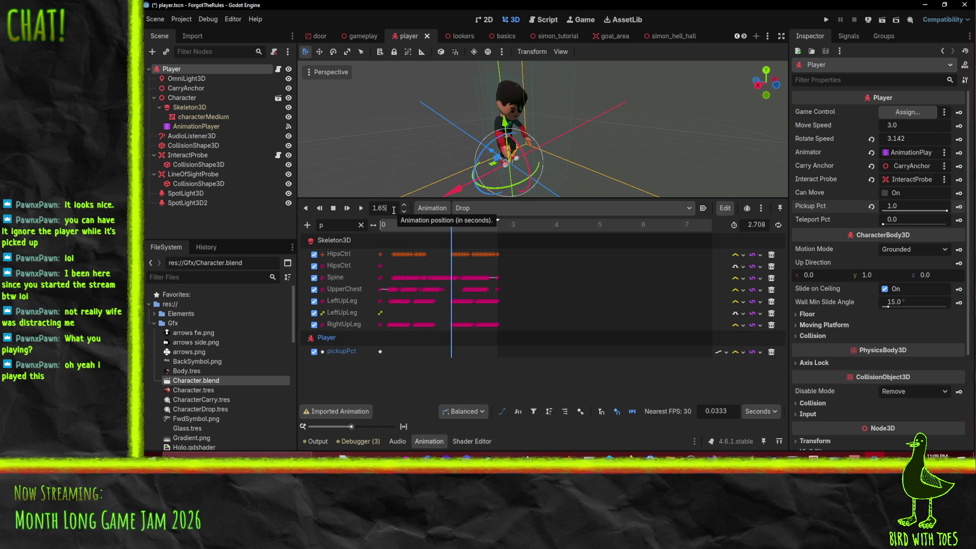
{"action": "left_click", "coordinate": [405, 205]}
{"action": "left_click", "coordinate": [405, 205]}
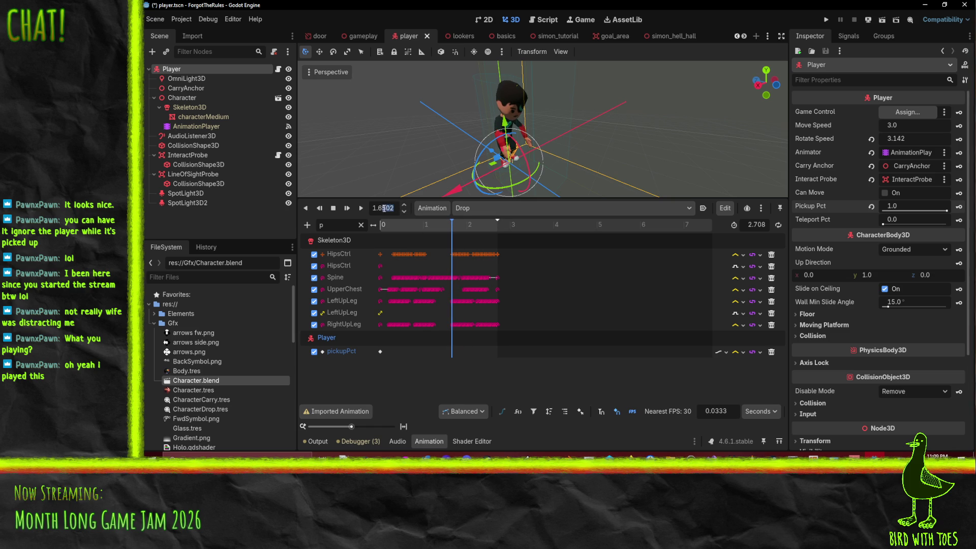
{"action": "scroll", "coordinate": [383, 208], "scroll_direction": "down", "scroll_amount": 2}
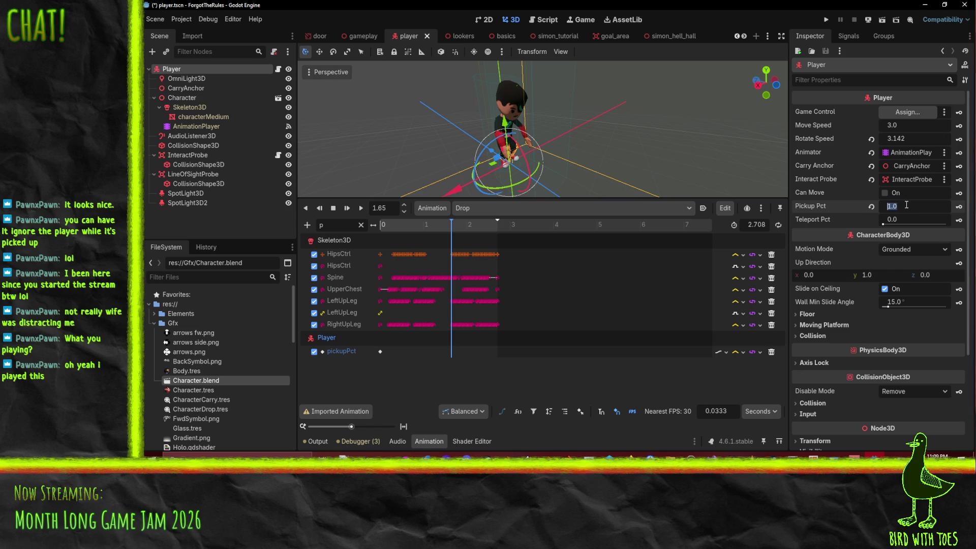
- Key Pickup Pct at 0.0, preview the drop, save the player scene and run the game
{"action": "left_click_drag", "start_coordinate": [904, 205], "coordinate": [921, 211]}
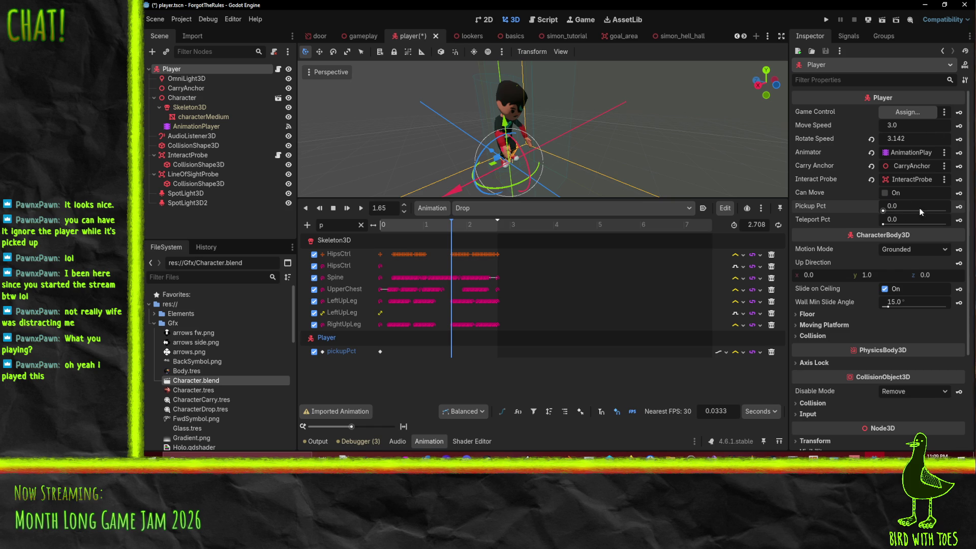
{"action": "left_click", "coordinate": [958, 206]}
{"action": "left_click", "coordinate": [465, 224]}
{"action": "mouse_move", "coordinate": [469, 230]}
{"action": "left_mouse_down"}
{"action": "mouse_move", "coordinate": [498, 230]}
{"action": "mouse_move", "coordinate": [382, 233]}
{"action": "left_mouse_up"}
{"action": "key", "text": "ctrl+s"}
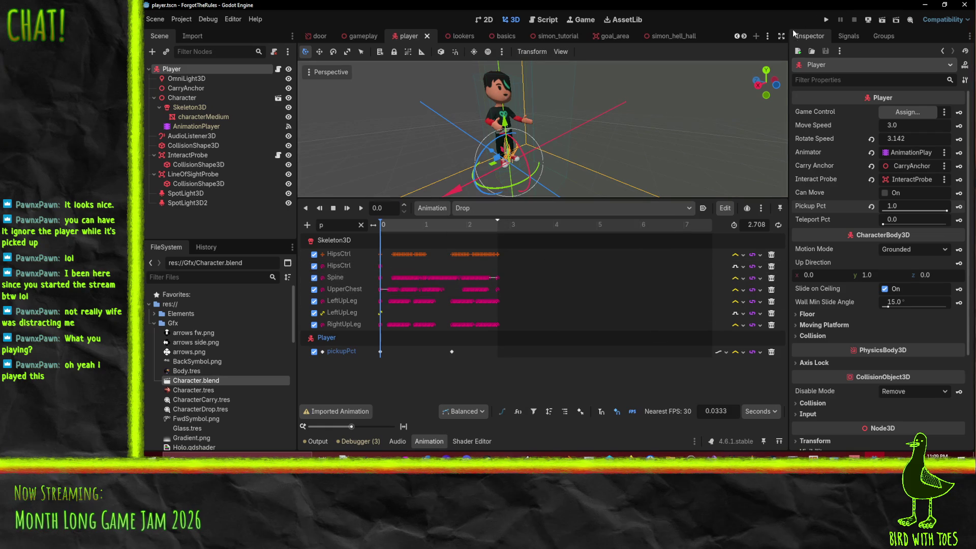
{"action": "left_click", "coordinate": [825, 20]}
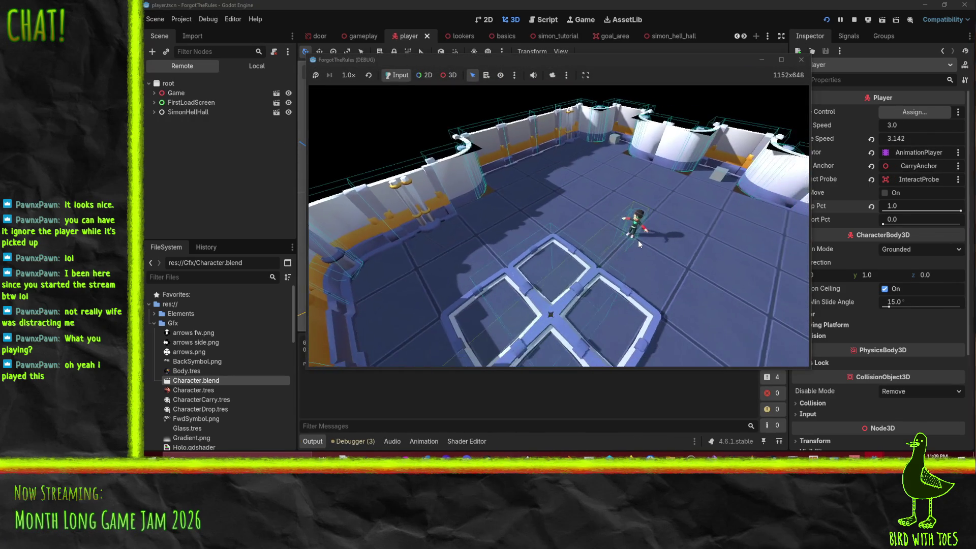
- Walk the player up to the back wall and maneuver around beside the crate
{"action": "key", "text": "w"}
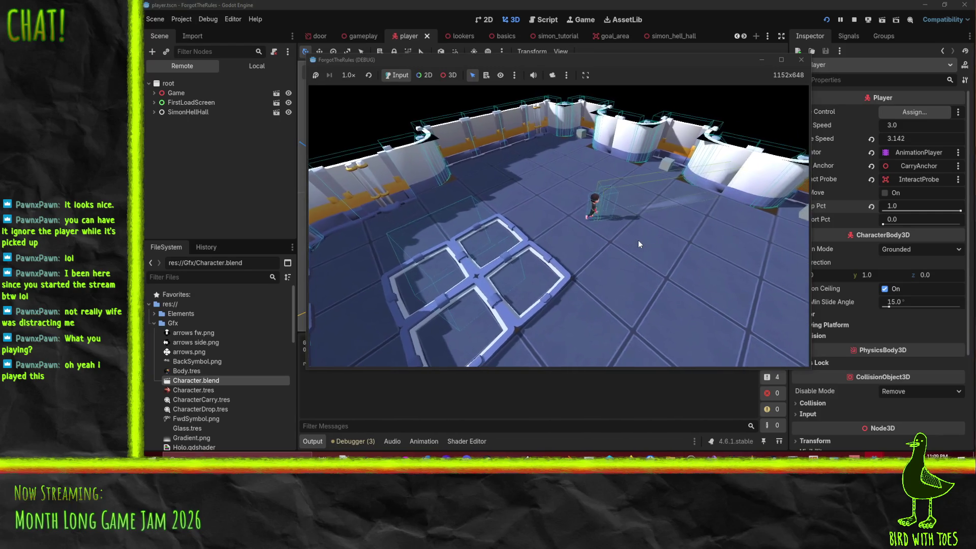
{"action": "key", "text": "w"}
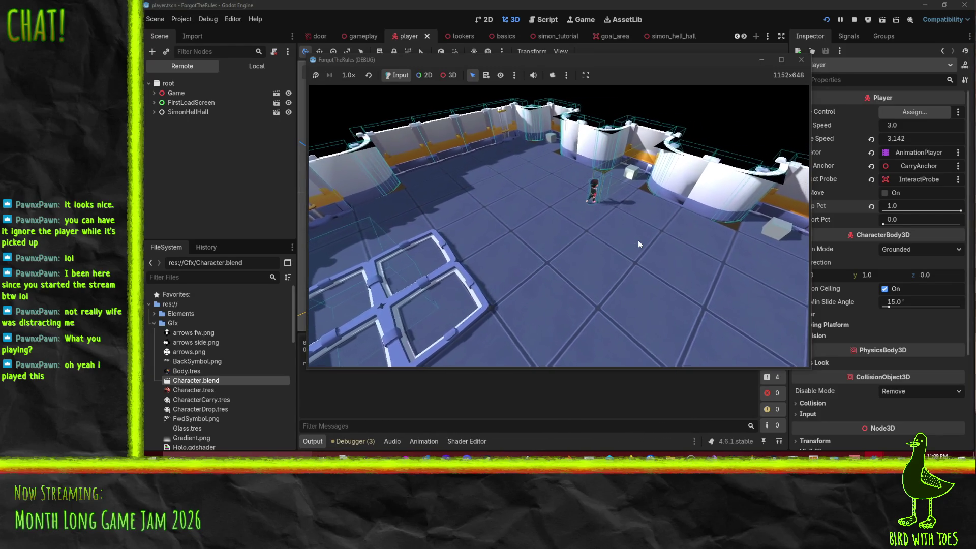
{"action": "key", "text": "d"}
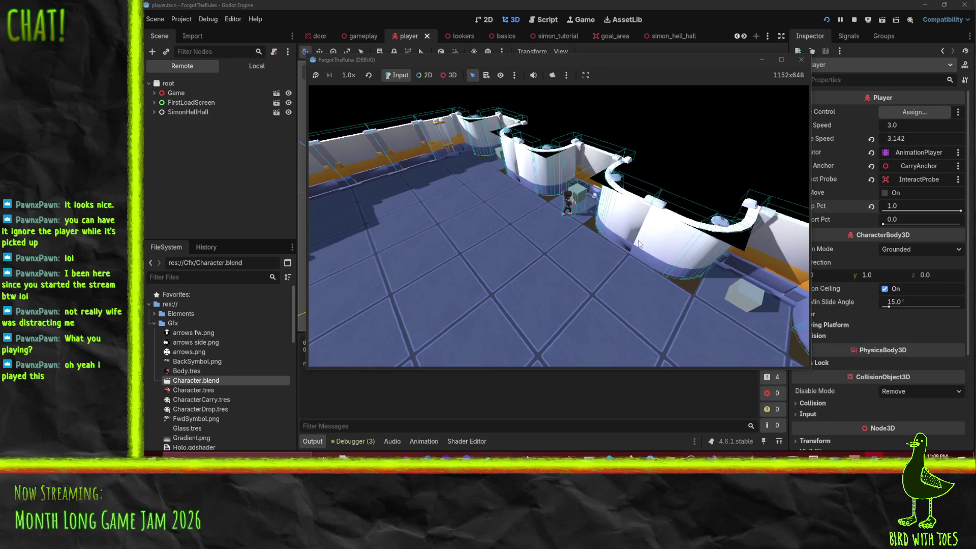
{"action": "key", "text": "a"}
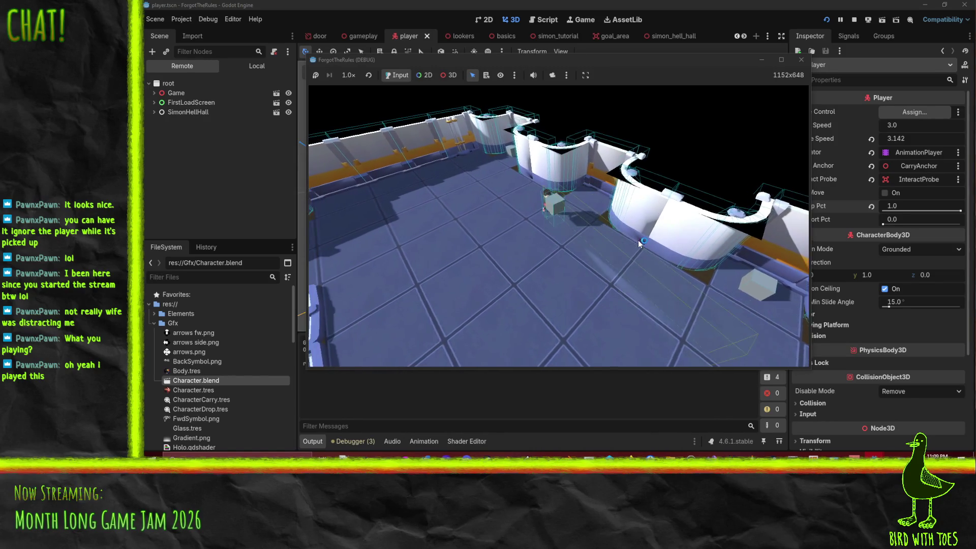
{"action": "key", "text": "d"}
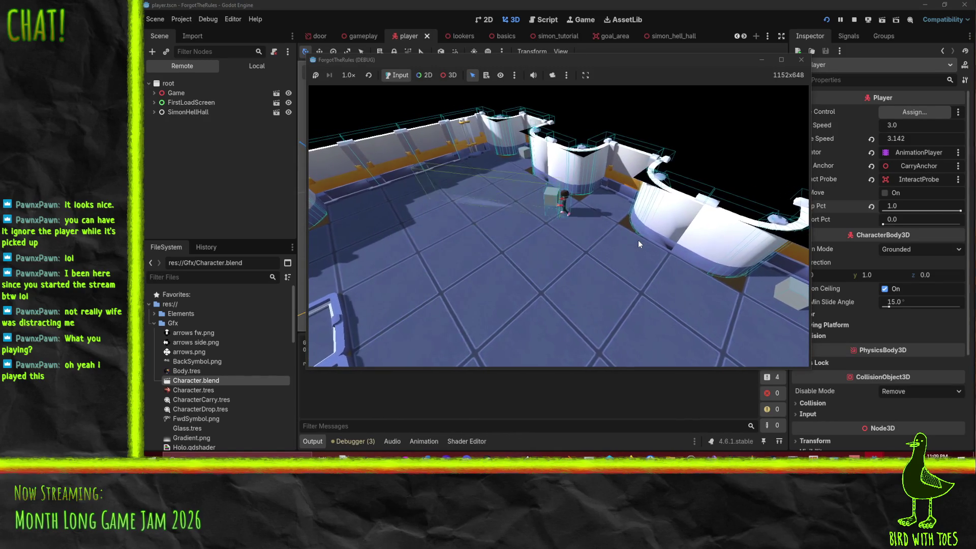
{"action": "key", "text": "d"}
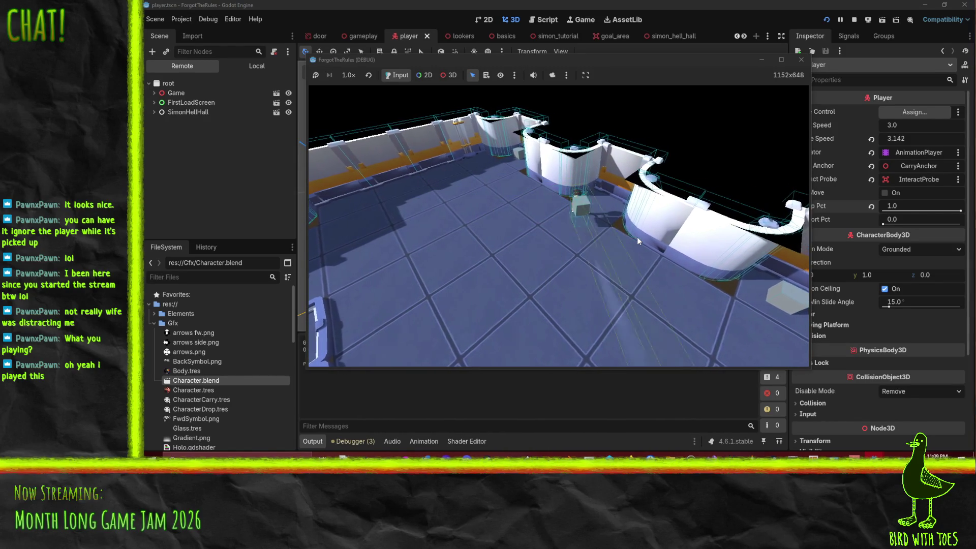
{"action": "key", "text": "a"}
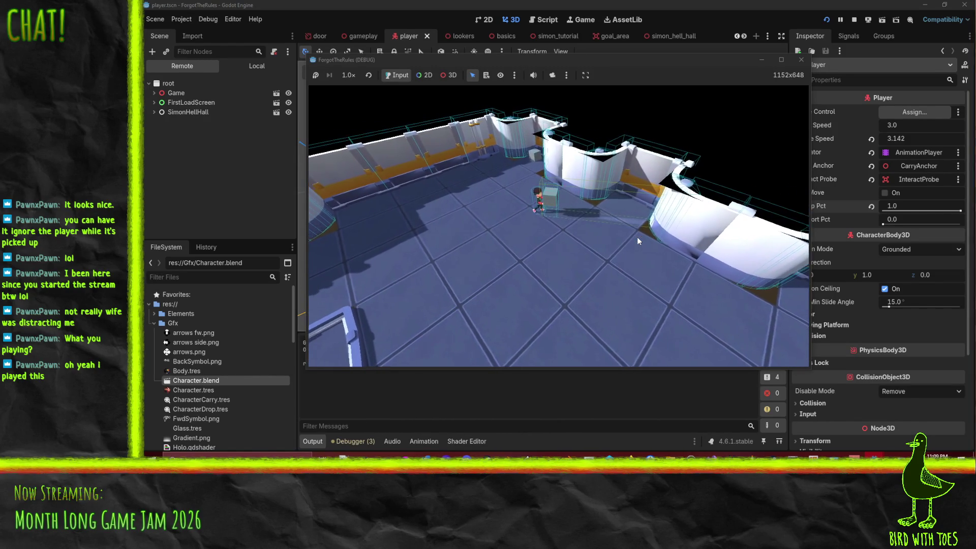
{"action": "key", "text": "s"}
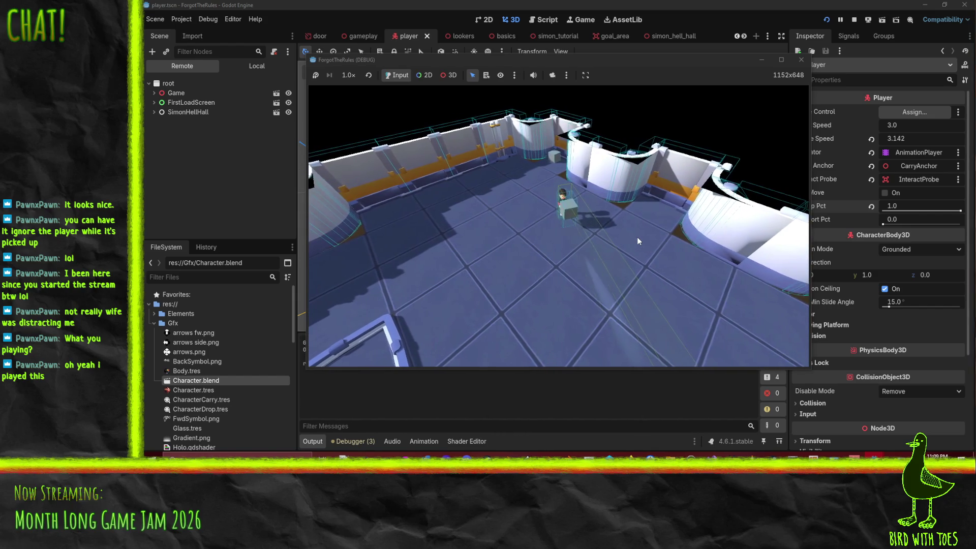
{"action": "key", "text": "d"}
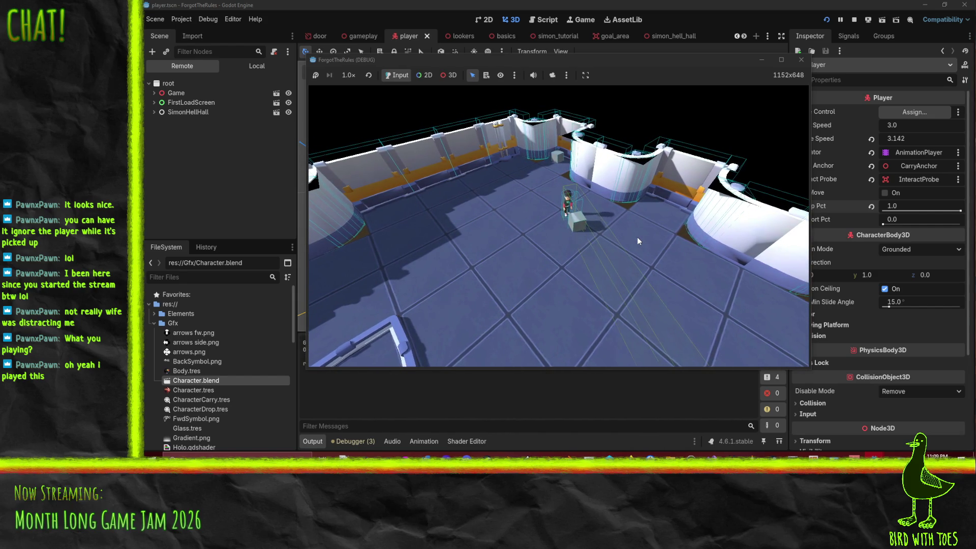
- Walk across the room and floor tiles, pick up the crate, and carry it onto the goal plates
{"action": "key", "text": "a"}
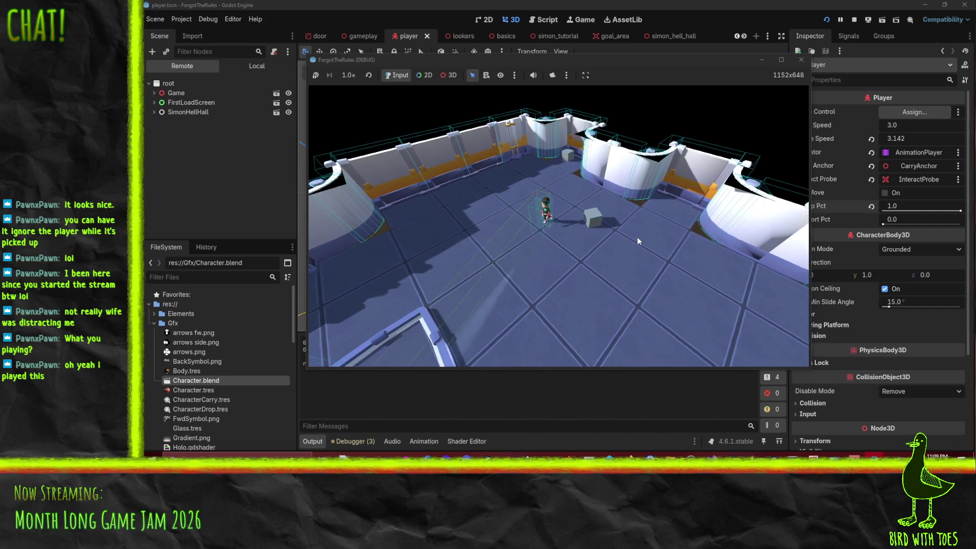
{"action": "key", "text": "d"}
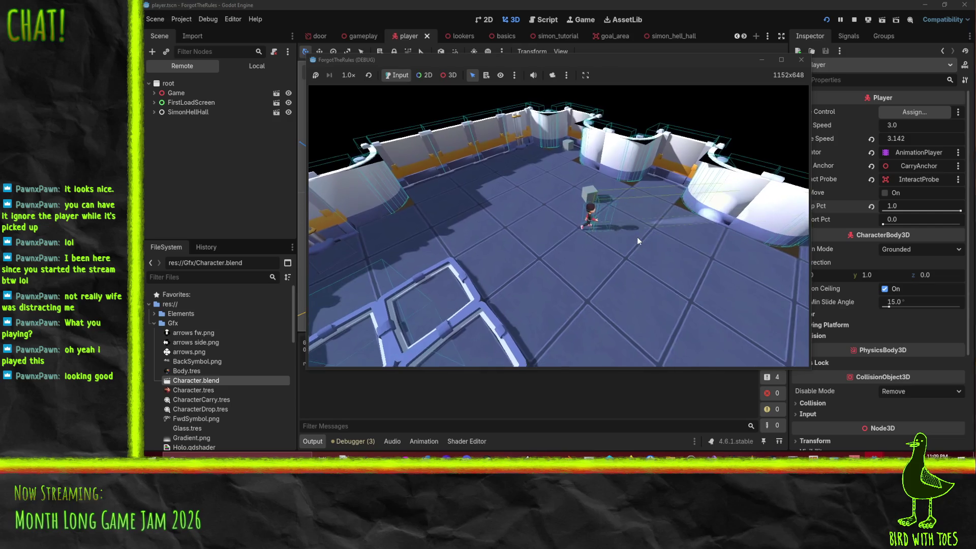
{"action": "key", "text": "w"}
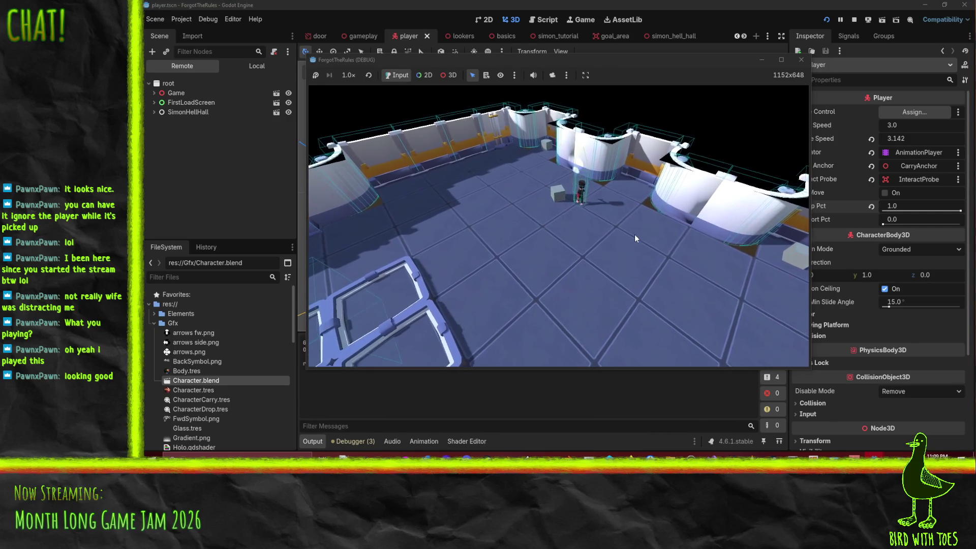
{"action": "key", "text": "w"}
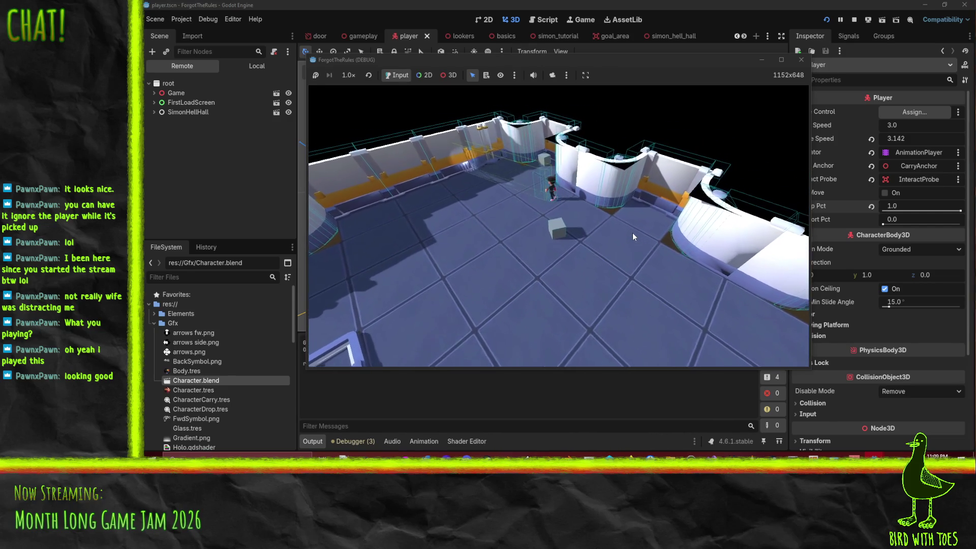
{"action": "key", "text": "w"}
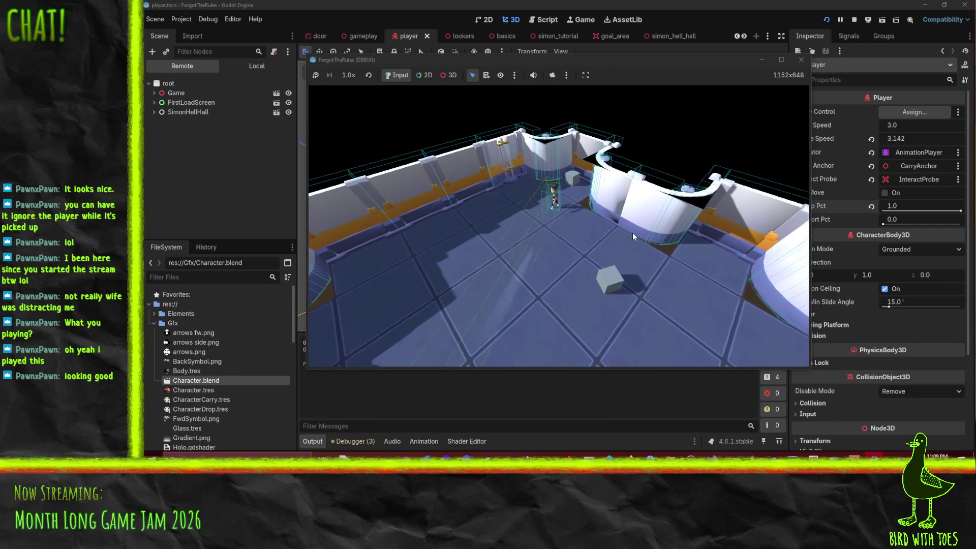
{"action": "key", "text": "s"}
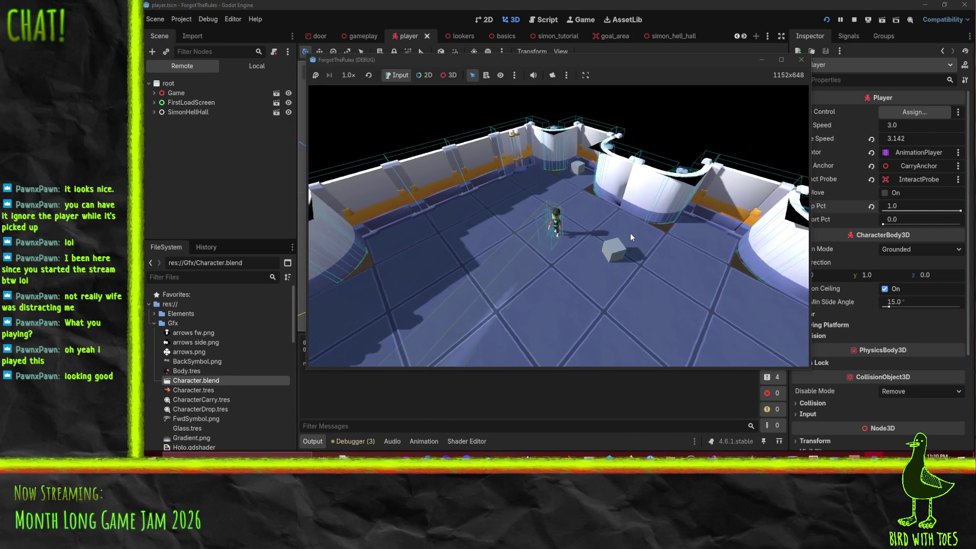
{"action": "key", "text": "s"}
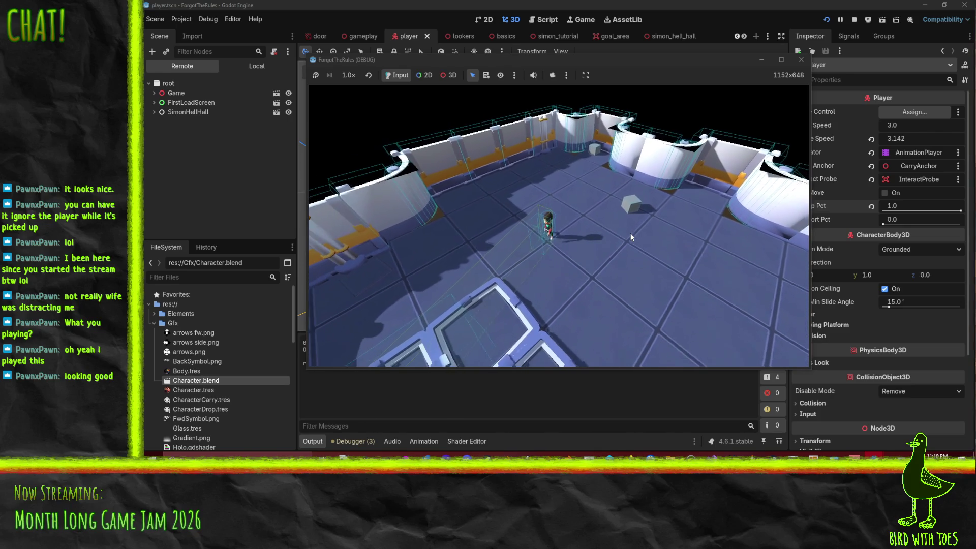
{"action": "key", "text": "s"}
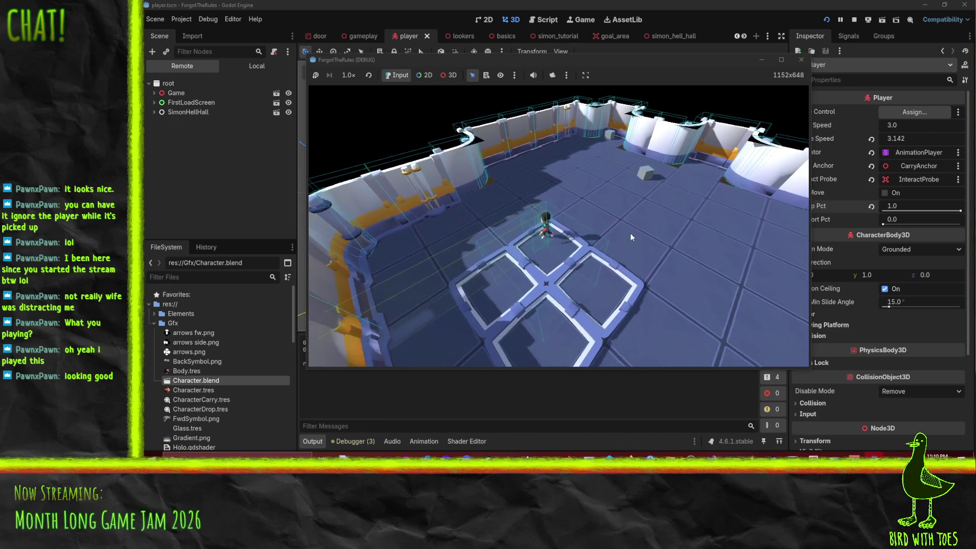
{"action": "key", "text": "s"}
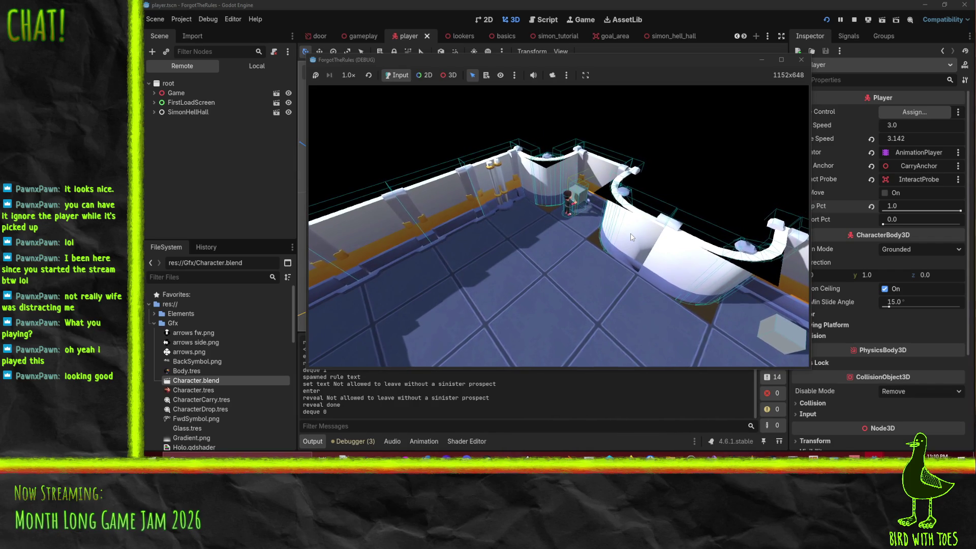
{"action": "key", "text": "e"}
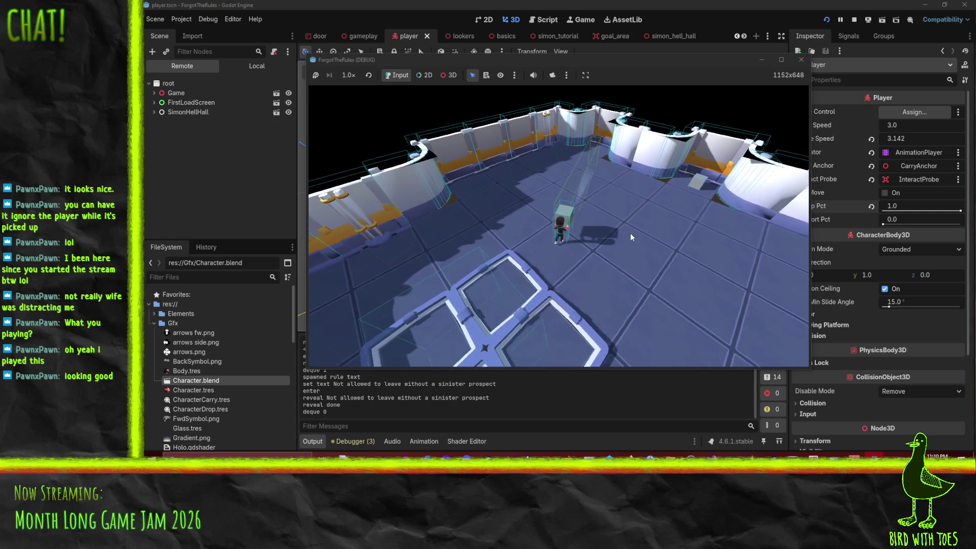
{"action": "key", "text": "w"}
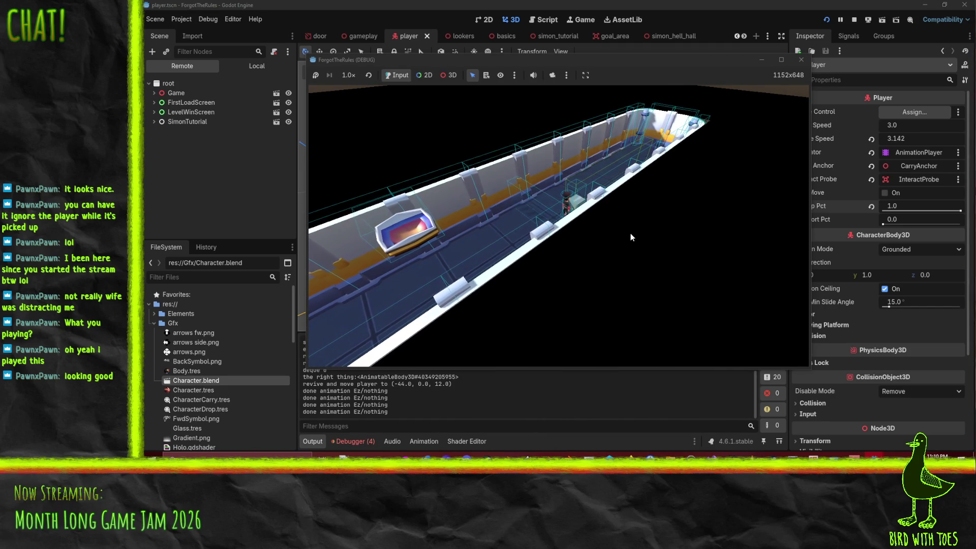
- Close the ForgotTheRules (DEBUG) window to end the playtest
{"action": "left_click", "coordinate": [802, 60]}
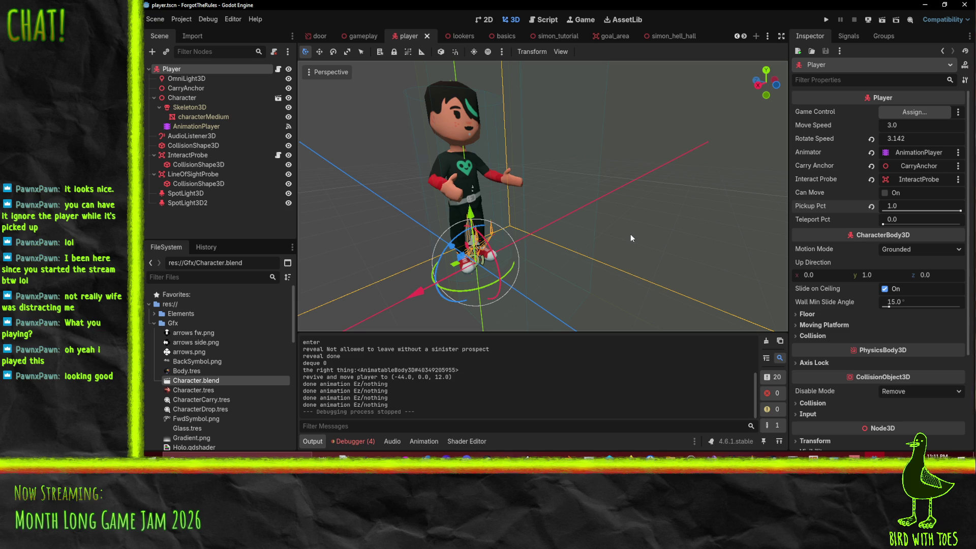
- Close the simon_hell_hall and thing_to_carry tabs, leaving goal_area open
{"action": "mouse_move", "coordinate": [631, 236]}
{"action": "left_mouse_down"}
{"action": "mouse_move", "coordinate": [642, 229]}
{"action": "mouse_move", "coordinate": [593, 243]}
{"action": "mouse_move", "coordinate": [625, 258]}
{"action": "left_mouse_up"}
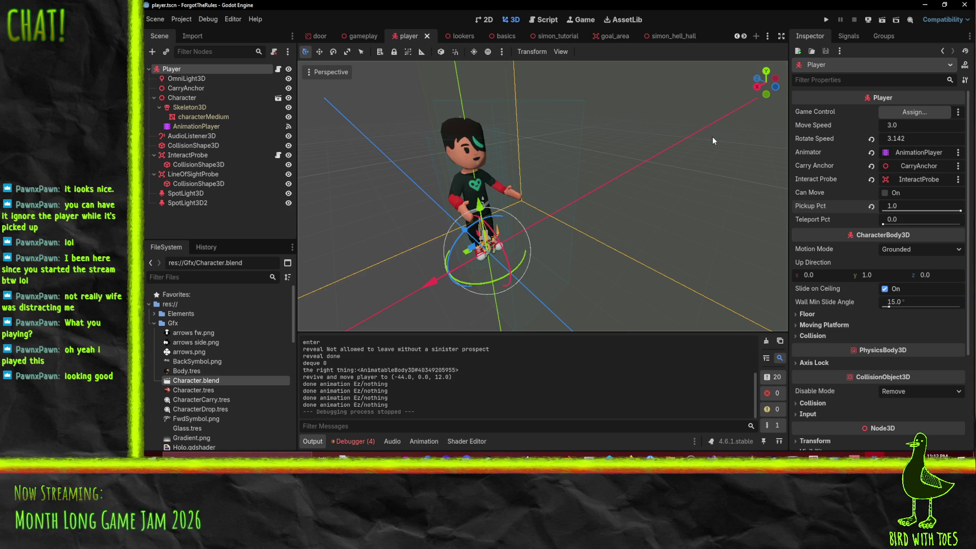
{"action": "left_click", "coordinate": [605, 36]}
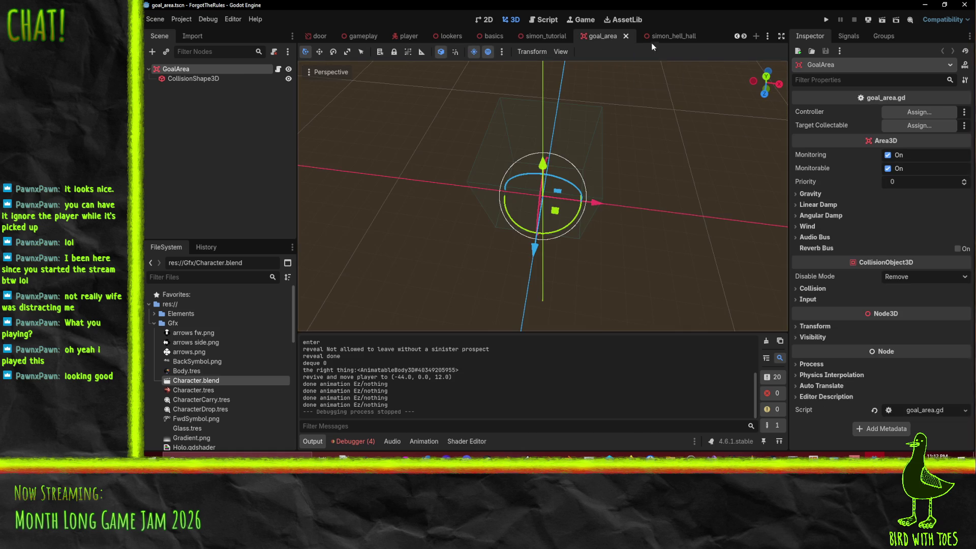
{"action": "left_click", "coordinate": [661, 36]}
{"action": "left_click", "coordinate": [691, 37]}
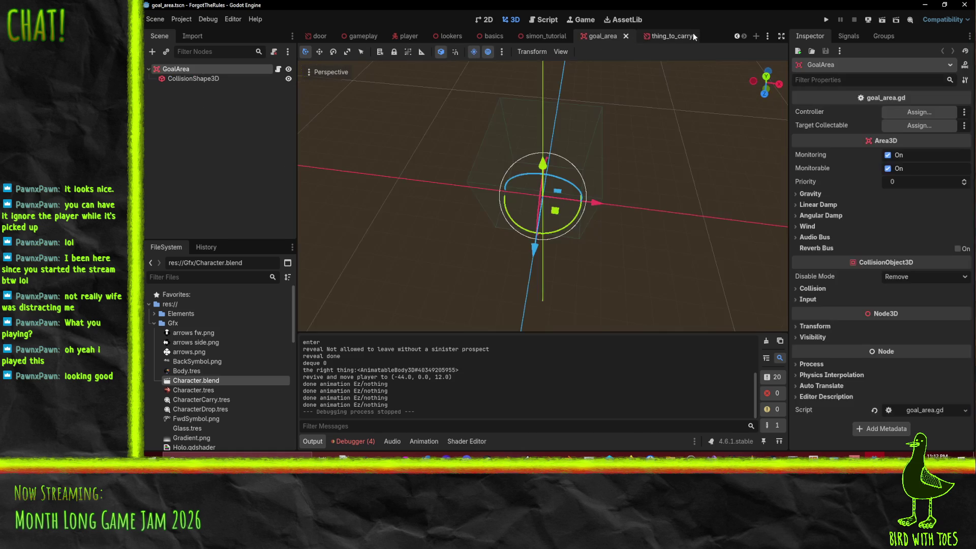
{"action": "left_click", "coordinate": [670, 35]}
- Close the extra scene tabs and open the GoalArea's own scene from the room
{"action": "left_click", "coordinate": [688, 35]}
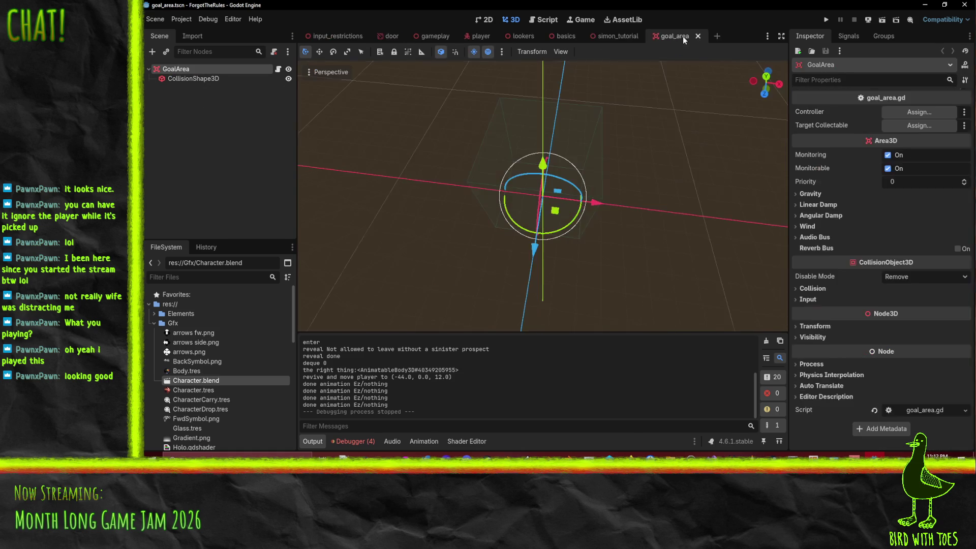
{"action": "mouse_move", "coordinate": [629, 121]}
{"action": "left_mouse_down"}
{"action": "mouse_move", "coordinate": [621, 132]}
{"action": "mouse_move", "coordinate": [557, 146]}
{"action": "mouse_move", "coordinate": [590, 92]}
{"action": "left_mouse_up"}
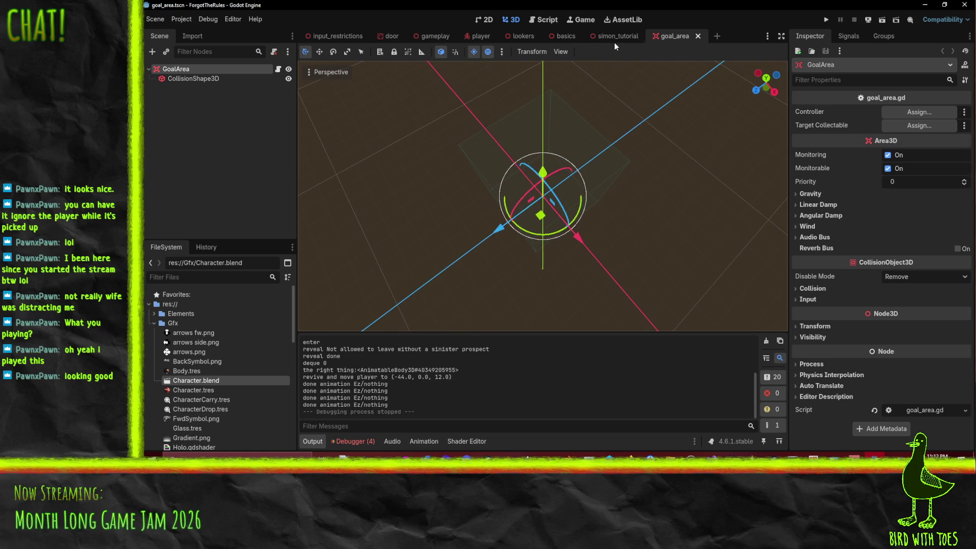
{"action": "left_click", "coordinate": [697, 38]}
{"action": "left_click", "coordinate": [651, 35]}
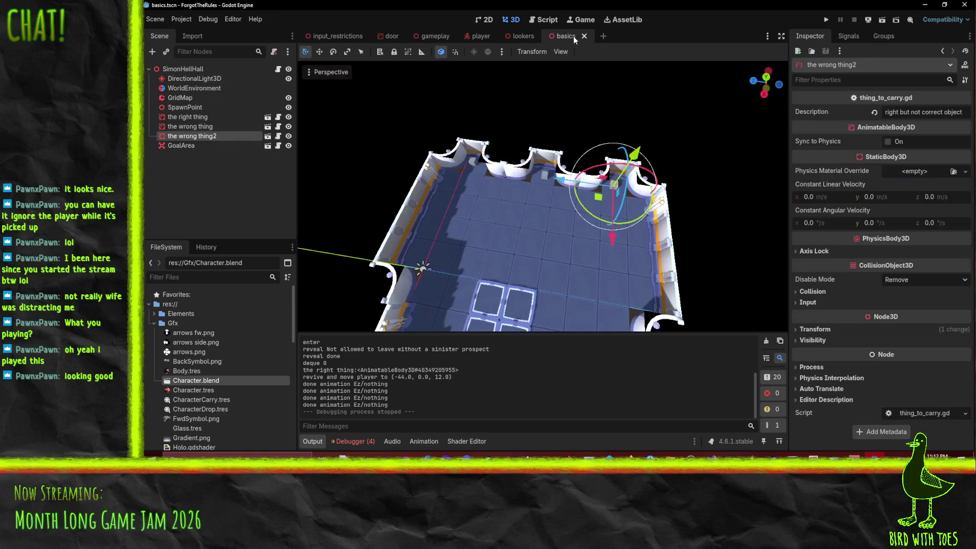
{"action": "mouse_move", "coordinate": [579, 168]}
{"action": "left_mouse_down"}
{"action": "mouse_move", "coordinate": [594, 203]}
{"action": "mouse_move", "coordinate": [480, 190]}
{"action": "mouse_move", "coordinate": [548, 178]}
{"action": "mouse_move", "coordinate": [514, 193]}
{"action": "left_mouse_up"}
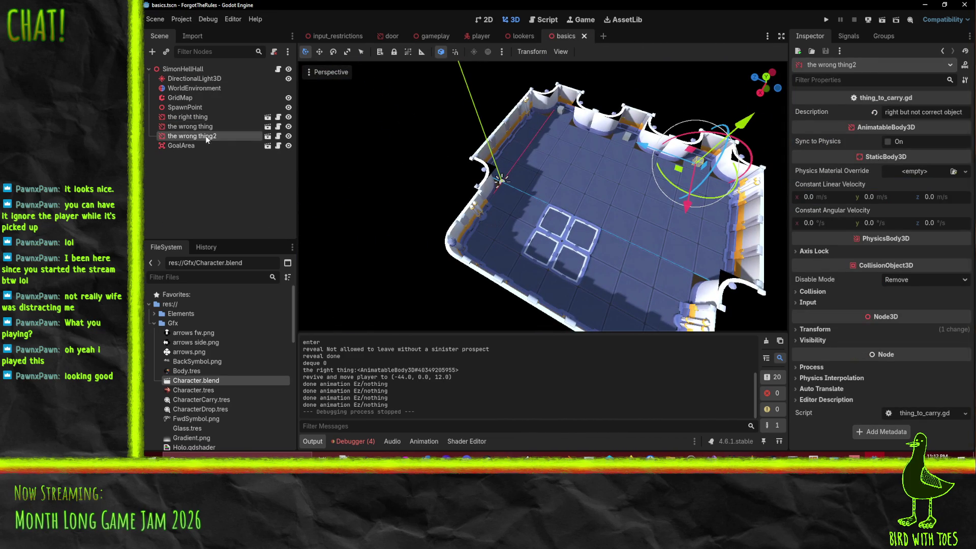
{"action": "left_click", "coordinate": [186, 146]}
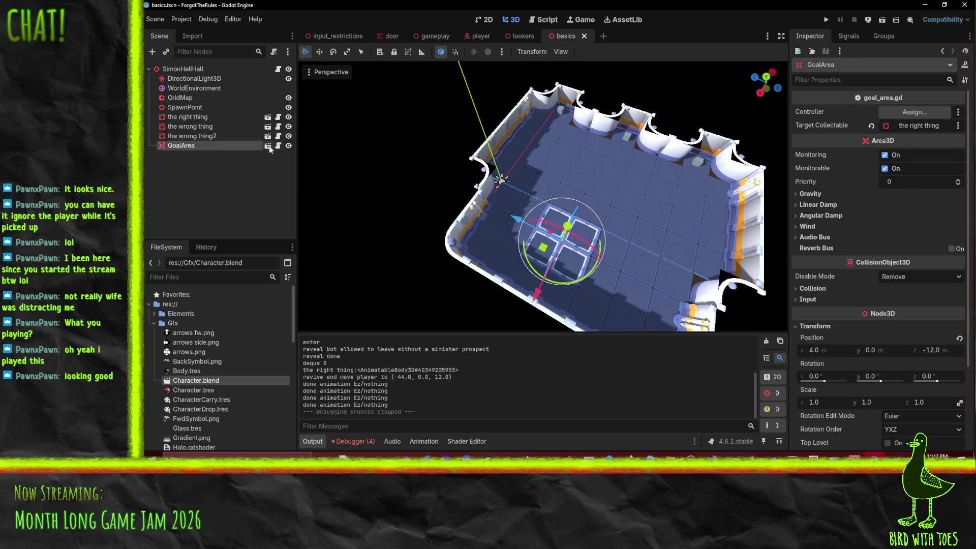
{"action": "left_click", "coordinate": [267, 146]}
- Set the goal CollisionShape3D box size x and z to 8, then save and run with F5
{"action": "left_click", "coordinate": [193, 79]}
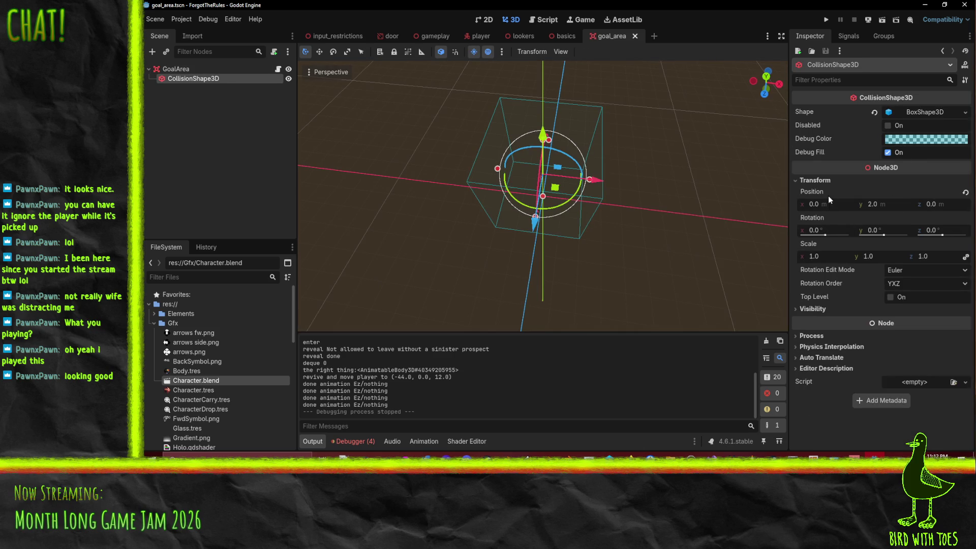
{"action": "left_click", "coordinate": [923, 113]}
{"action": "left_click", "coordinate": [826, 142]}
{"action": "type", "text": "8"}
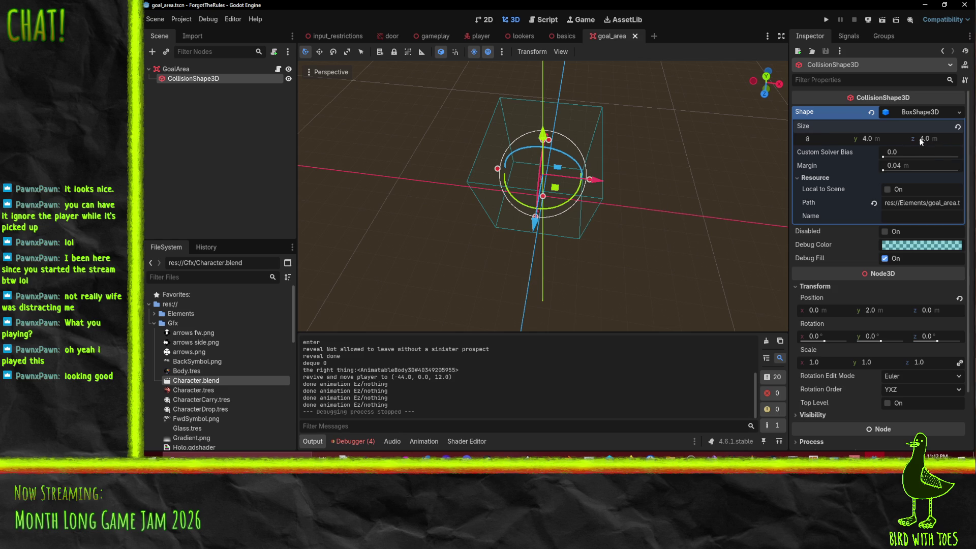
{"action": "left_click", "coordinate": [915, 138]}
{"action": "type", "text": "8"}
{"action": "key", "text": "Return"}
{"action": "key", "text": "F5"}
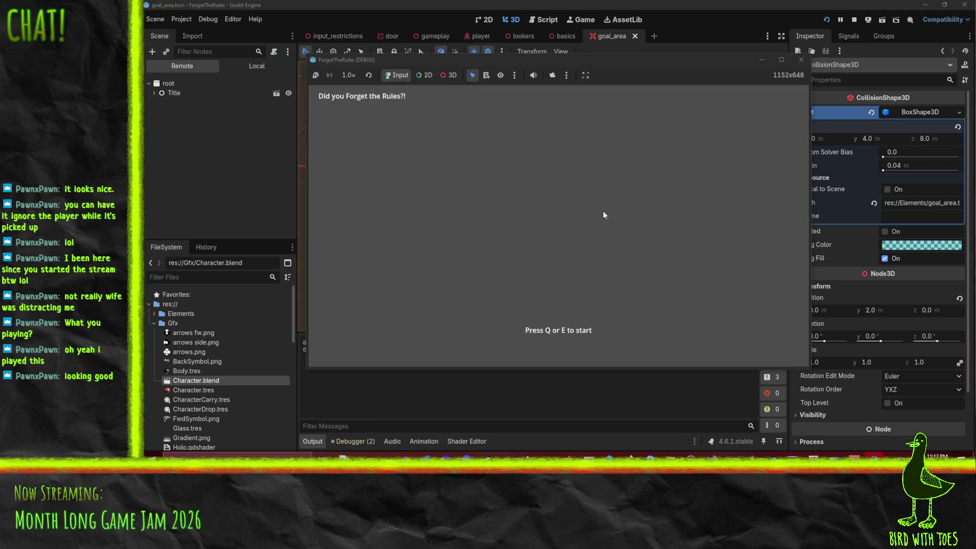
- Start the game, walk onto the goal pad, tap the rule note, and close the game
{"action": "key", "text": "c"}
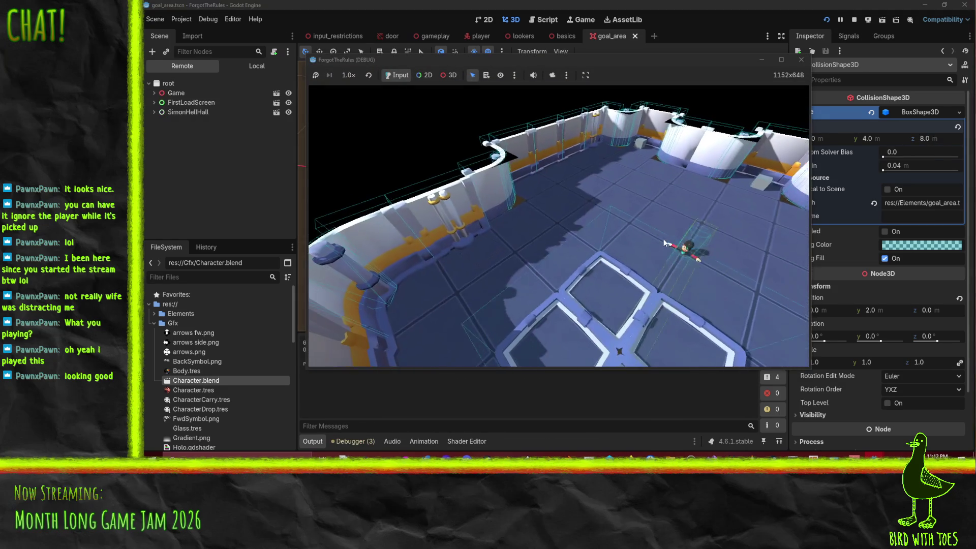
{"action": "key", "text": "a"}
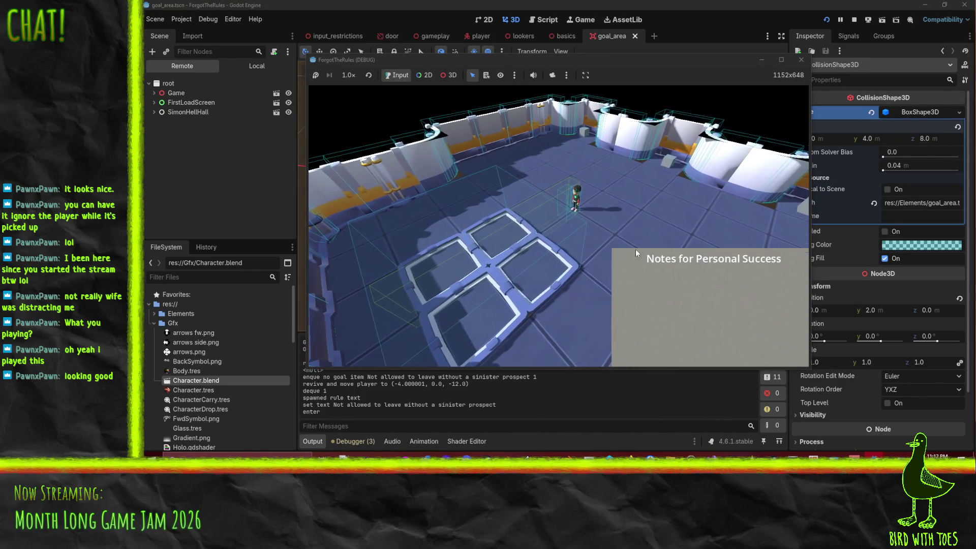
{"action": "key", "text": "w"}
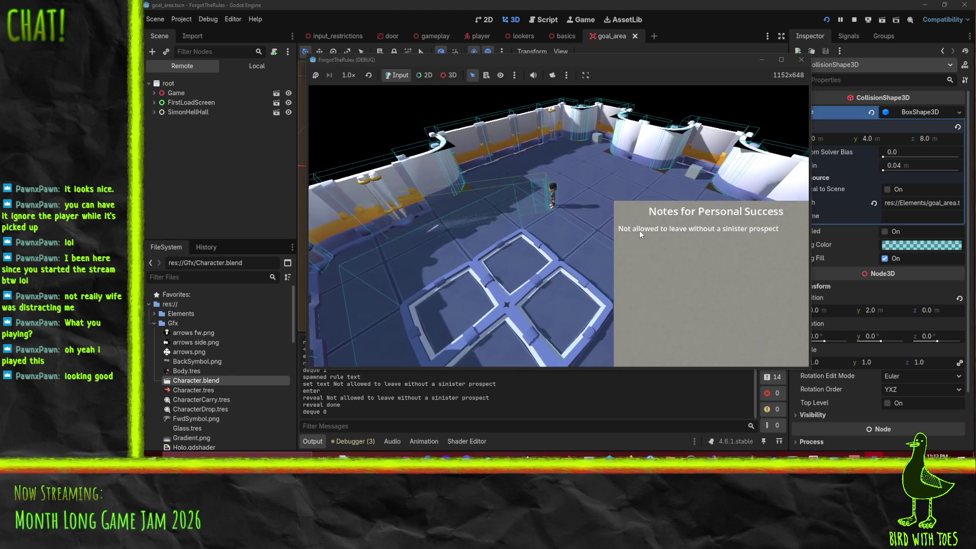
{"action": "key", "text": "s"}
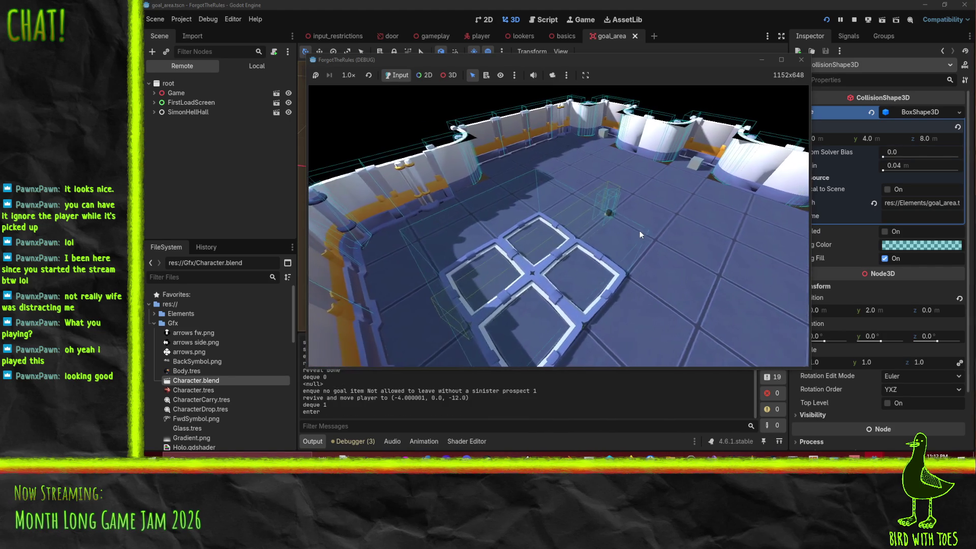
{"action": "left_click", "coordinate": [669, 224]}
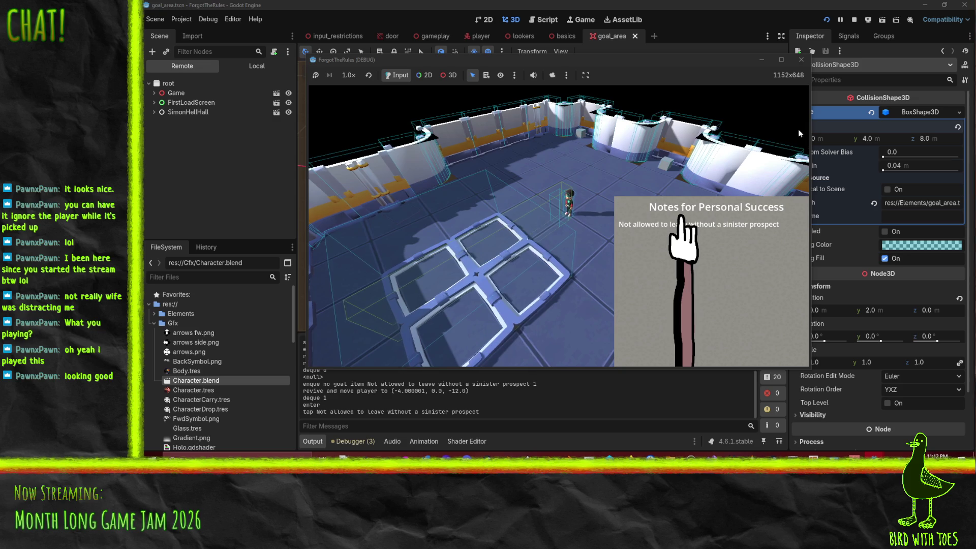
{"action": "left_click", "coordinate": [801, 60]}
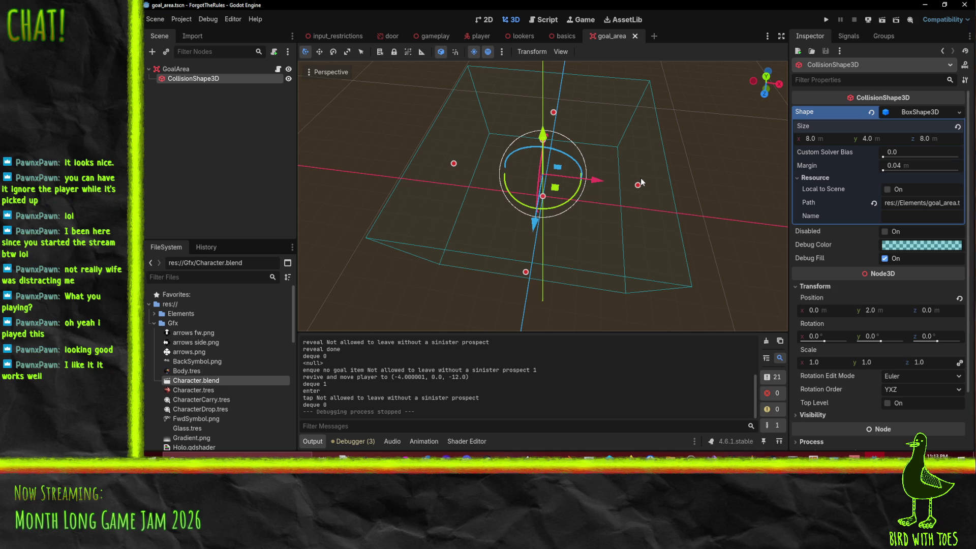
- Switch to the gameplay scene and look through the Project and Debug menus without changes
{"action": "left_click_drag", "start_coordinate": [599, 166], "coordinate": [564, 170]}
{"action": "scroll", "coordinate": [564, 169], "scroll_direction": "down", "scroll_amount": 3}
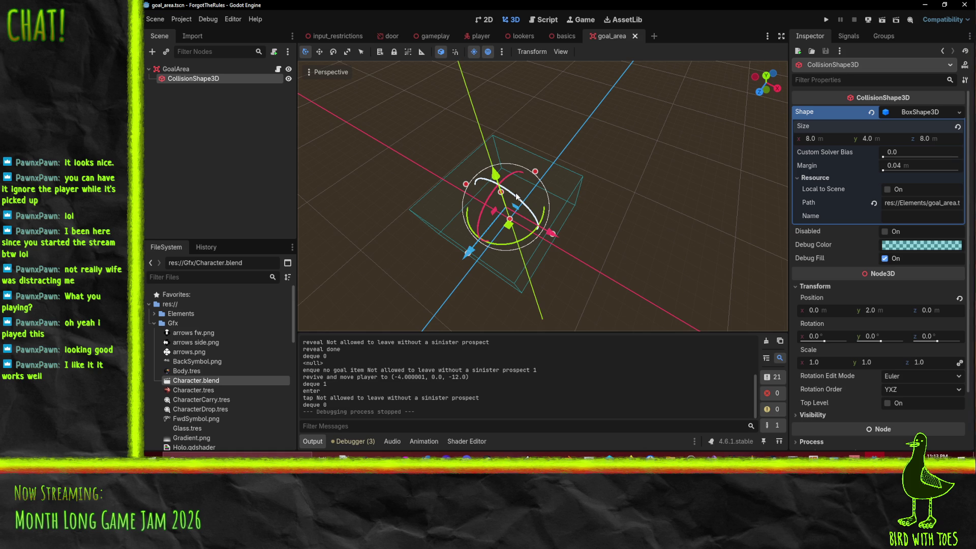
{"action": "left_click", "coordinate": [422, 35]}
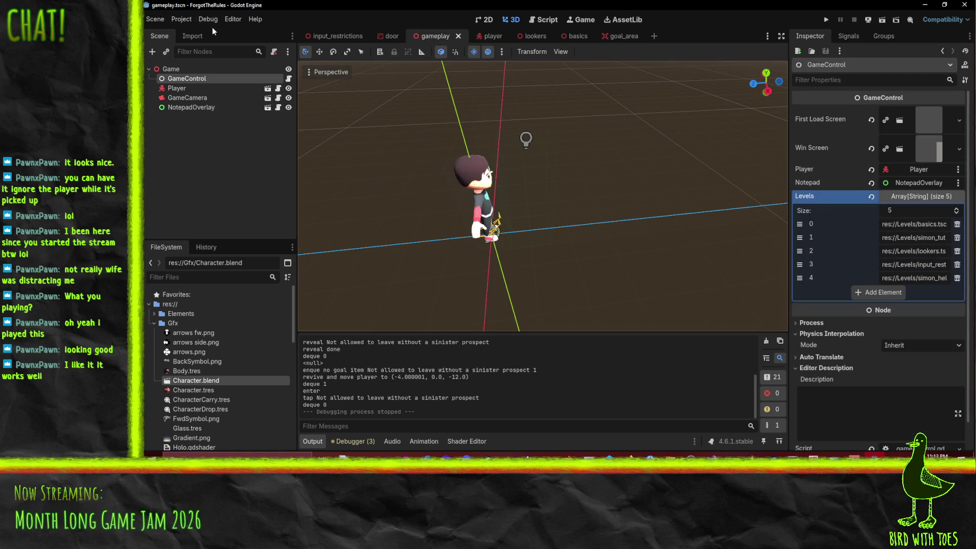
{"action": "left_click", "coordinate": [177, 21]}
{"action": "mouse_move", "coordinate": [286, 59]}
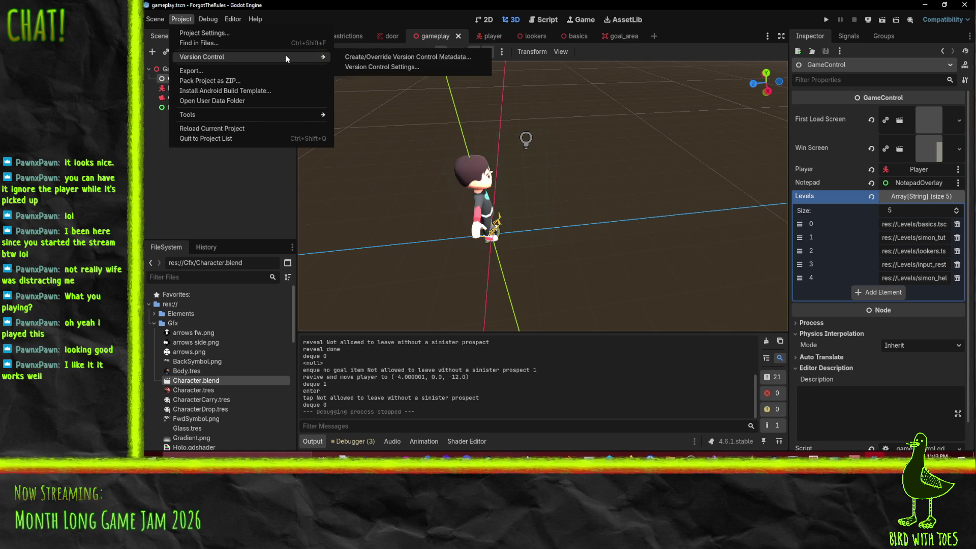
{"action": "mouse_move", "coordinate": [208, 20]}
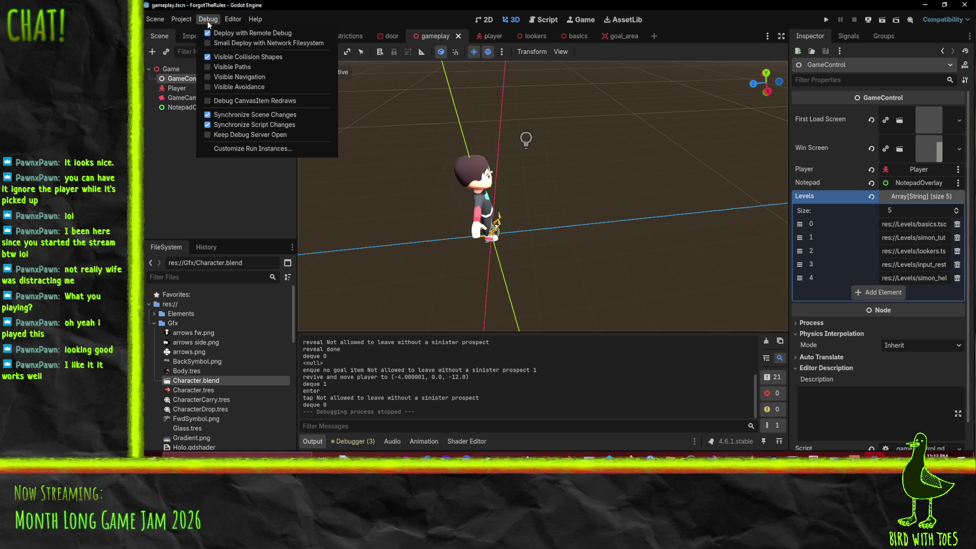
{"action": "left_click", "coordinate": [582, 186]}
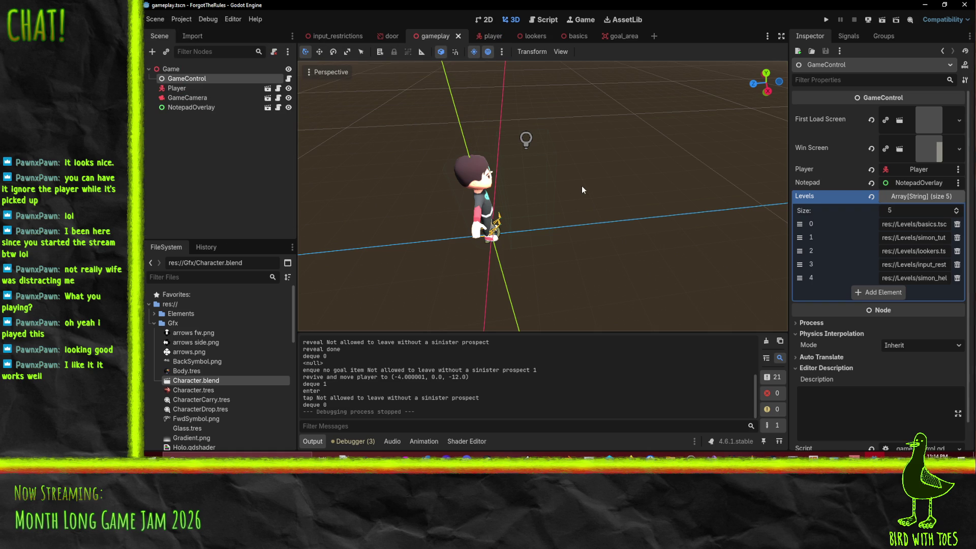
{"action": "left_click_drag", "start_coordinate": [626, 196], "coordinate": [574, 221]}
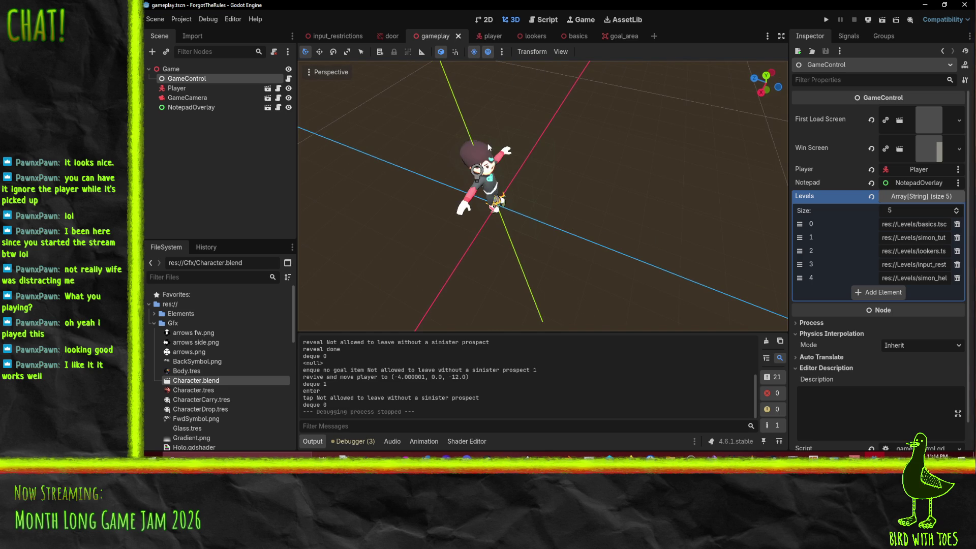
- In P4V, revert unchanged files in the default pending changelist
{"action": "left_click", "coordinate": [629, 454]}
{"action": "right_click", "coordinate": [430, 159]}
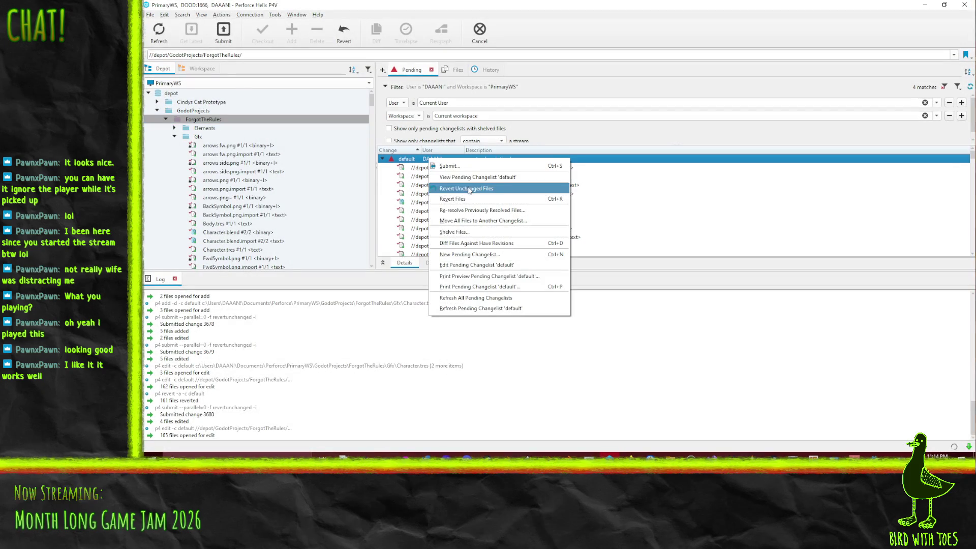
{"action": "left_click", "coordinate": [479, 189]}
- Add CharacterCarry.tres and CharacterDrop.tres from the Gfx folder to the pending changelist
{"action": "left_click", "coordinate": [202, 69]}
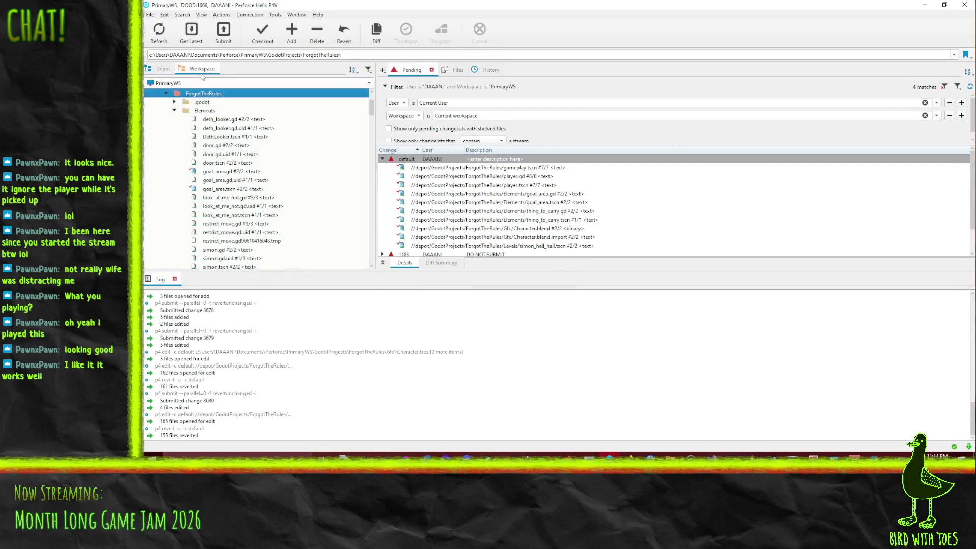
{"action": "left_click", "coordinate": [174, 110]}
{"action": "left_click", "coordinate": [174, 119]}
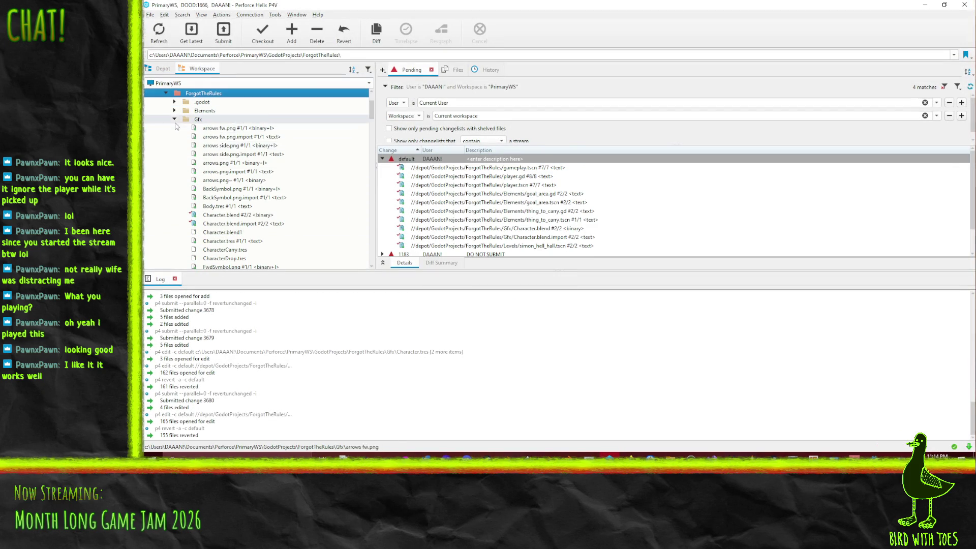
{"action": "scroll", "coordinate": [178, 124], "scroll_direction": "down", "scroll_amount": 2}
{"action": "left_click", "coordinate": [259, 154]}
{"action": "left_click", "coordinate": [259, 145], "text": "shift"}
{"action": "left_click_drag", "start_coordinate": [259, 148], "coordinate": [419, 155]}
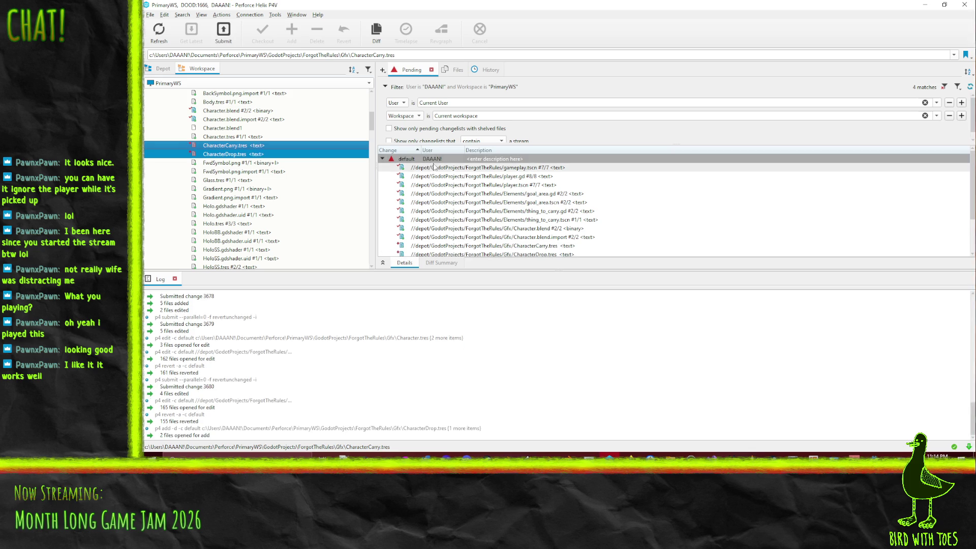
- Submit the default changelist with a pick-up-and-drop animation description
{"action": "right_click", "coordinate": [429, 161]}
{"action": "left_click", "coordinate": [457, 176]}
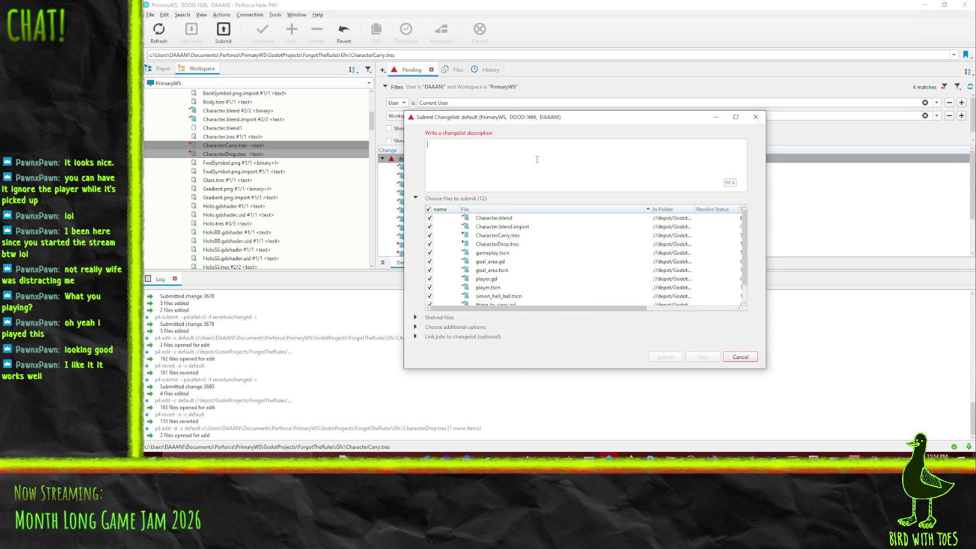
{"action": "type", "text": "F"}
{"action": "type", "text": "orgot "}
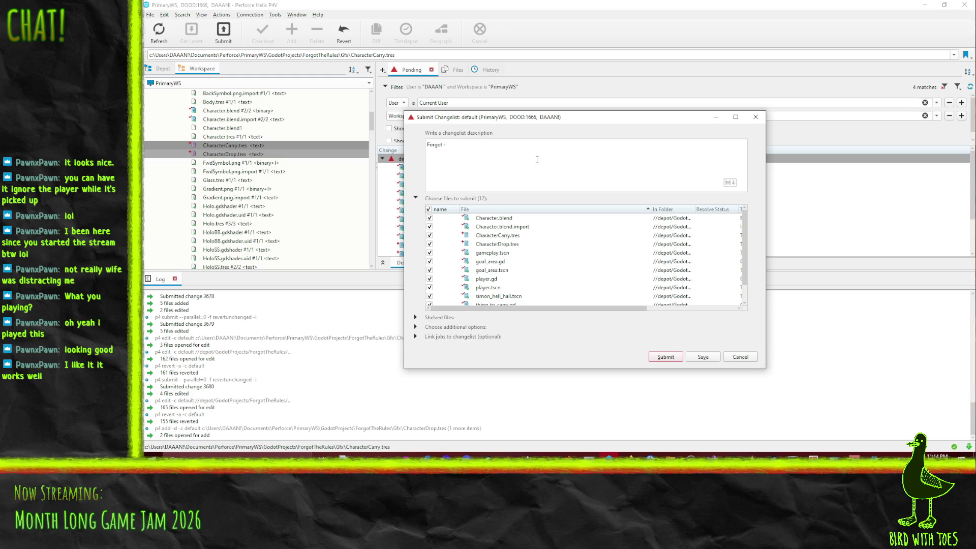
{"action": "type", "text": "animaiton"}
{"action": "key", "text": "BackSpace"}
{"action": "key", "text": "BackSpace"}
{"action": "key", "text": "BackSpace"}
{"action": "key", "text": "BackSpace"}
{"action": "key", "text": "BackSpace"}
{"action": "key", "text": "BackSpace"}
{"action": "type", "text": "Pick up "}
{"action": "type", "text": "and drop"}
{"action": "type", "text": "orking with ani"}
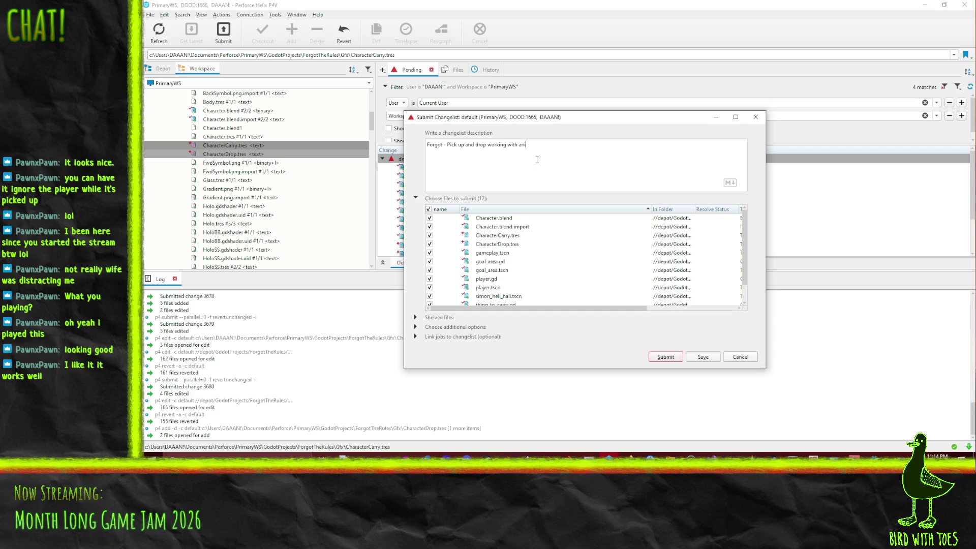
{"action": "type", "text": "mations"}
{"action": "type", "text": ", add better handling"}
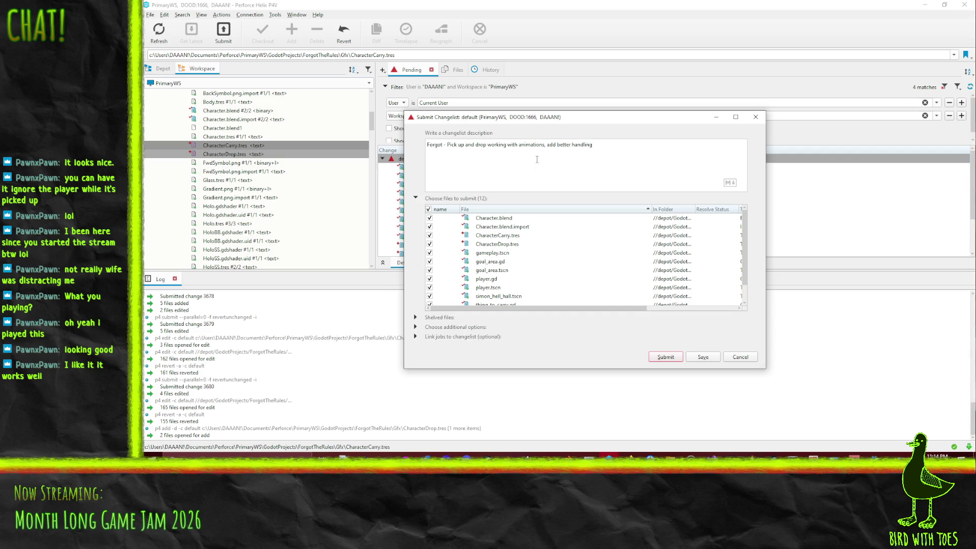
{"action": "type", "text": " of wrong objects"}
{"action": "type", "text": "and hiting for the "}
{"action": "type", "text": "right ject"}
{"action": "type", "text": "n"}
{"action": "left_click", "coordinate": [666, 358]}
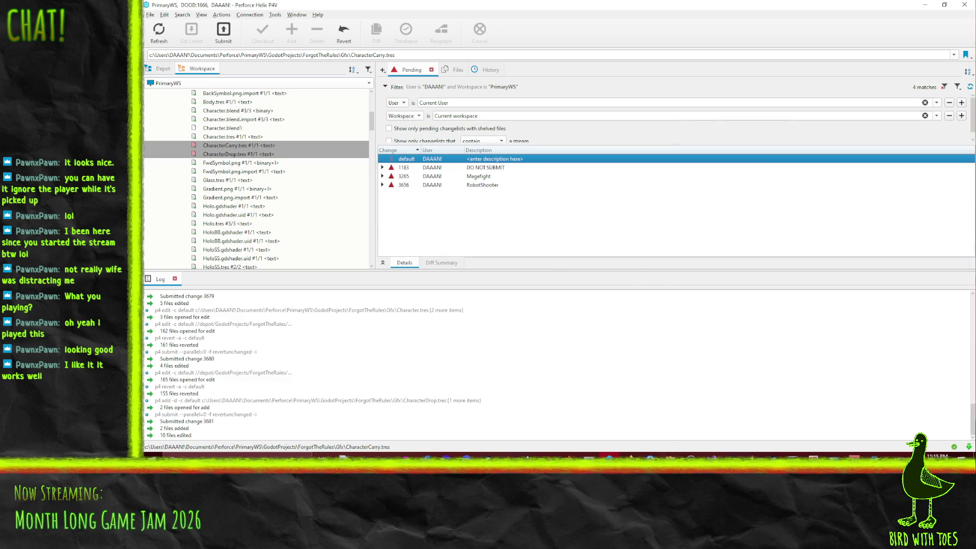
{"action": "left_click", "coordinate": [670, 456]}
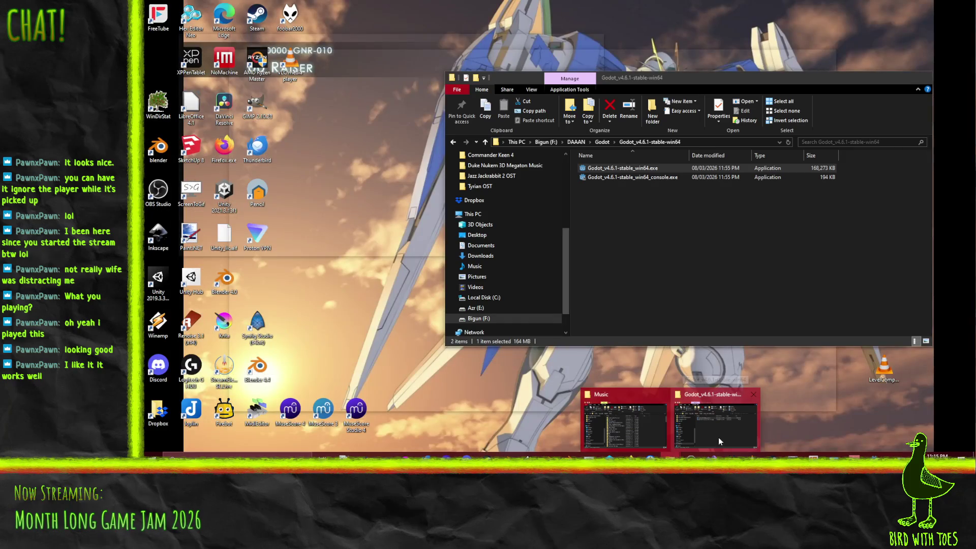
{"action": "mouse_move", "coordinate": [647, 435]}
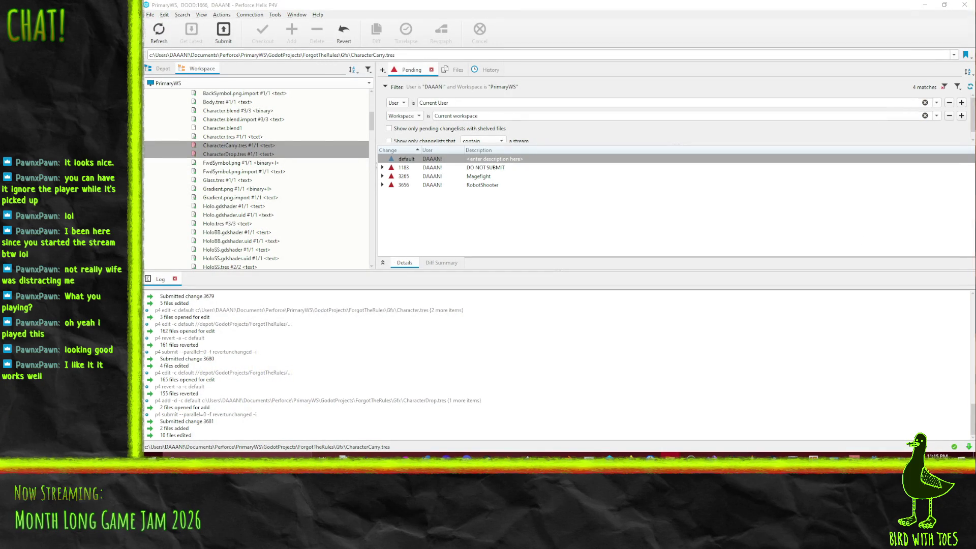
{"action": "left_click", "coordinate": [936, 455]}
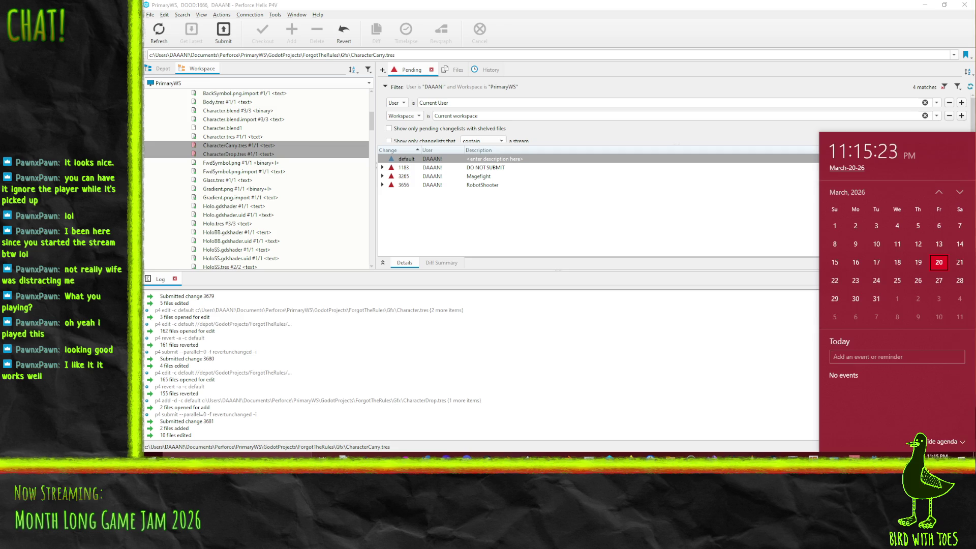
{"action": "key", "text": "Escape"}
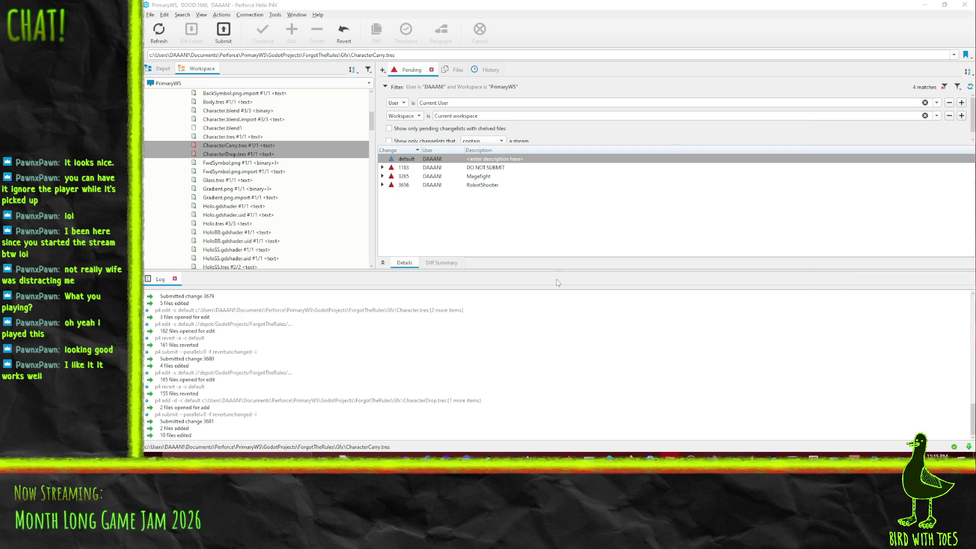
{"action": "mouse_move", "coordinate": [670, 454]}
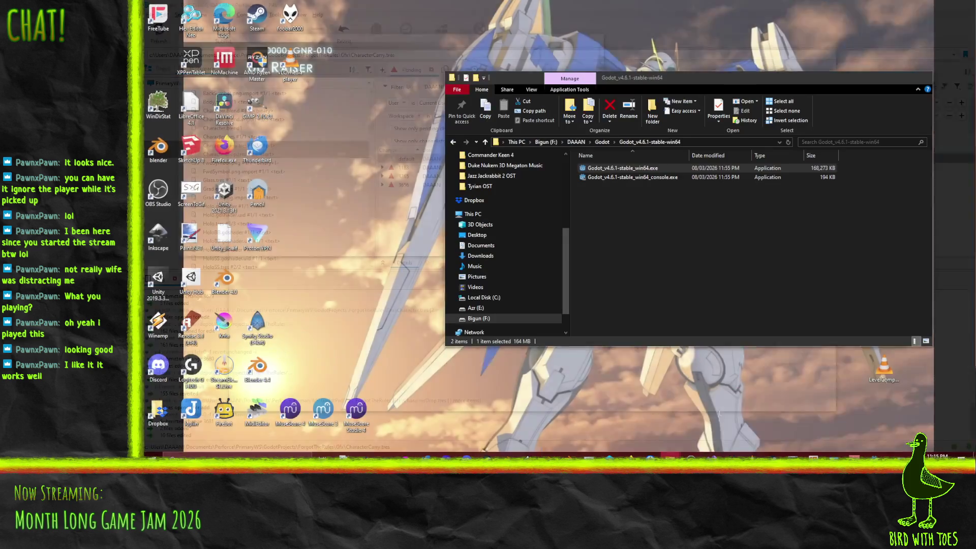
- Close the Godot download window, open Gfx, and copy CartoonSpaceShipForExport.blend into it
{"action": "left_click", "coordinate": [716, 417]}
{"action": "left_click", "coordinate": [922, 77]}
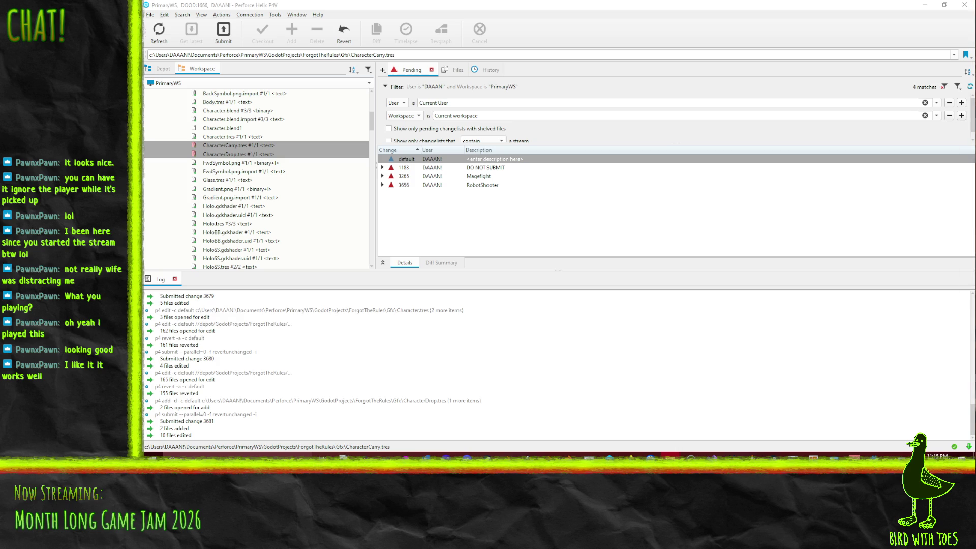
{"action": "left_click_drag", "start_coordinate": [735, 74], "coordinate": [676, 85]}
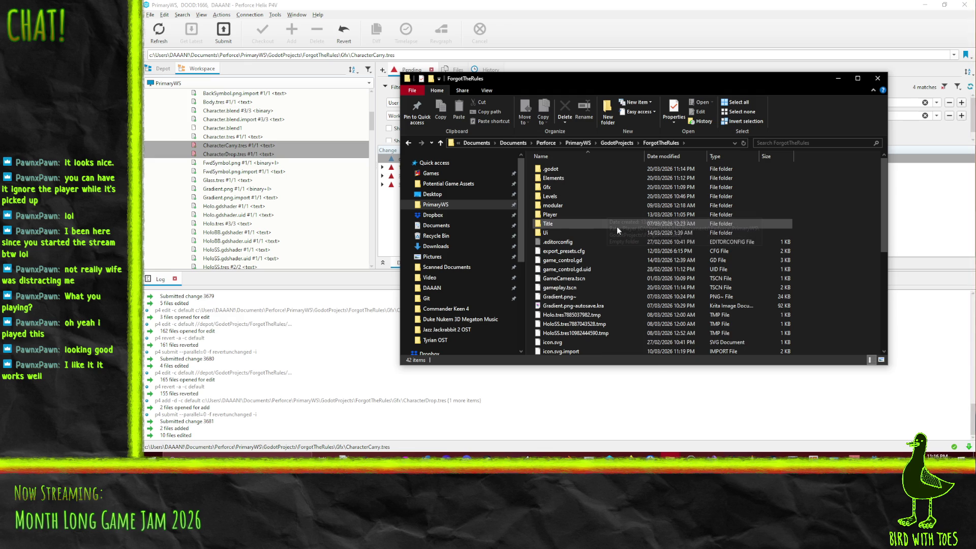
{"action": "double_click", "coordinate": [577, 189]}
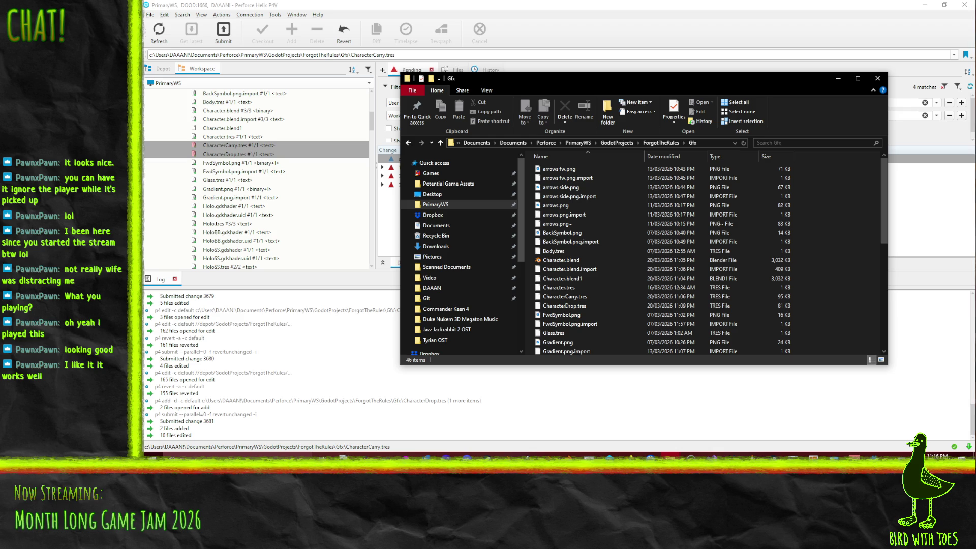
{"action": "mouse_move", "coordinate": [889, 223]}
{"action": "left_mouse_down"}
{"action": "mouse_move", "coordinate": [781, 224]}
{"action": "mouse_move", "coordinate": [829, 250]}
{"action": "left_mouse_up"}
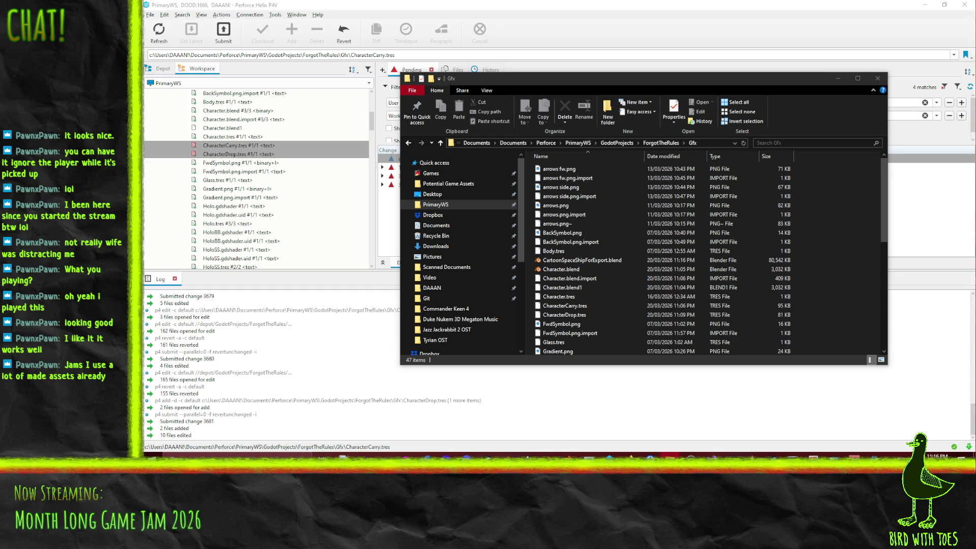
- Copy BarrelNewFBX.fbx and Creature.fbx into the Gfx folder
{"action": "mouse_move", "coordinate": [549, 244]}
{"action": "left_mouse_down"}
{"action": "mouse_move", "coordinate": [600, 213]}
{"action": "mouse_move", "coordinate": [612, 219]}
{"action": "left_mouse_up"}
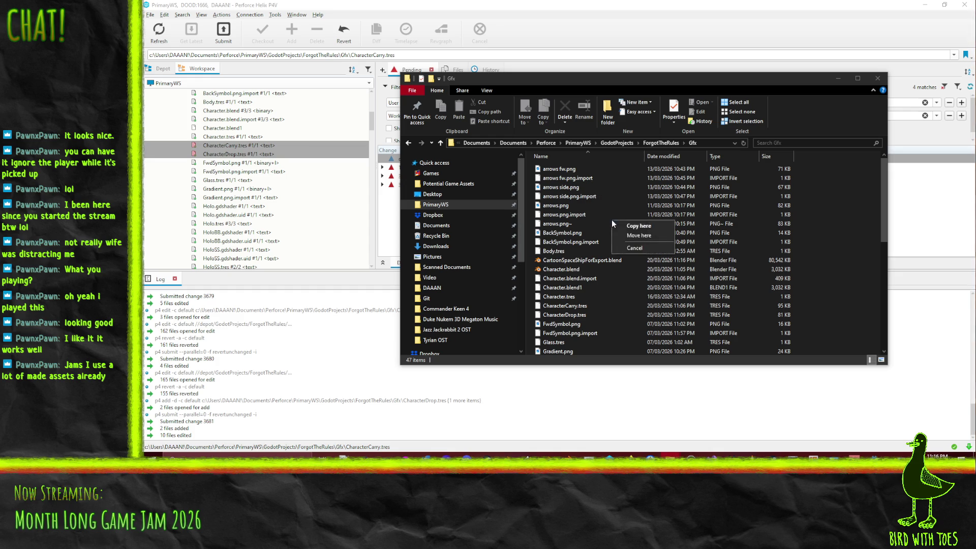
{"action": "left_click", "coordinate": [636, 225]}
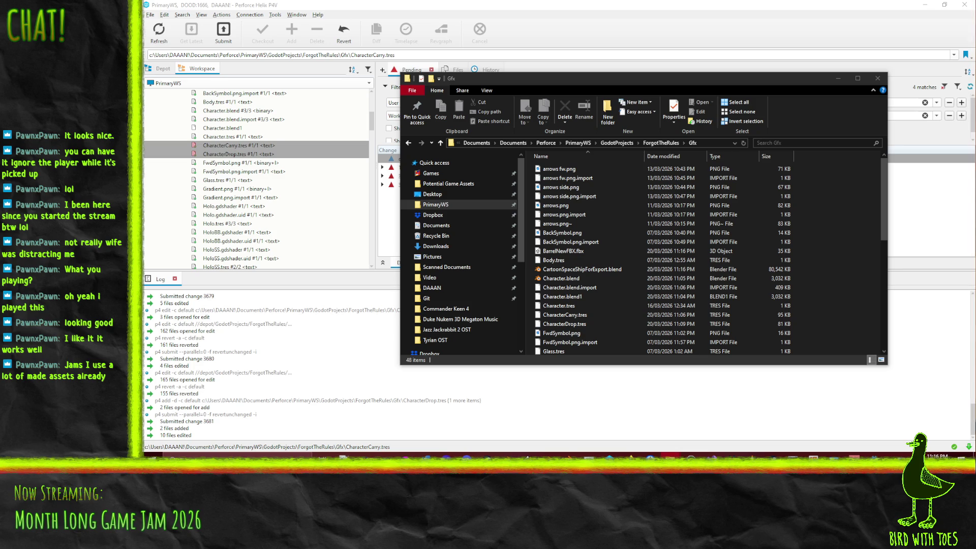
{"action": "left_click_drag", "start_coordinate": [966, 264], "coordinate": [813, 262]}
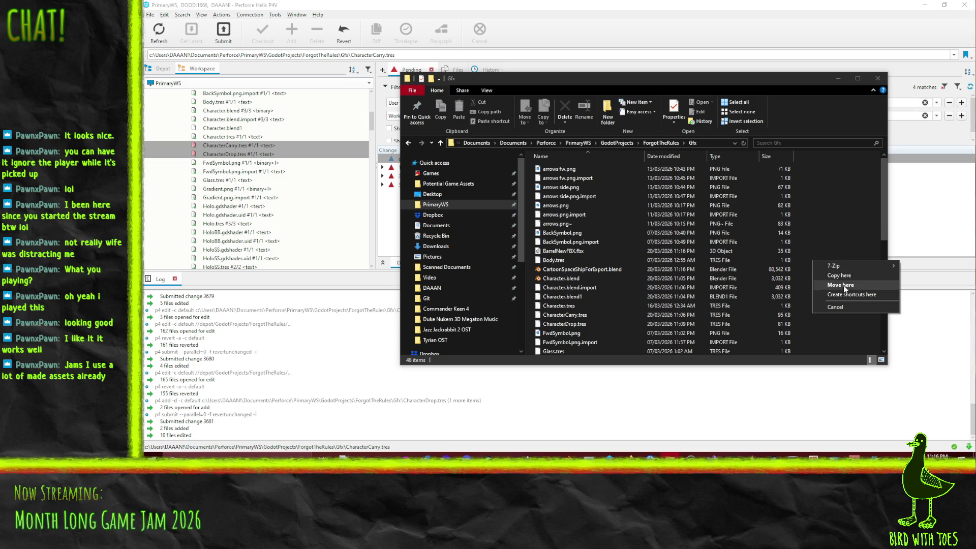
{"action": "left_click", "coordinate": [842, 275]}
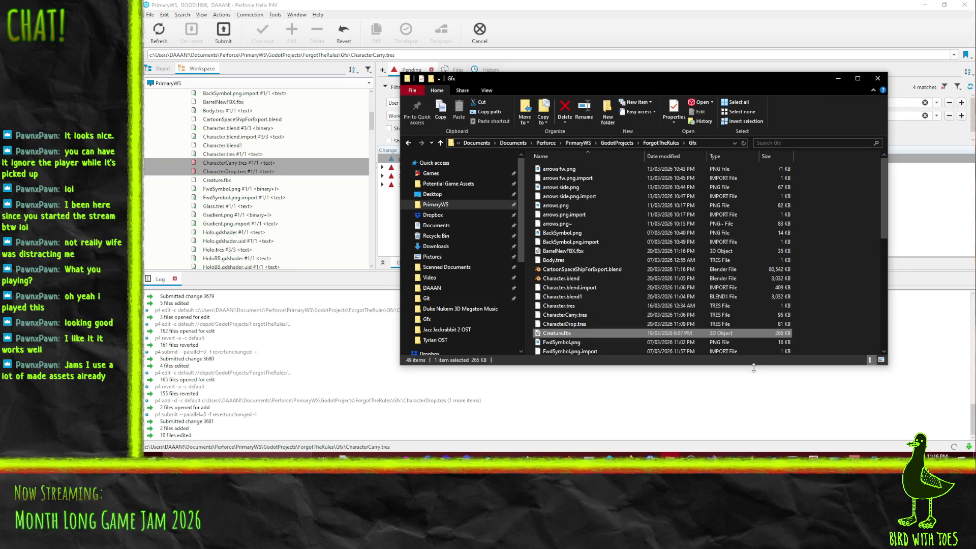
{"action": "key", "text": "alt+Tab"}
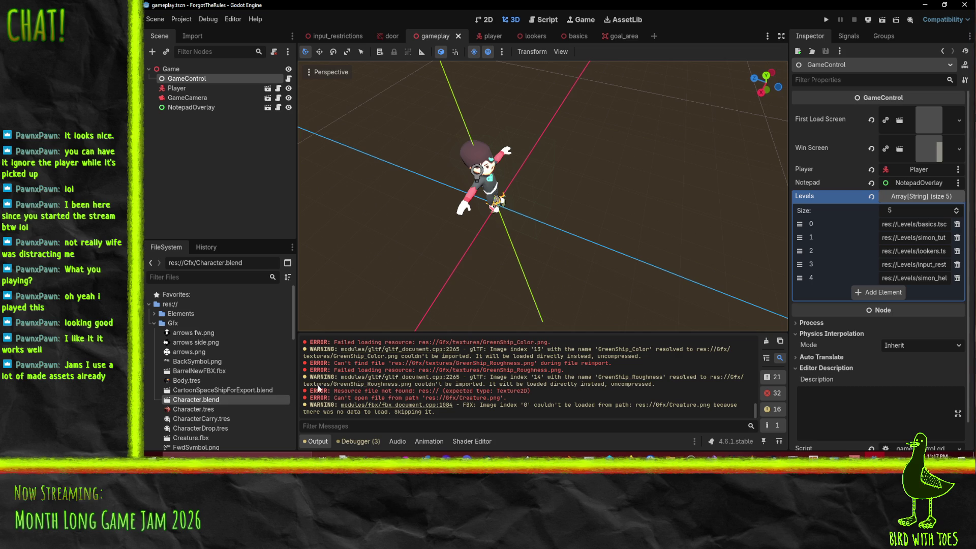
{"action": "scroll", "coordinate": [236, 407], "scroll_direction": "down", "scroll_amount": 4}
{"action": "scroll", "coordinate": [601, 394], "scroll_direction": "up", "scroll_amount": 5}
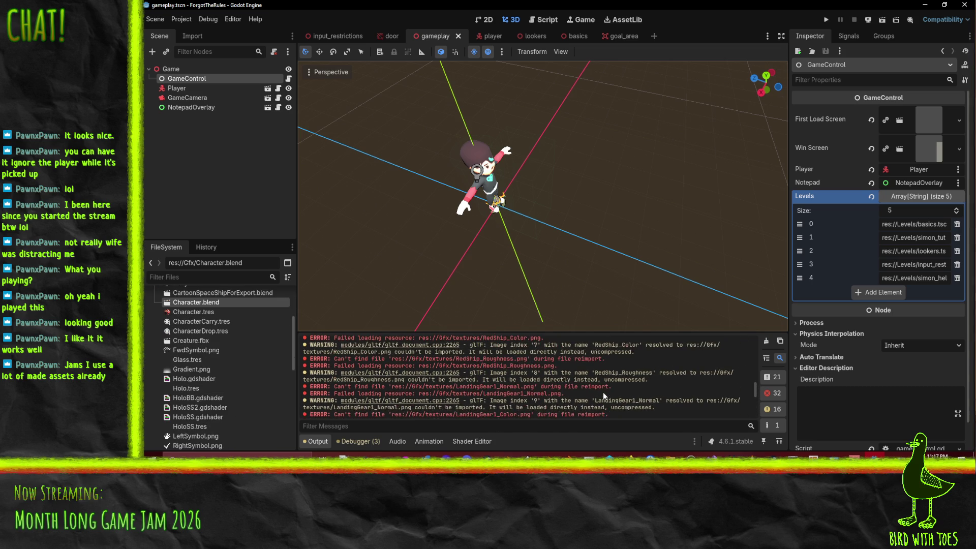
{"action": "scroll", "coordinate": [603, 391], "scroll_direction": "up", "scroll_amount": 5}
{"action": "scroll", "coordinate": [219, 337], "scroll_direction": "down", "scroll_amount": 5}
{"action": "scroll", "coordinate": [233, 344], "scroll_direction": "up", "scroll_amount": 15}
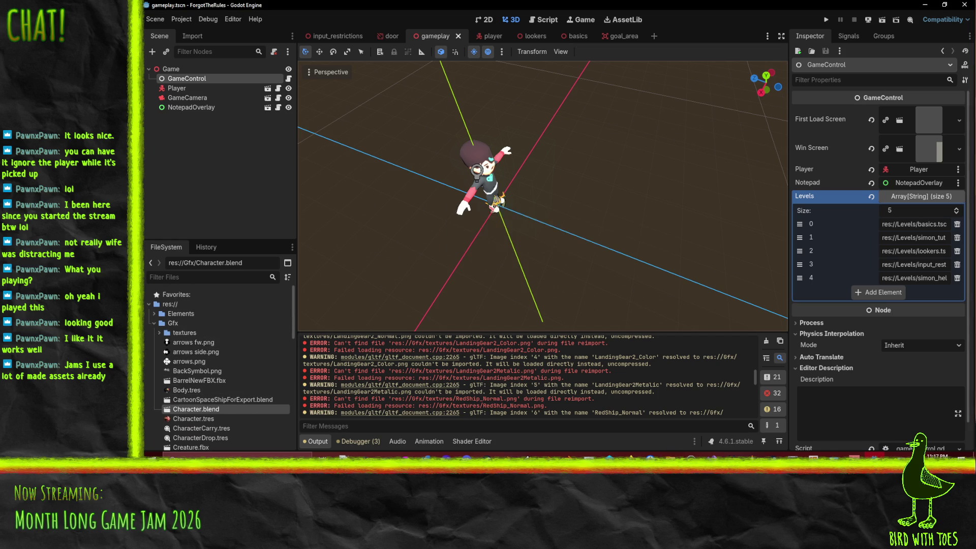
{"action": "left_click", "coordinate": [219, 381]}
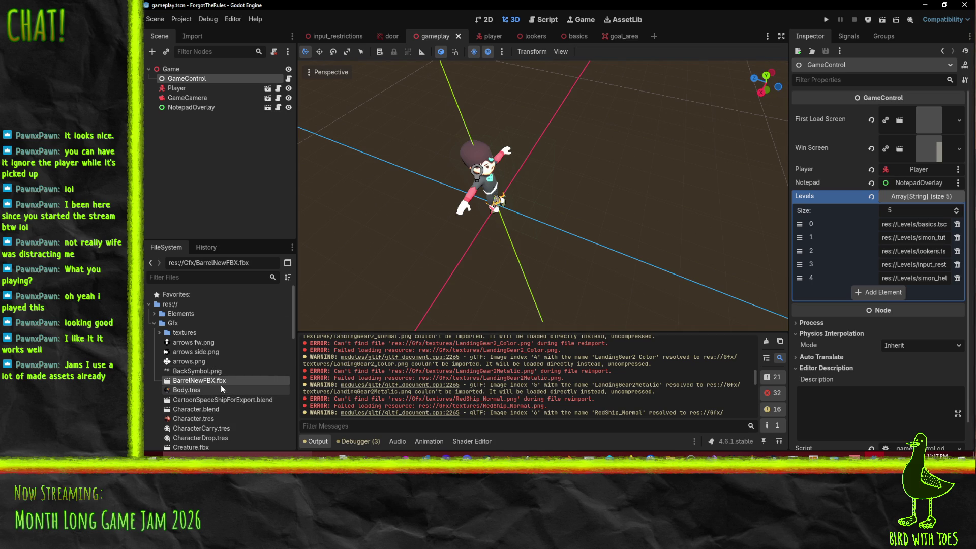
{"action": "double_click", "coordinate": [208, 380]}
{"action": "mouse_move", "coordinate": [505, 261]}
{"action": "left_mouse_down"}
{"action": "mouse_move", "coordinate": [612, 194]}
{"action": "mouse_move", "coordinate": [665, 203]}
{"action": "mouse_move", "coordinate": [608, 232]}
{"action": "mouse_move", "coordinate": [542, 228]}
{"action": "mouse_move", "coordinate": [522, 240]}
{"action": "left_mouse_up"}
{"action": "scroll", "coordinate": [607, 232], "scroll_direction": "down", "scroll_amount": 5}
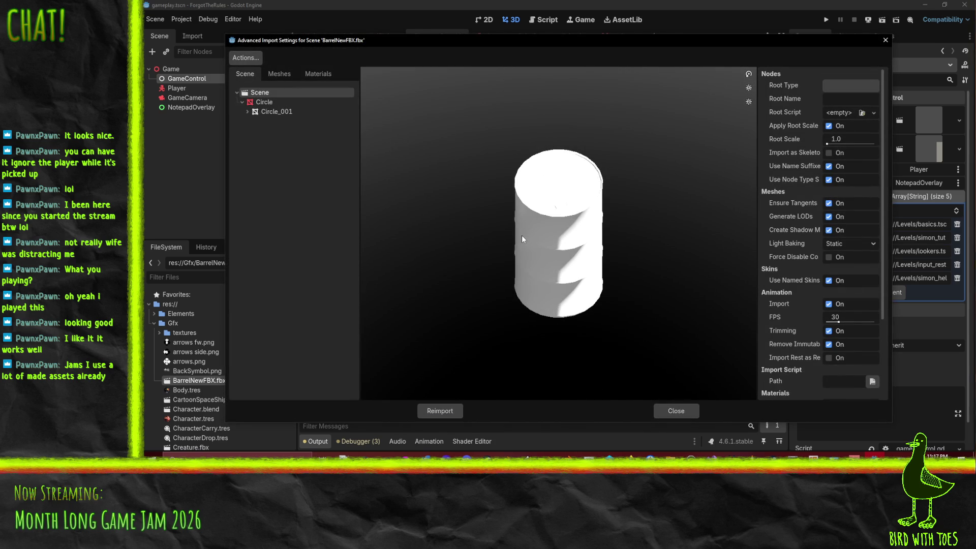
{"action": "left_click", "coordinate": [676, 411]}
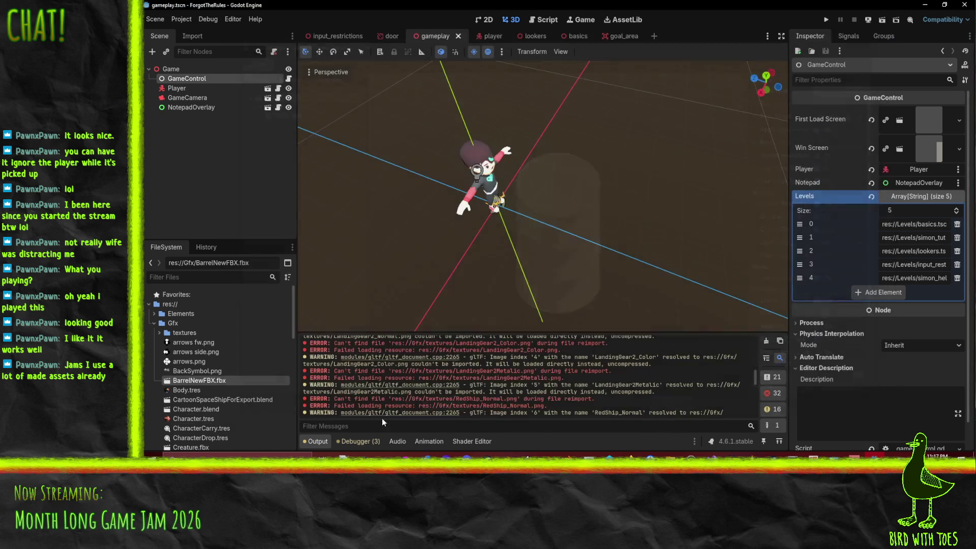
{"action": "scroll", "coordinate": [261, 329], "scroll_direction": "down", "scroll_amount": 2}
{"action": "scroll", "coordinate": [261, 332], "scroll_direction": "down", "scroll_amount": 2}
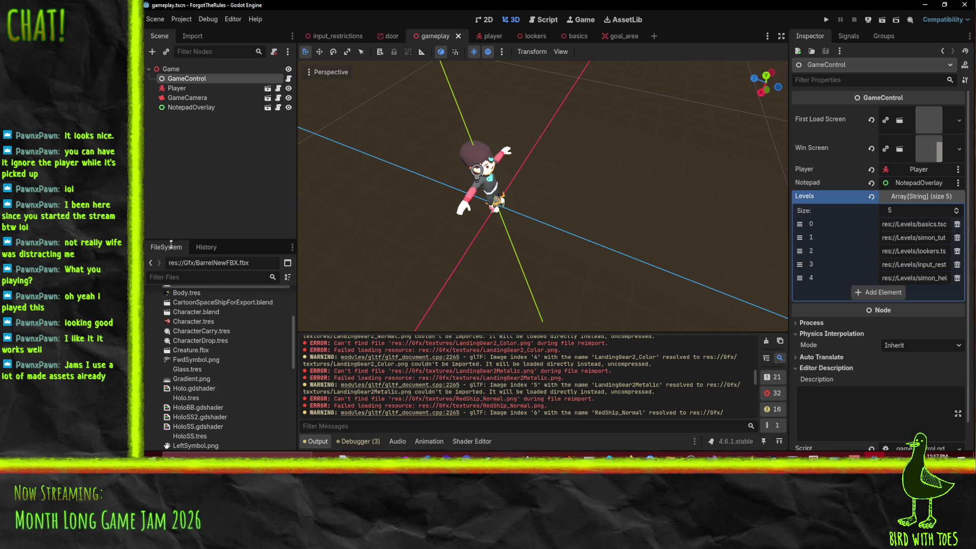
{"action": "double_click", "coordinate": [239, 349]}
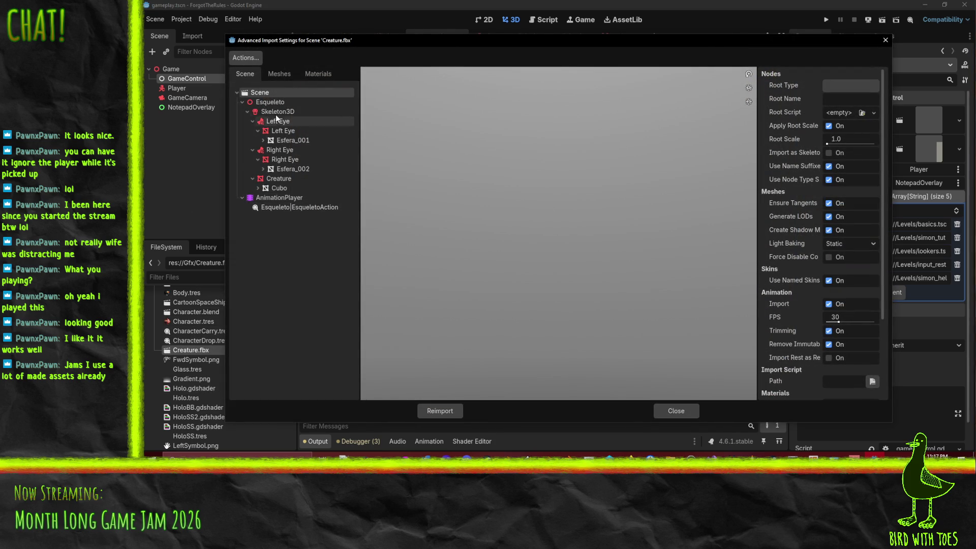
- Preview the Skeleton3D, both eyes and the Cubo body mesh in Creature.fbx's import settings
{"action": "left_click", "coordinate": [279, 111]}
{"action": "left_click", "coordinate": [282, 130]}
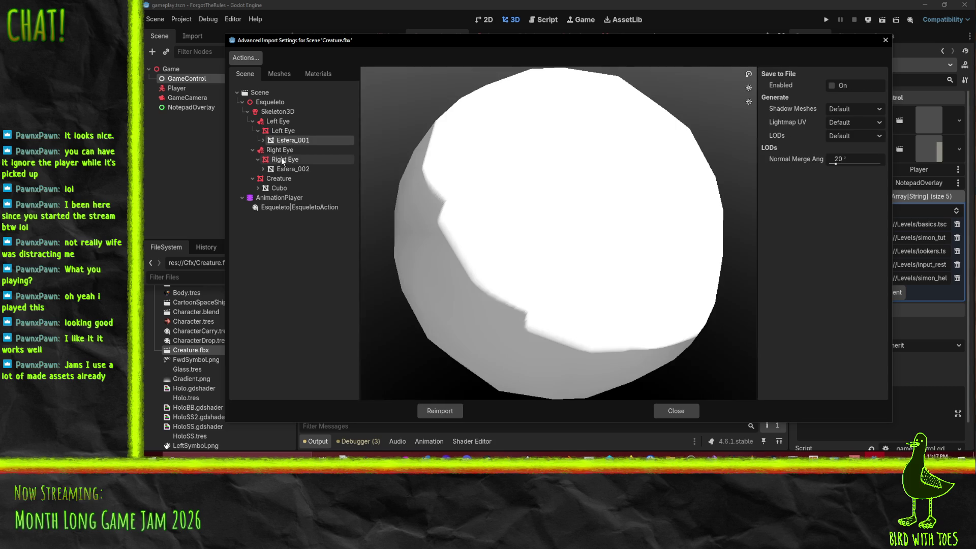
{"action": "left_click", "coordinate": [292, 160]}
{"action": "left_click", "coordinate": [284, 188]}
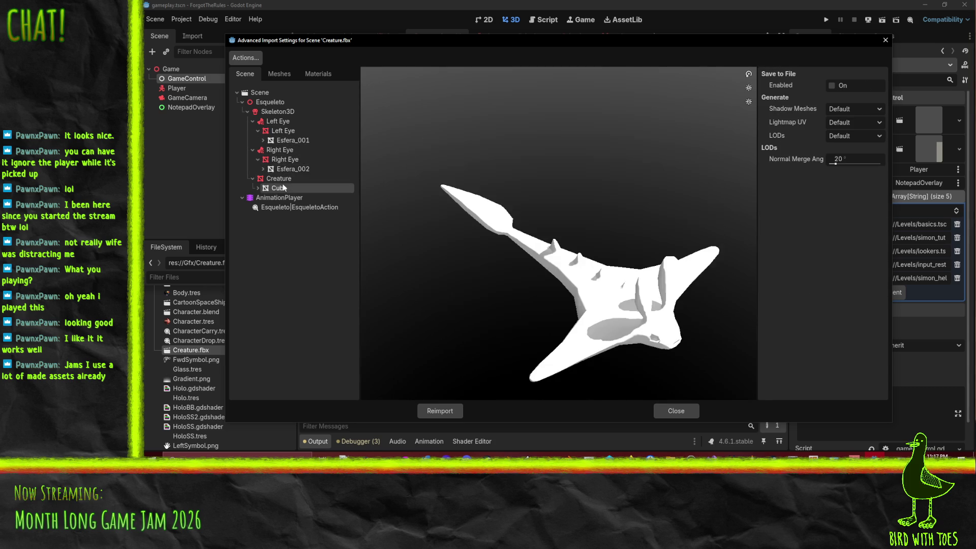
{"action": "mouse_move", "coordinate": [508, 226]}
{"action": "left_mouse_down"}
{"action": "mouse_move", "coordinate": [498, 158]}
{"action": "mouse_move", "coordinate": [457, 147]}
{"action": "left_mouse_up"}
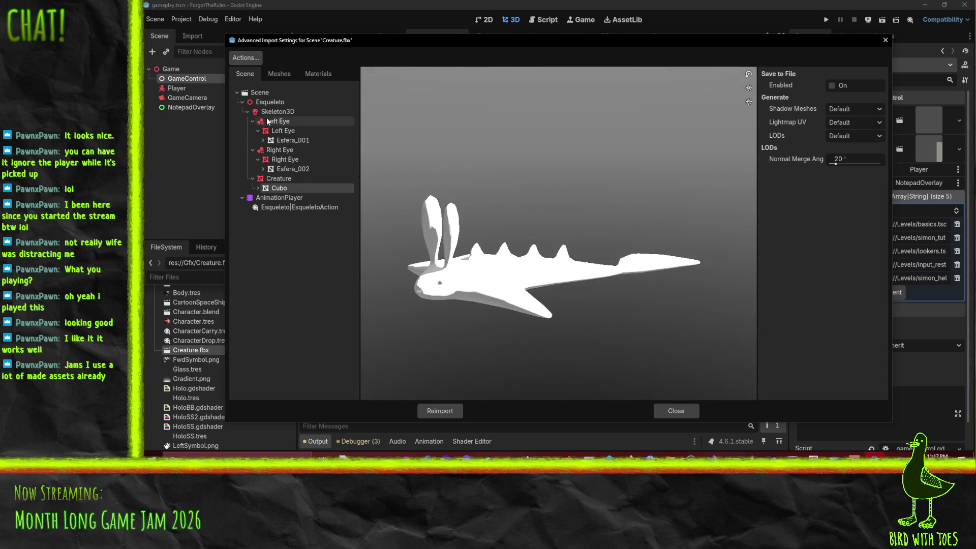
{"action": "left_click", "coordinate": [274, 112]}
{"action": "left_click", "coordinate": [279, 189]}
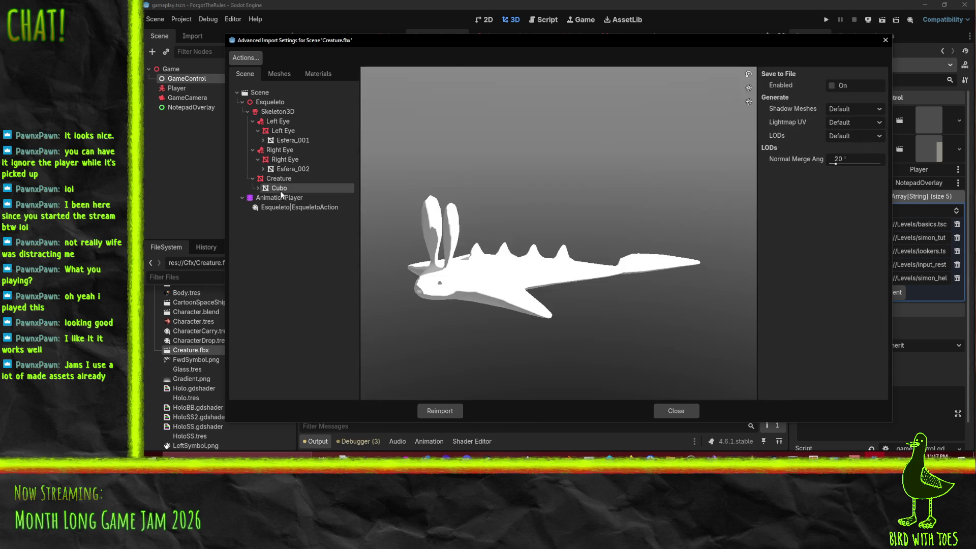
{"action": "mouse_move", "coordinate": [584, 272]}
{"action": "left_mouse_down"}
{"action": "mouse_move", "coordinate": [513, 233]}
{"action": "mouse_move", "coordinate": [561, 249]}
{"action": "left_mouse_up"}
{"action": "mouse_move", "coordinate": [732, 166]}
{"action": "left_mouse_down"}
{"action": "mouse_move", "coordinate": [545, 188]}
{"action": "mouse_move", "coordinate": [580, 215]}
{"action": "mouse_move", "coordinate": [617, 215]}
{"action": "left_mouse_up"}
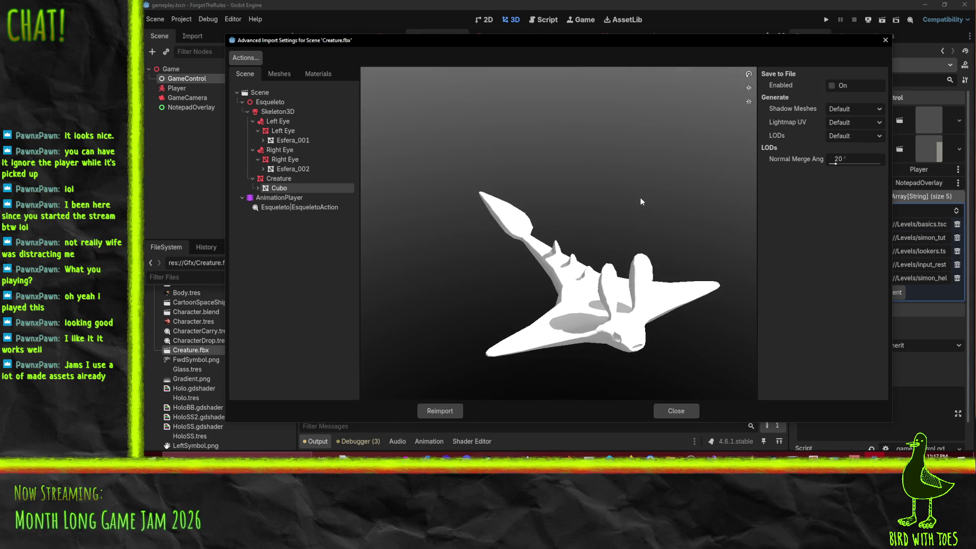
- Save the Cubo mesh to res://Gfx/ToyCritter.tres and reimport Creature.fbx
{"action": "left_click", "coordinate": [832, 86]}
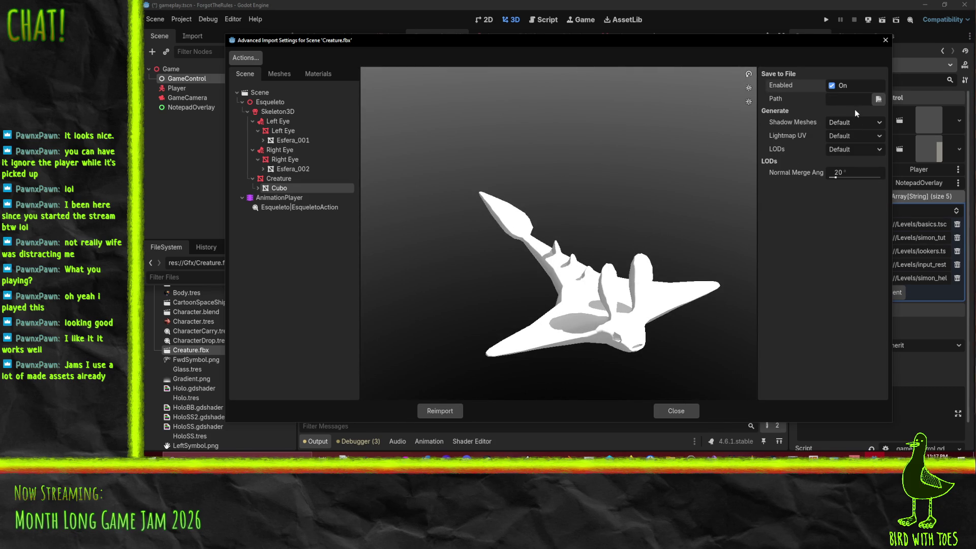
{"action": "left_click", "coordinate": [878, 99]}
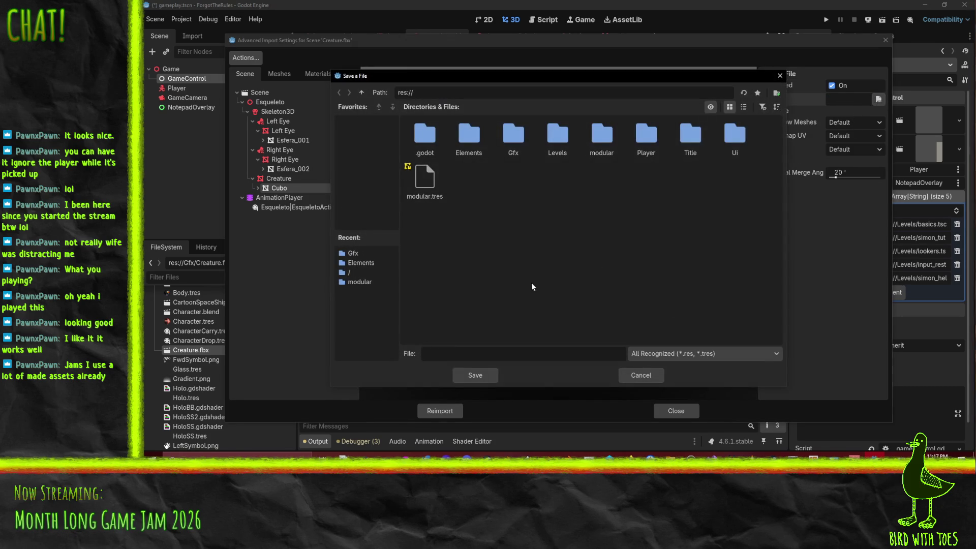
{"action": "double_click", "coordinate": [514, 134]}
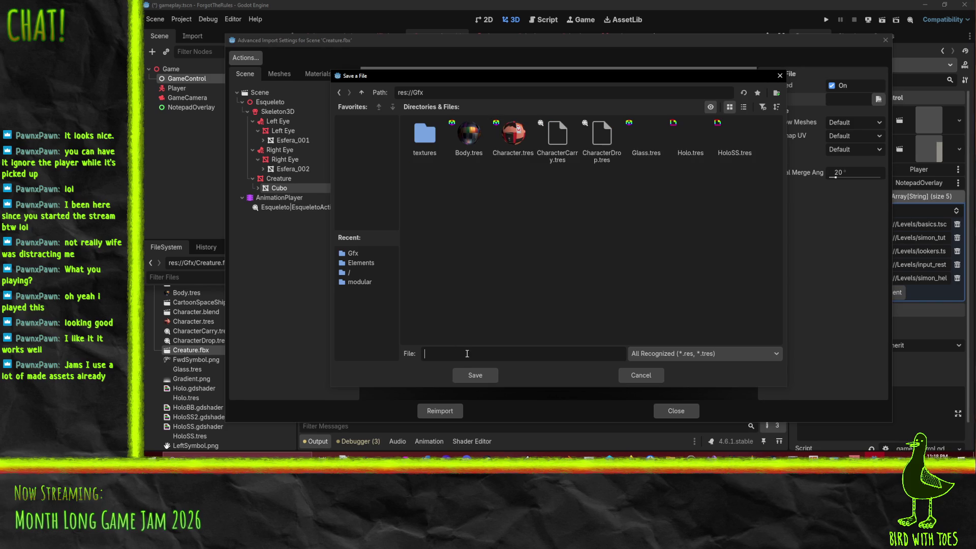
{"action": "type", "text": "ToyCritte"}
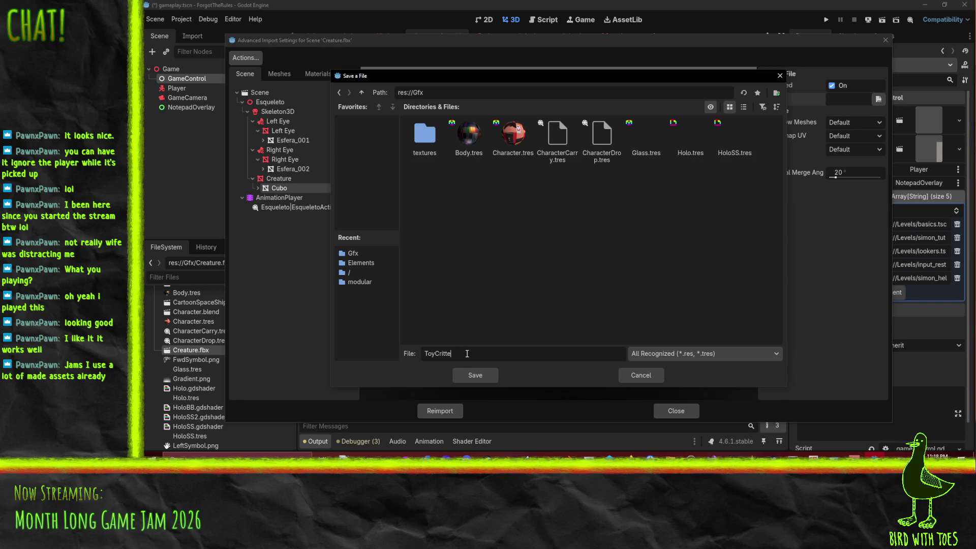
{"action": "type", "text": "r"}
{"action": "key", "text": "Return"}
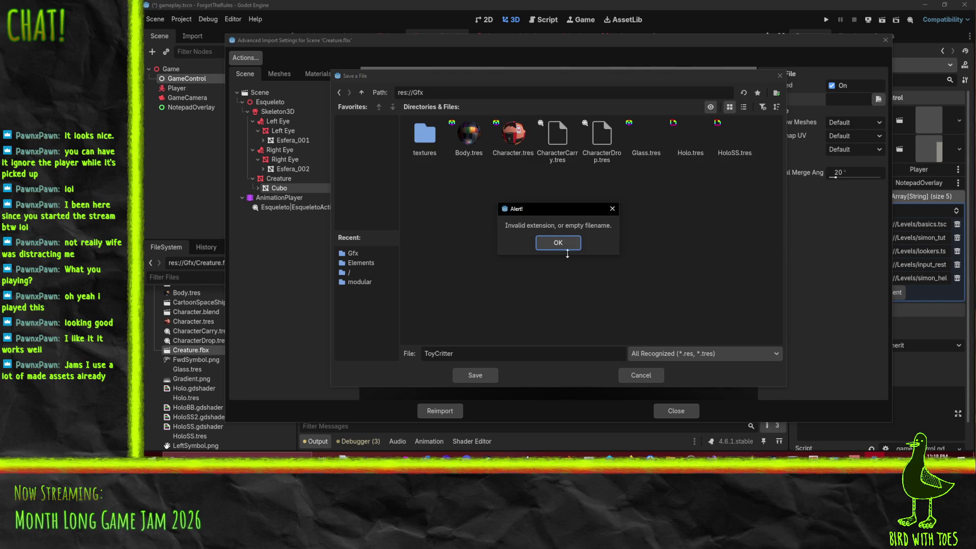
{"action": "left_click", "coordinate": [560, 244]}
{"action": "left_click", "coordinate": [544, 349]}
{"action": "type", "text": ".tres"}
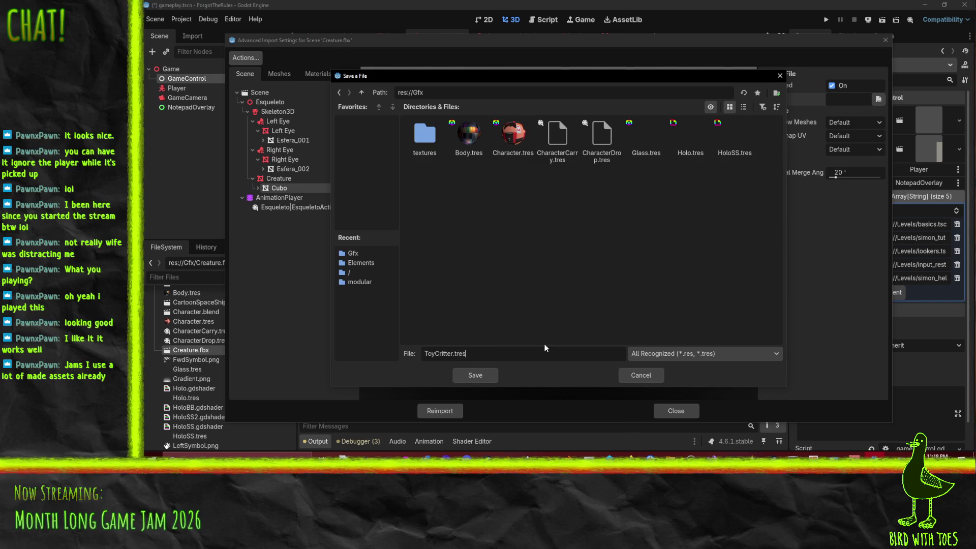
{"action": "key", "text": "Return"}
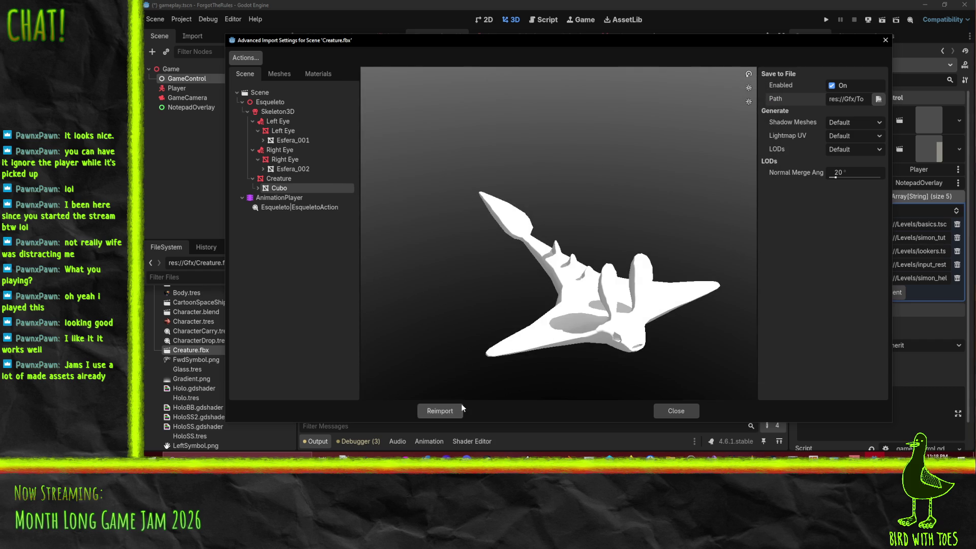
{"action": "left_click", "coordinate": [440, 411]}
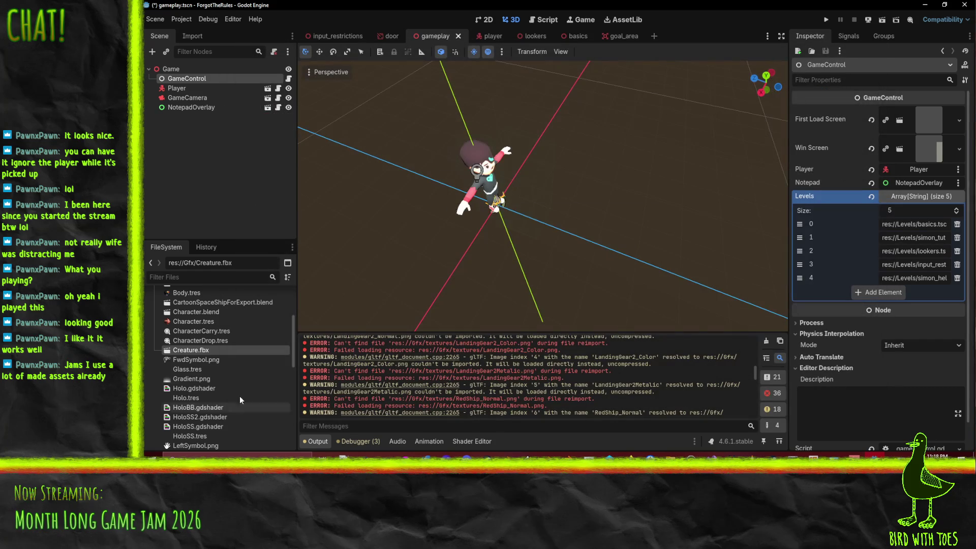
{"action": "scroll", "coordinate": [196, 398], "scroll_direction": "down", "scroll_amount": 3}
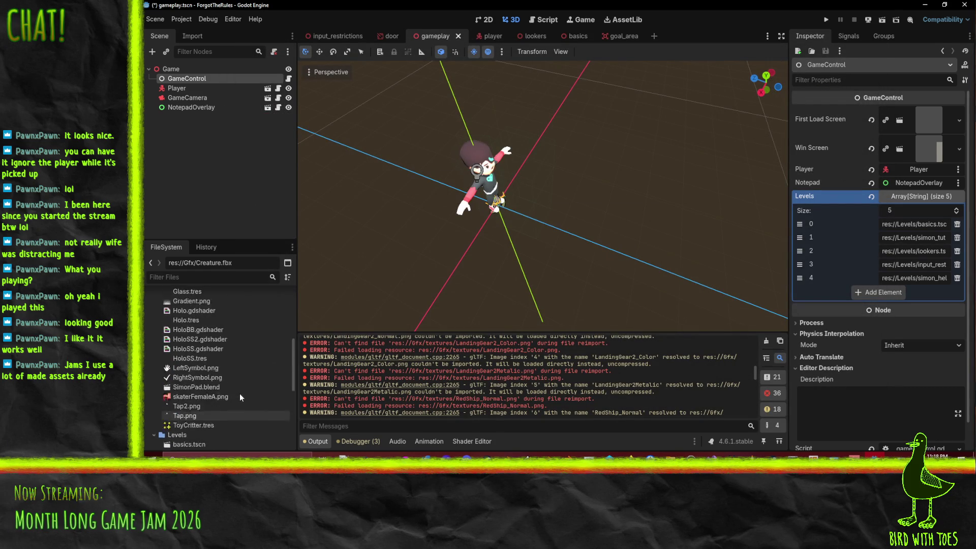
{"action": "mouse_move", "coordinate": [501, 305]}
{"action": "left_mouse_down"}
{"action": "mouse_move", "coordinate": [489, 234]}
{"action": "mouse_move", "coordinate": [416, 239]}
{"action": "left_mouse_up"}
{"action": "scroll", "coordinate": [203, 398], "scroll_direction": "down", "scroll_amount": 5}
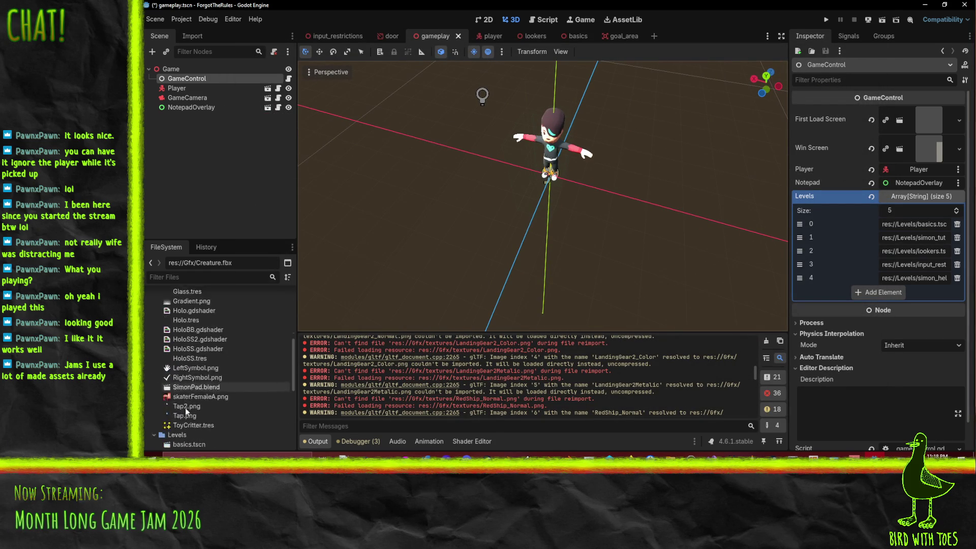
{"action": "scroll", "coordinate": [220, 401], "scroll_direction": "up", "scroll_amount": 2}
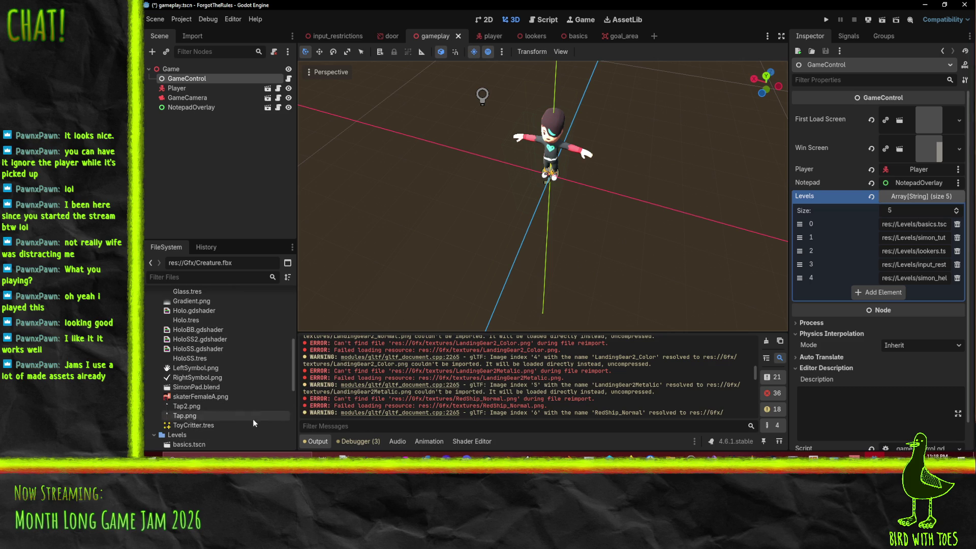
{"action": "scroll", "coordinate": [234, 371], "scroll_direction": "up", "scroll_amount": 2}
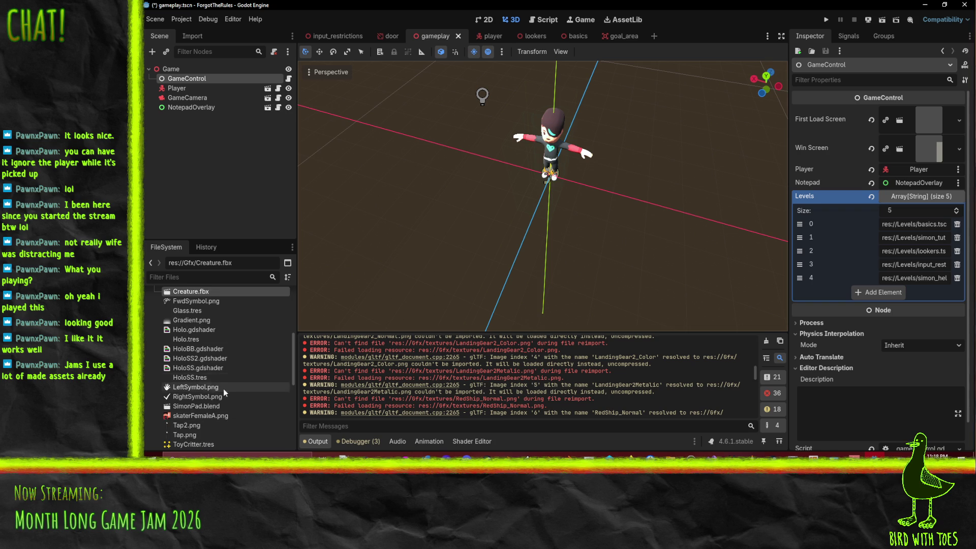
{"action": "scroll", "coordinate": [214, 384], "scroll_direction": "up", "scroll_amount": 5}
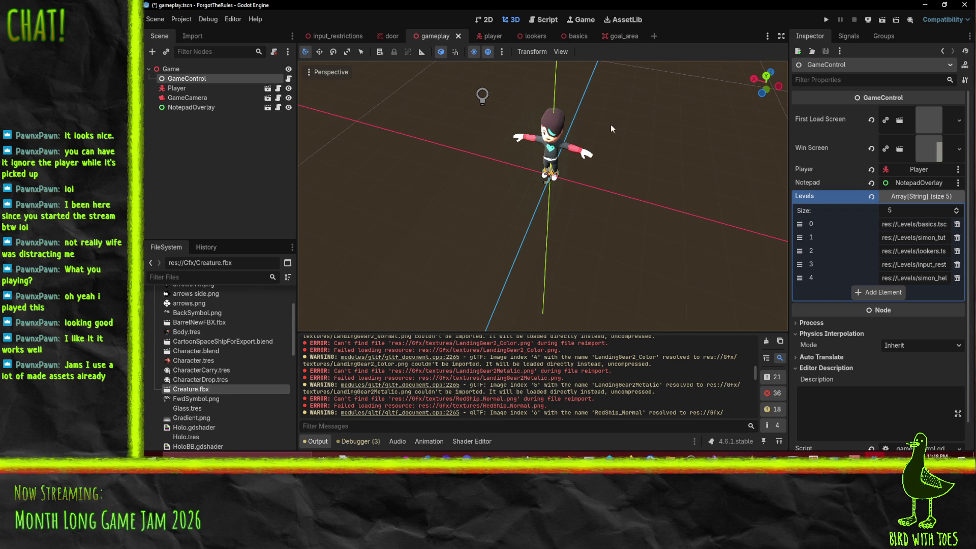
{"action": "scroll", "coordinate": [236, 380], "scroll_direction": "down", "scroll_amount": 7}
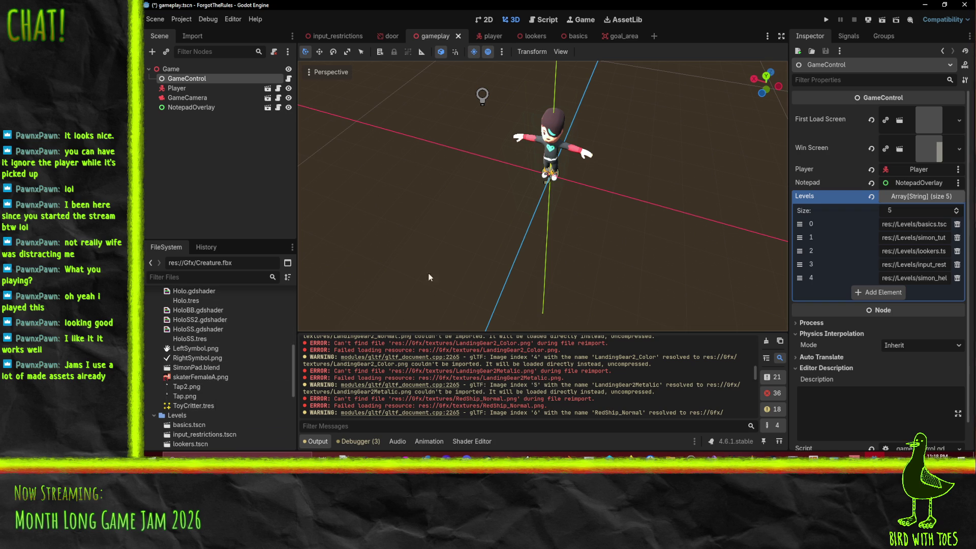
{"action": "double_click", "coordinate": [276, 369]}
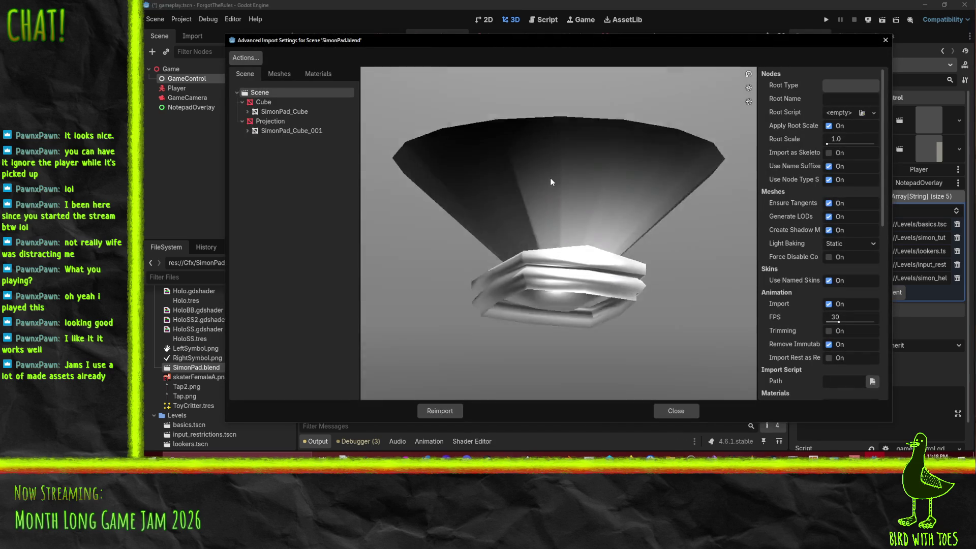
{"action": "mouse_move", "coordinate": [551, 182]}
{"action": "left_mouse_down"}
{"action": "mouse_move", "coordinate": [458, 211]}
{"action": "mouse_move", "coordinate": [417, 208]}
{"action": "mouse_move", "coordinate": [455, 203]}
{"action": "mouse_move", "coordinate": [528, 238]}
{"action": "mouse_move", "coordinate": [564, 238]}
{"action": "left_mouse_up"}
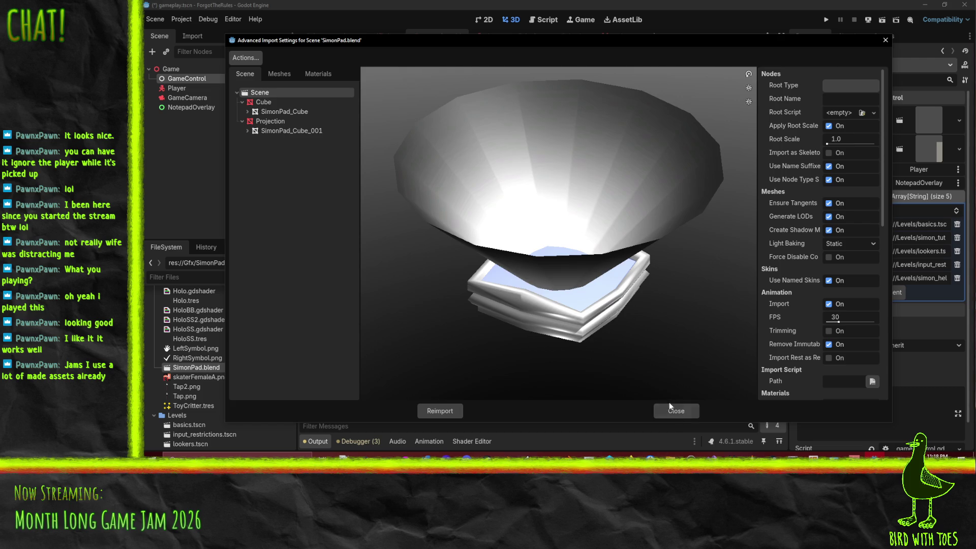
{"action": "left_click", "coordinate": [674, 409]}
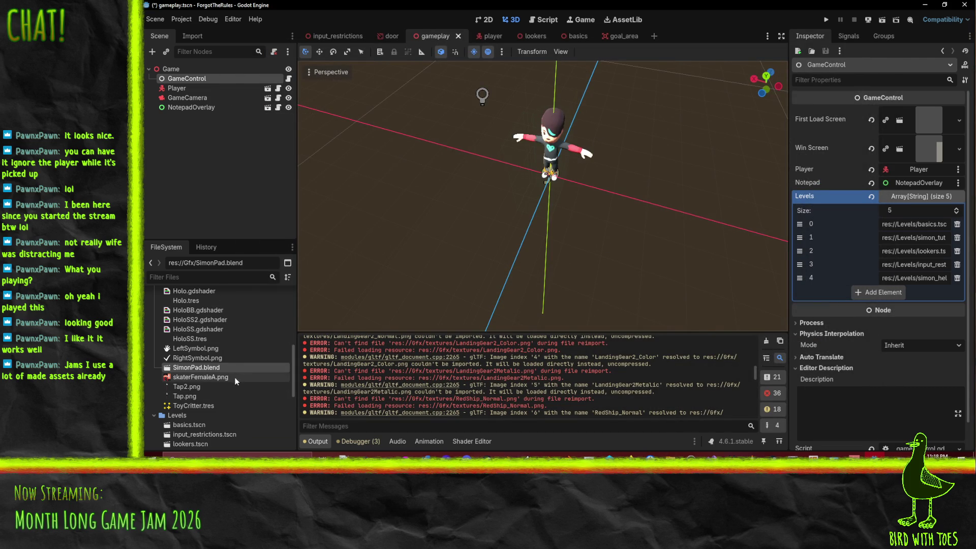
{"action": "scroll", "coordinate": [219, 351], "scroll_direction": "up", "scroll_amount": 10}
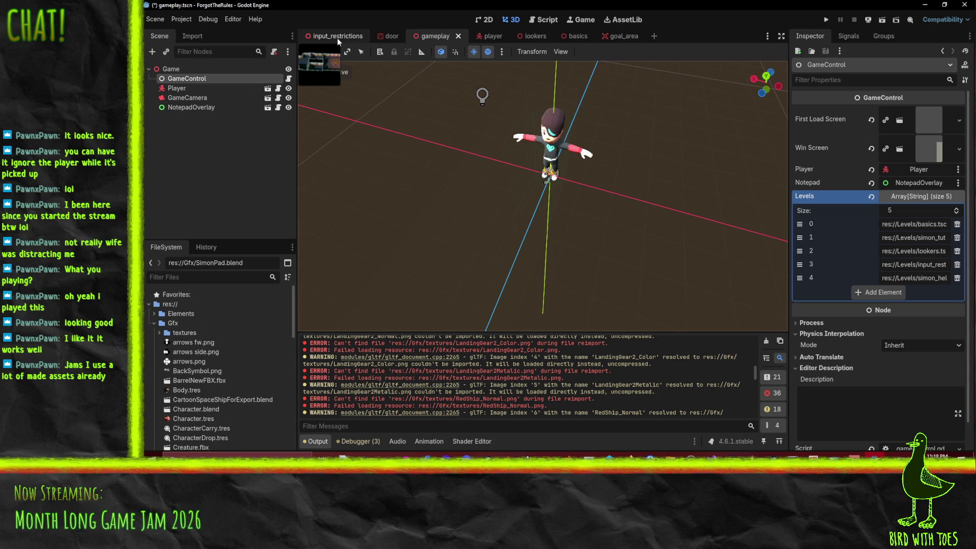
- Look through the open scene tabs, then close the lookers scene
{"action": "left_click", "coordinate": [579, 37]}
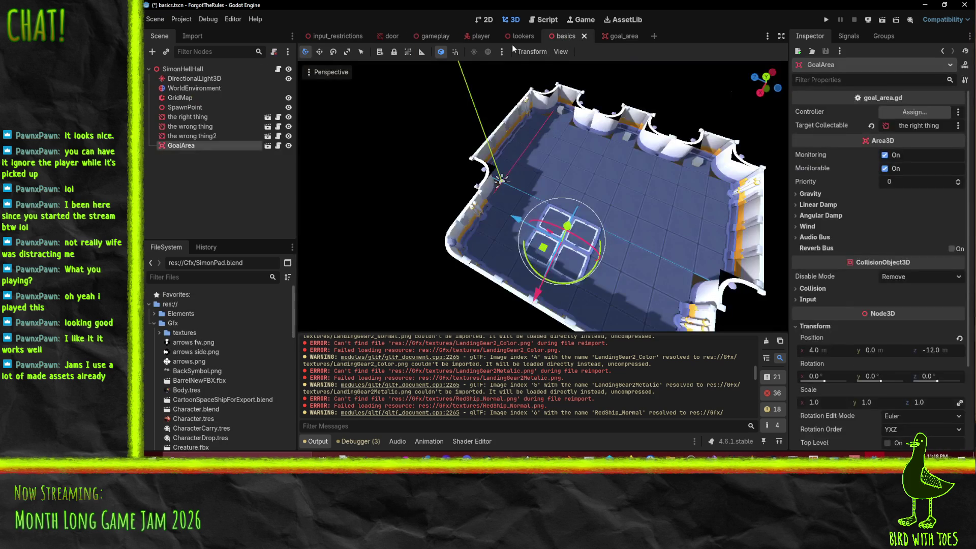
{"action": "left_click", "coordinate": [477, 36]}
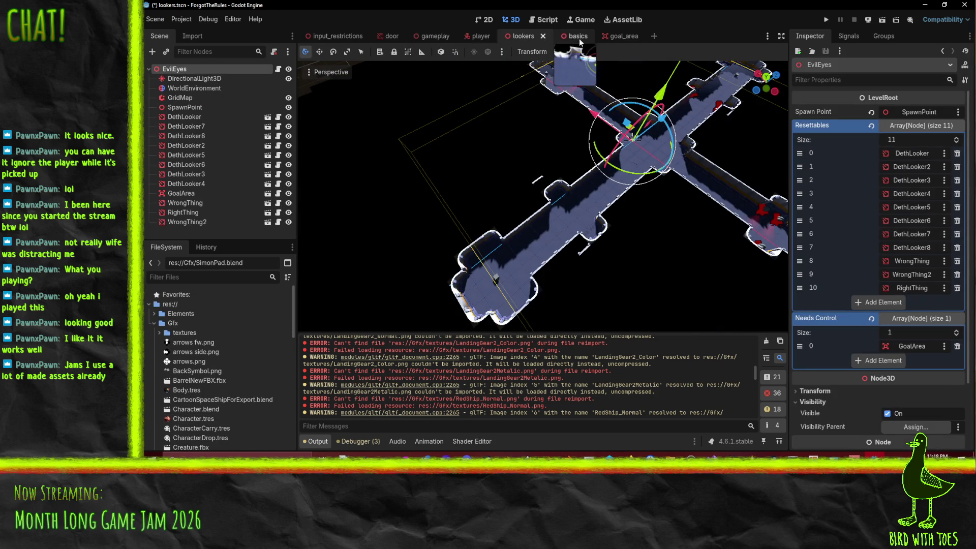
{"action": "left_click", "coordinate": [615, 38]}
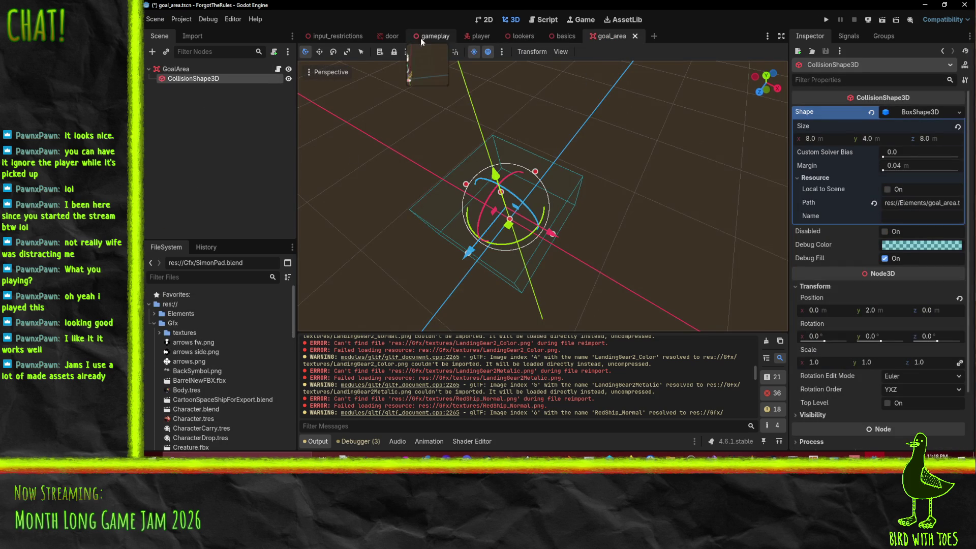
{"action": "left_click", "coordinate": [523, 37]}
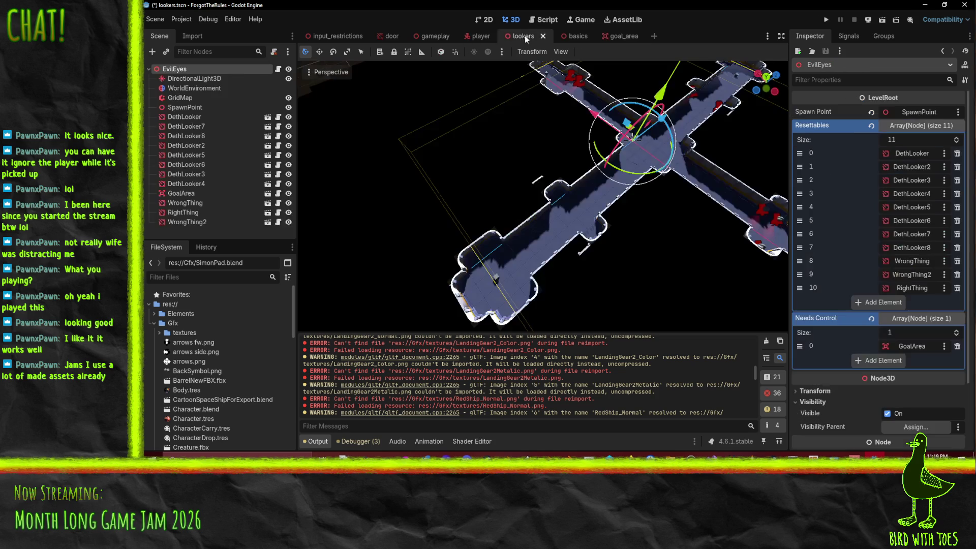
{"action": "left_click", "coordinate": [542, 37]}
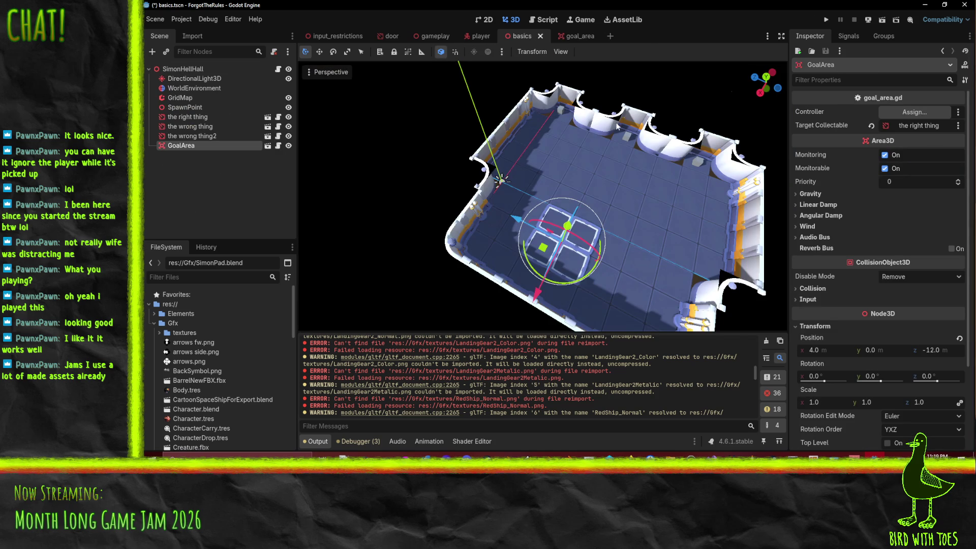
- Open thing_to_carry.tscn from 'the right thing' and select its placeholder cube mesh node
{"action": "left_click", "coordinate": [241, 117]}
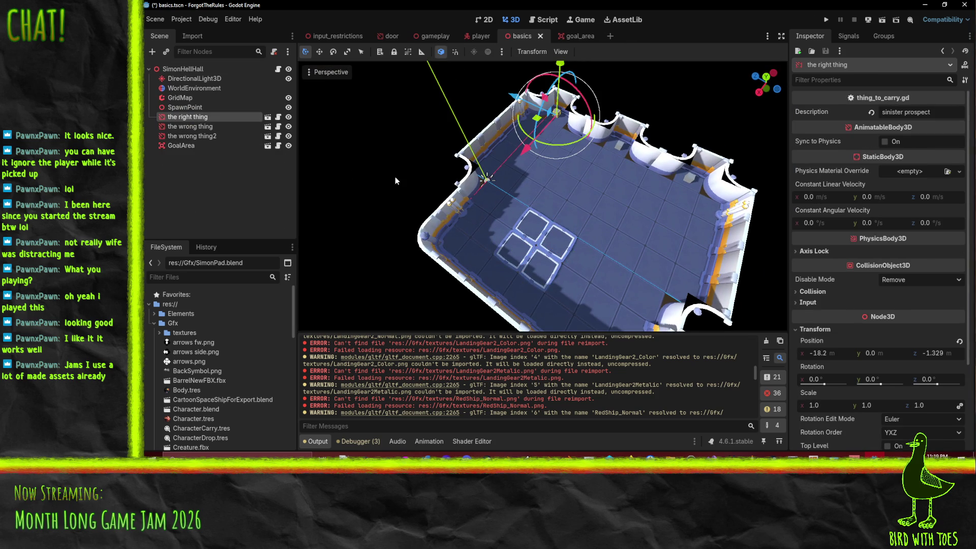
{"action": "scroll", "coordinate": [406, 182], "scroll_direction": "up", "scroll_amount": 5}
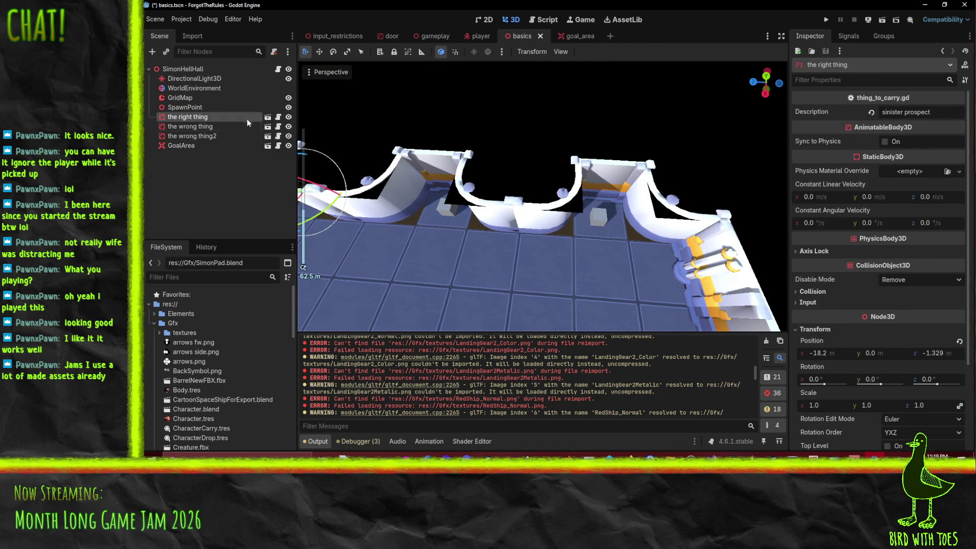
{"action": "scroll", "coordinate": [522, 177], "scroll_direction": "down", "scroll_amount": 2}
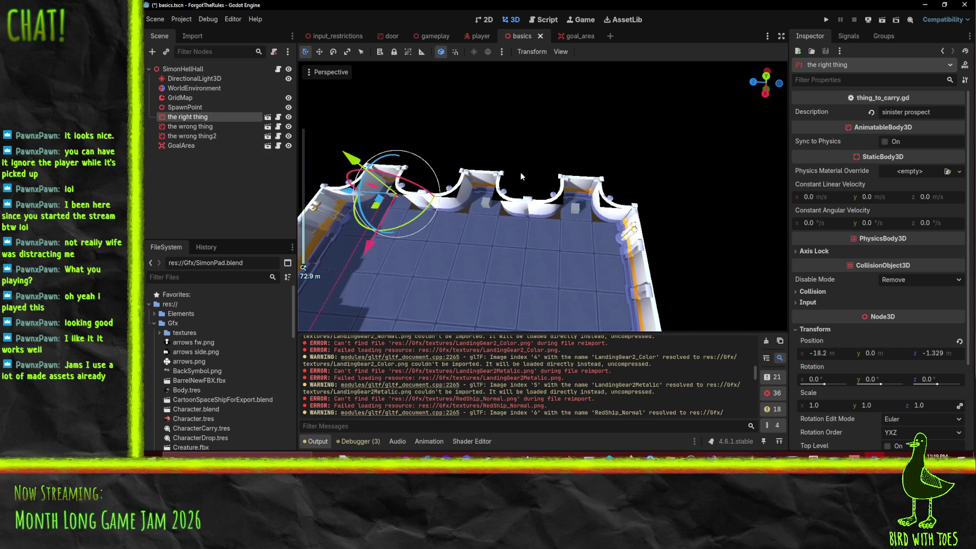
{"action": "left_click", "coordinate": [267, 117]}
{"action": "left_click", "coordinate": [189, 90]}
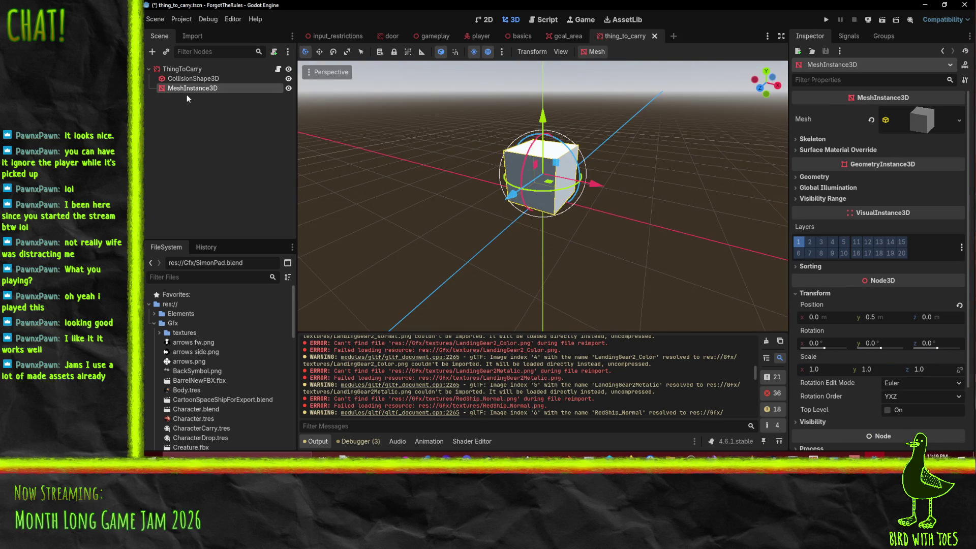
- Delete the placeholder MeshInstance3D and try saving, dismissing the file-locked error
{"action": "key", "text": "Delete"}
{"action": "key", "text": "Return"}
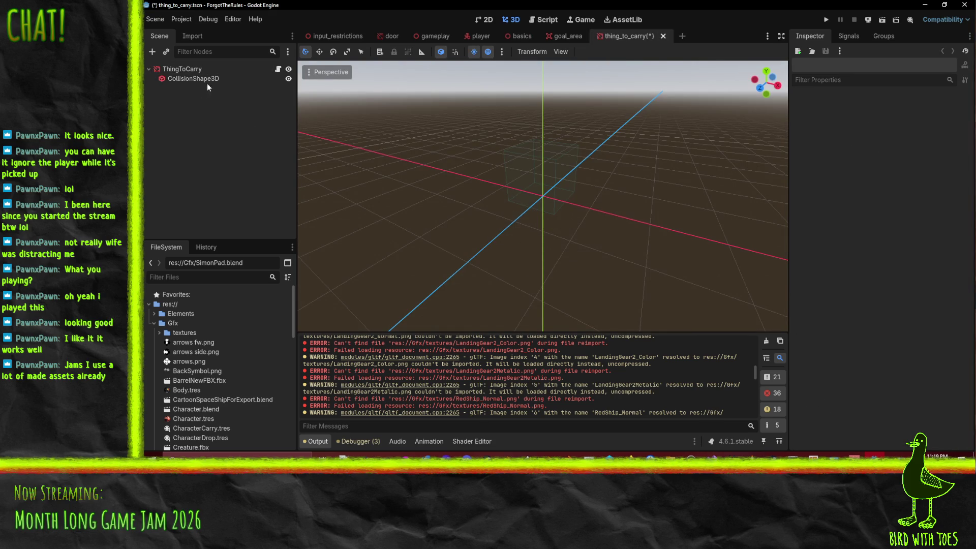
{"action": "key", "text": "ctrl+s"}
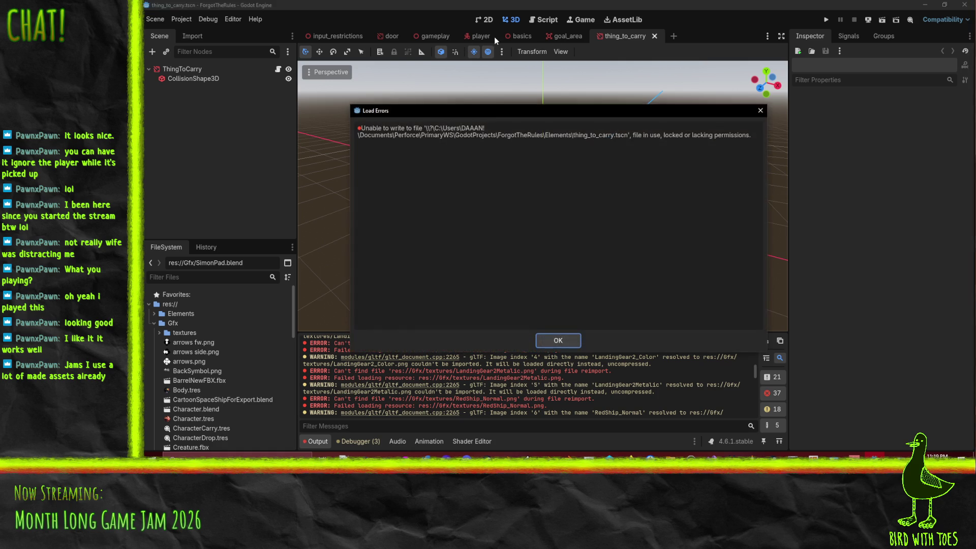
{"action": "left_click", "coordinate": [557, 340]}
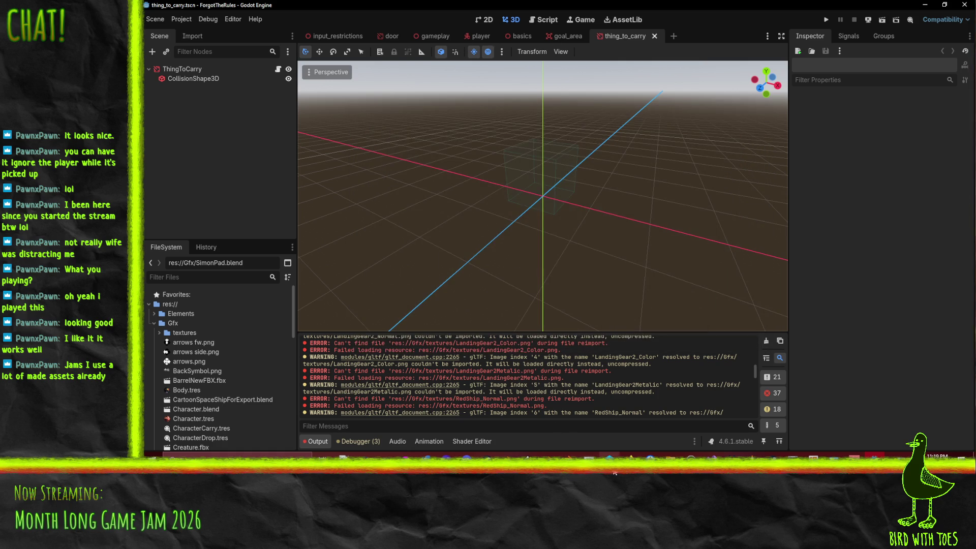
{"action": "left_click", "coordinate": [613, 472]}
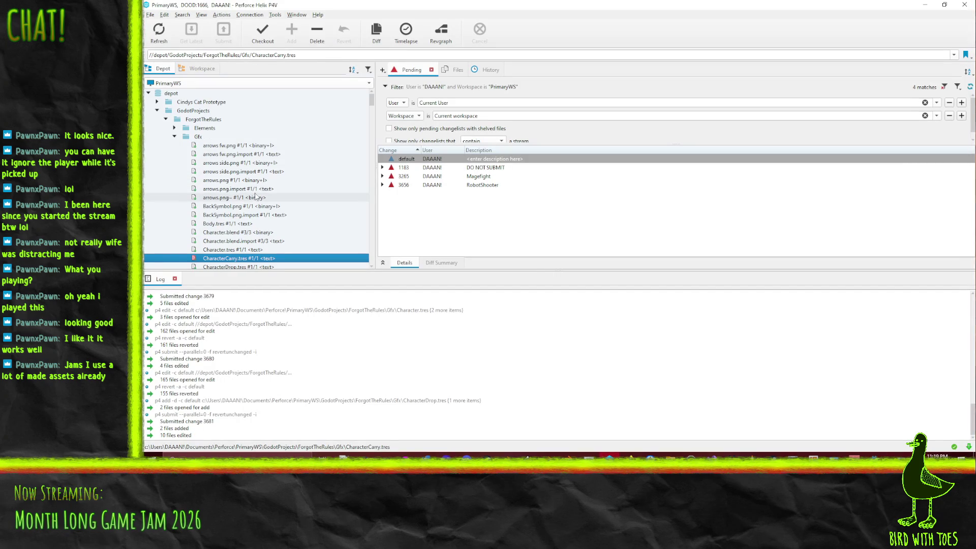
- Check out the ForgotTheRules folder into the default changelist, then save the ThingToCarry scene
{"action": "mouse_move", "coordinate": [203, 119]}
{"action": "left_mouse_down"}
{"action": "mouse_move", "coordinate": [434, 170]}
{"action": "mouse_move", "coordinate": [422, 160]}
{"action": "left_mouse_up"}
{"action": "key", "text": "alt+Tab"}
{"action": "key", "text": "ctrl+s"}
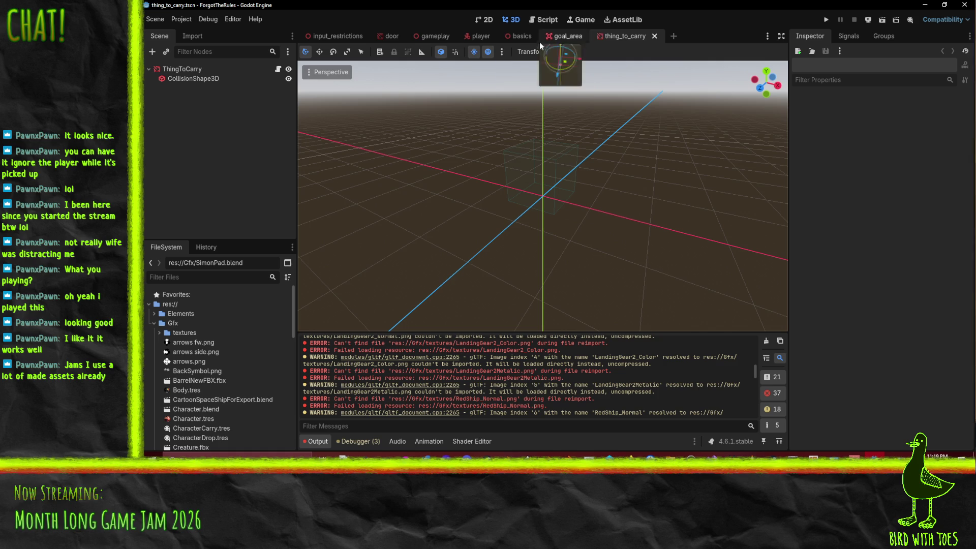
- Return to the basics scene and drag ToyCritter.tres from the FileSystem toward 'the right thing'
{"action": "left_click", "coordinate": [481, 36]}
{"action": "left_click_drag", "start_coordinate": [459, 190], "coordinate": [444, 196]}
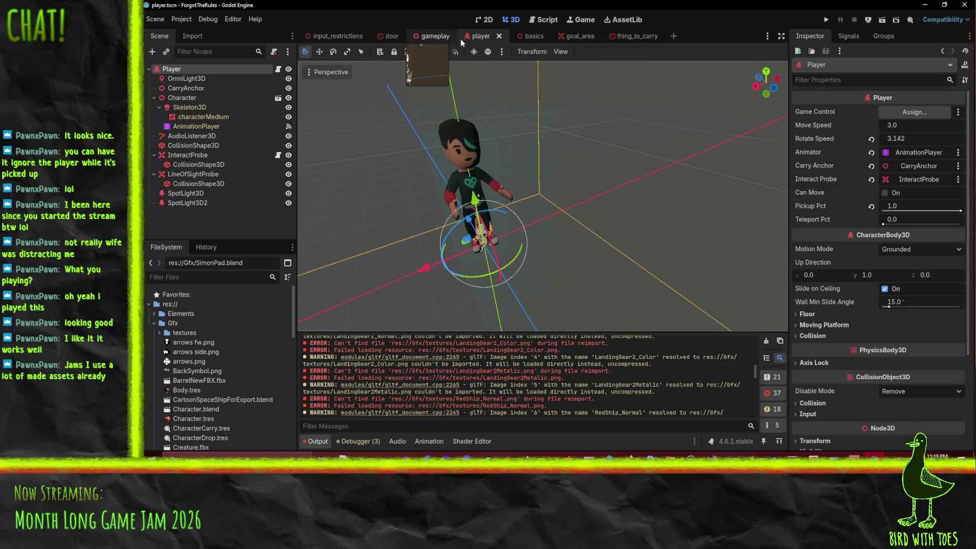
{"action": "left_click", "coordinate": [529, 38]}
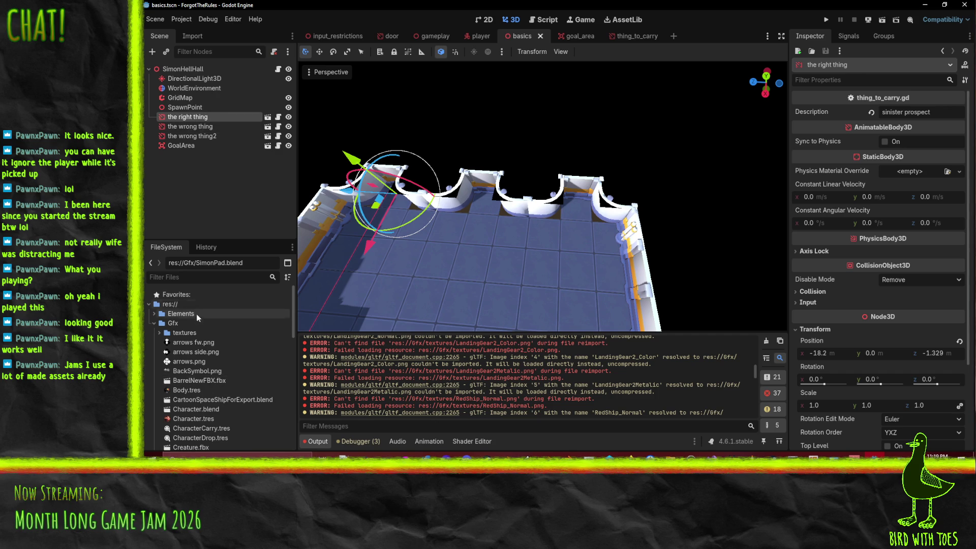
{"action": "scroll", "coordinate": [221, 398], "scroll_direction": "down", "scroll_amount": 5}
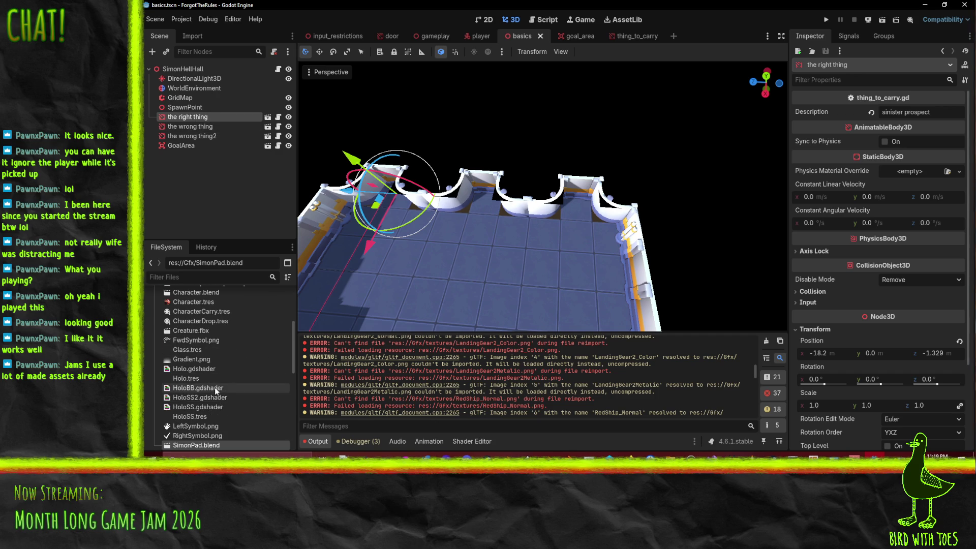
{"action": "scroll", "coordinate": [218, 376], "scroll_direction": "down", "scroll_amount": 4}
{"action": "mouse_move", "coordinate": [193, 386]}
{"action": "left_mouse_down"}
{"action": "mouse_move", "coordinate": [200, 121]}
{"action": "mouse_move", "coordinate": [218, 399]}
{"action": "mouse_move", "coordinate": [198, 122]}
{"action": "left_mouse_up"}
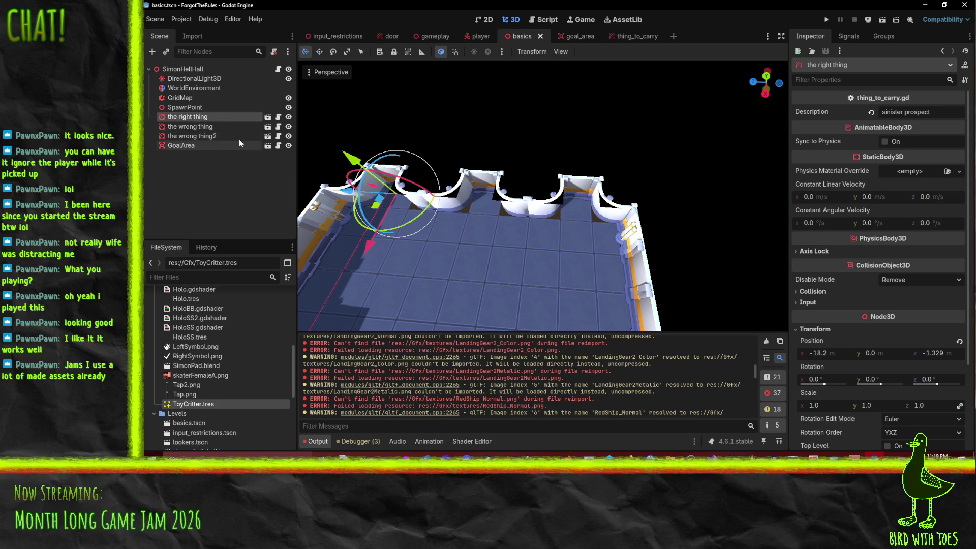
- Add a MeshInstance3D child under 'the right thing' and assign ToyCritter.tres as its Mesh
{"action": "right_click", "coordinate": [193, 118]}
{"action": "left_click", "coordinate": [224, 127]}
{"action": "type", "text": "mesh"}
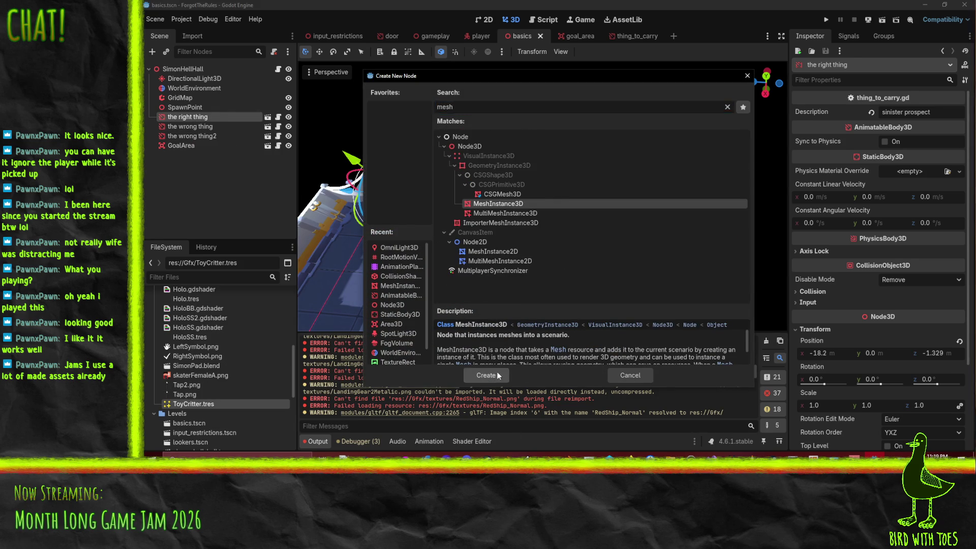
{"action": "left_click", "coordinate": [496, 373]}
{"action": "mouse_move", "coordinate": [201, 404]}
{"action": "left_mouse_down"}
{"action": "mouse_move", "coordinate": [791, 213]}
{"action": "mouse_move", "coordinate": [910, 113]}
{"action": "mouse_move", "coordinate": [894, 128]}
{"action": "left_mouse_up"}
- Scale the ToyCritter mesh uniformly to 0.21 and lift it to height 1.05
{"action": "scroll", "coordinate": [581, 179], "scroll_direction": "up", "scroll_amount": 5}
{"action": "left_click_drag", "start_coordinate": [581, 179], "coordinate": [611, 157]}
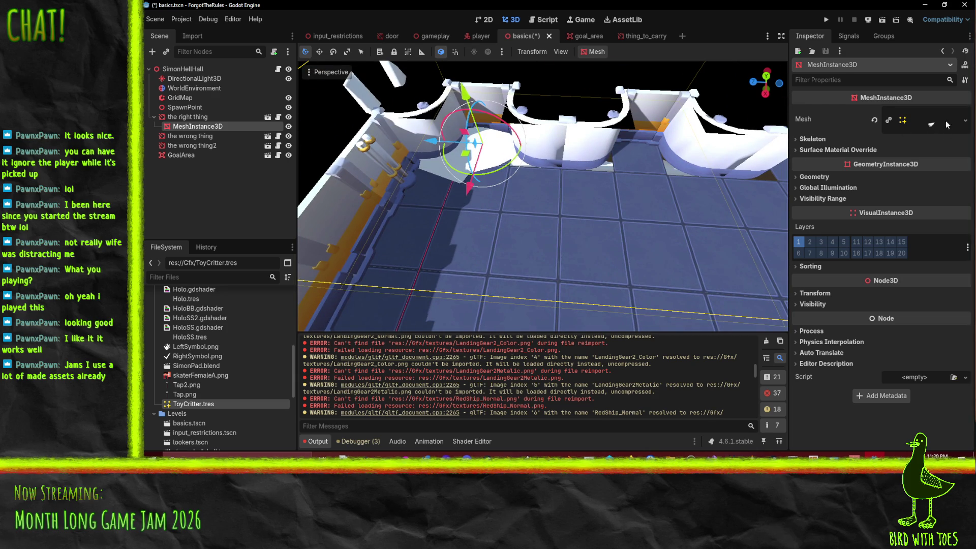
{"action": "left_click", "coordinate": [814, 292]}
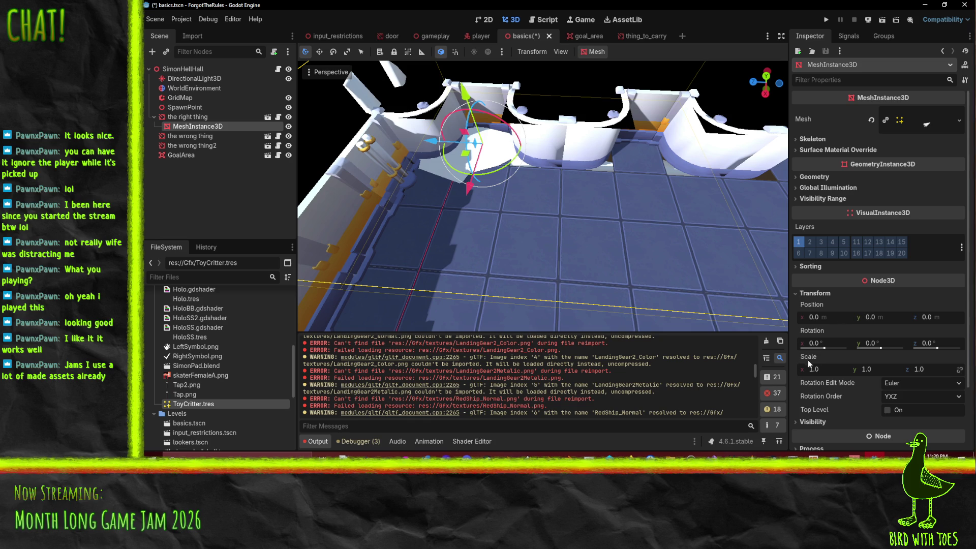
{"action": "left_click_drag", "start_coordinate": [832, 370], "coordinate": [712, 368]}
{"action": "left_click", "coordinate": [958, 357]}
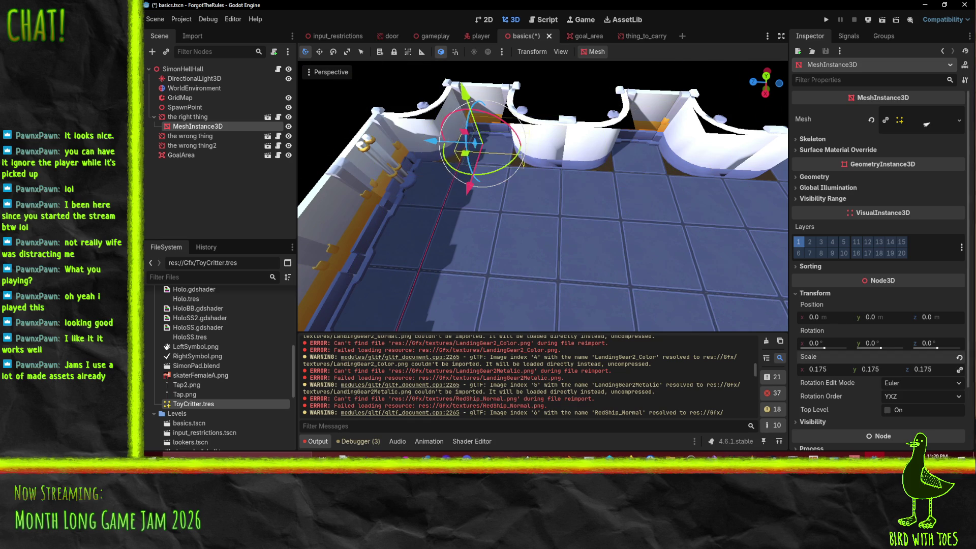
{"action": "left_click_drag", "start_coordinate": [818, 368], "coordinate": [803, 369]}
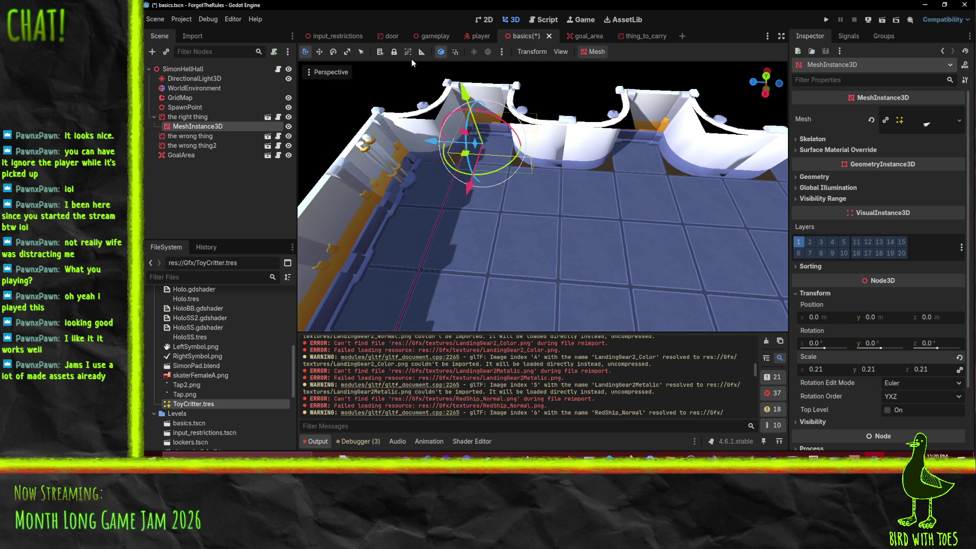
{"action": "mouse_move", "coordinate": [463, 101]}
{"action": "left_mouse_down"}
{"action": "mouse_move", "coordinate": [446, 92]}
{"action": "mouse_move", "coordinate": [549, 115]}
{"action": "mouse_move", "coordinate": [533, 103]}
{"action": "mouse_move", "coordinate": [591, 141]}
{"action": "left_mouse_up"}
- Shrink the mesh further to 0.165, undo a trial X rotation, and switch to Blender
{"action": "scroll", "coordinate": [446, 93], "scroll_direction": "up", "scroll_amount": 4}
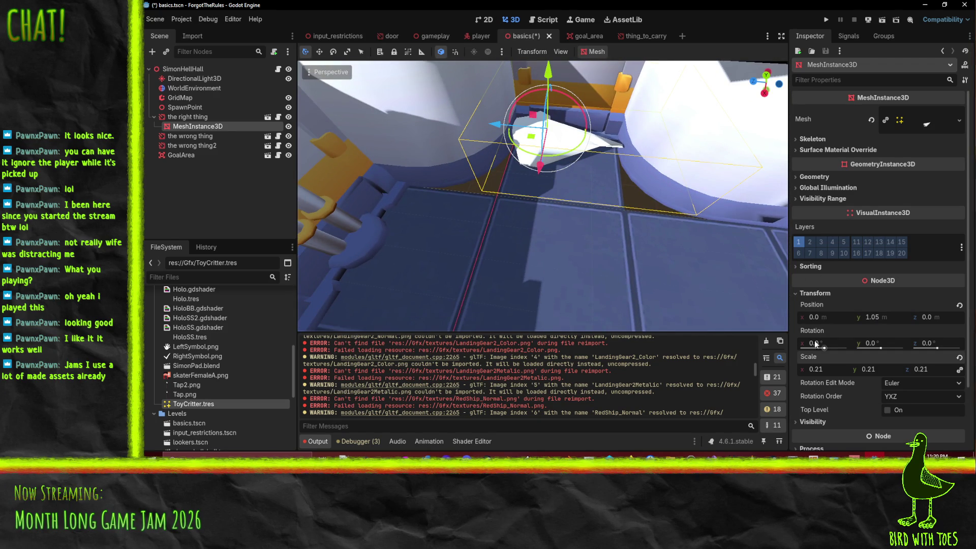
{"action": "left_click_drag", "start_coordinate": [822, 371], "coordinate": [806, 371]}
{"action": "left_click_drag", "start_coordinate": [516, 106], "coordinate": [468, 251]}
{"action": "key", "text": "ctrl+z"}
{"action": "mouse_move", "coordinate": [573, 196]}
{"action": "left_mouse_down"}
{"action": "mouse_move", "coordinate": [516, 247]}
{"action": "mouse_move", "coordinate": [507, 169]}
{"action": "mouse_move", "coordinate": [549, 233]}
{"action": "mouse_move", "coordinate": [506, 257]}
{"action": "mouse_move", "coordinate": [519, 256]}
{"action": "mouse_move", "coordinate": [474, 248]}
{"action": "left_mouse_up"}
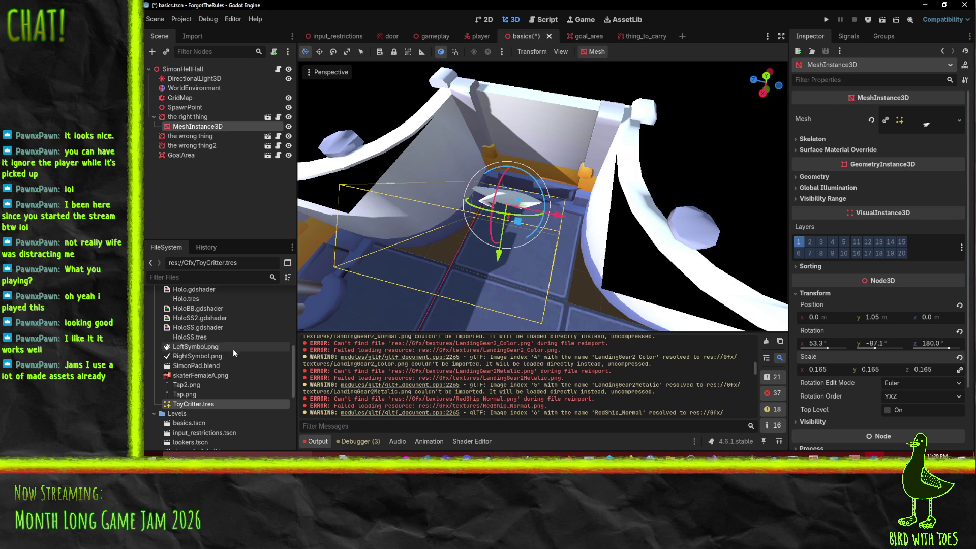
{"action": "scroll", "coordinate": [206, 404], "scroll_direction": "up", "scroll_amount": 5}
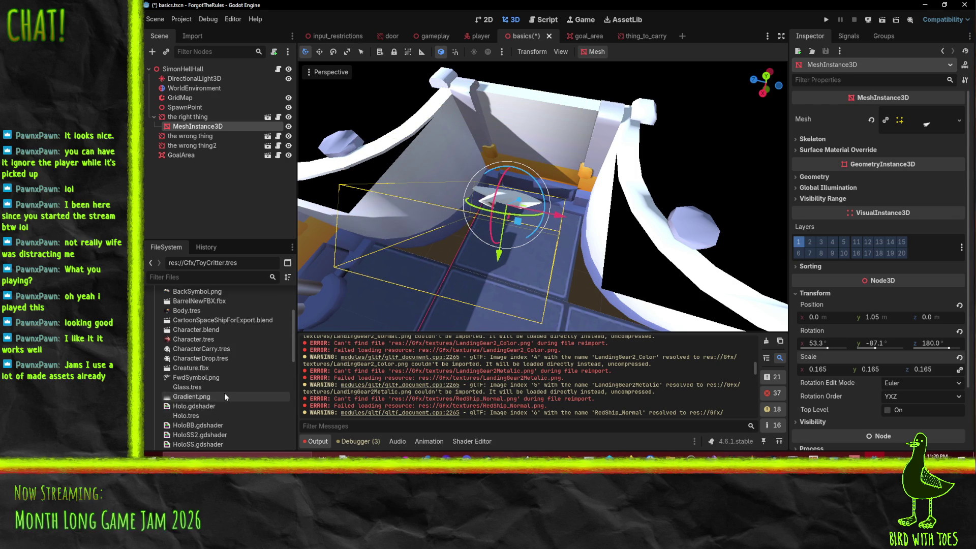
{"action": "scroll", "coordinate": [229, 413], "scroll_direction": "up", "scroll_amount": 2}
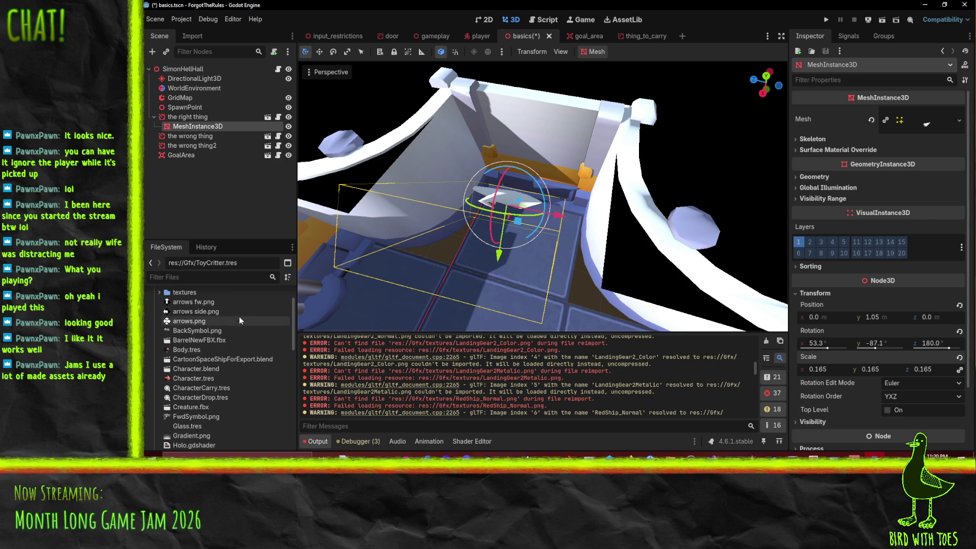
{"action": "scroll", "coordinate": [239, 316], "scroll_direction": "down", "scroll_amount": 2}
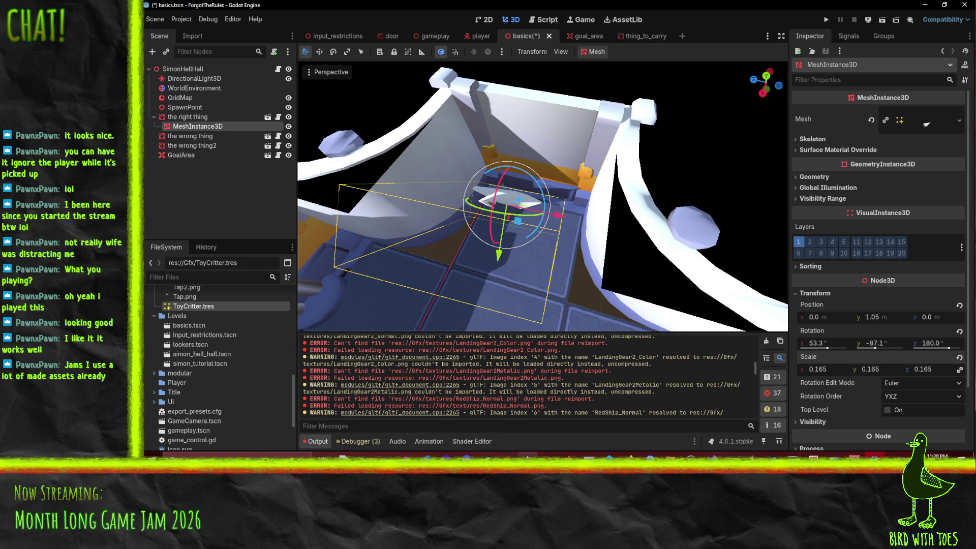
{"action": "left_click", "coordinate": [508, 455]}
{"action": "left_click", "coordinate": [166, 26]}
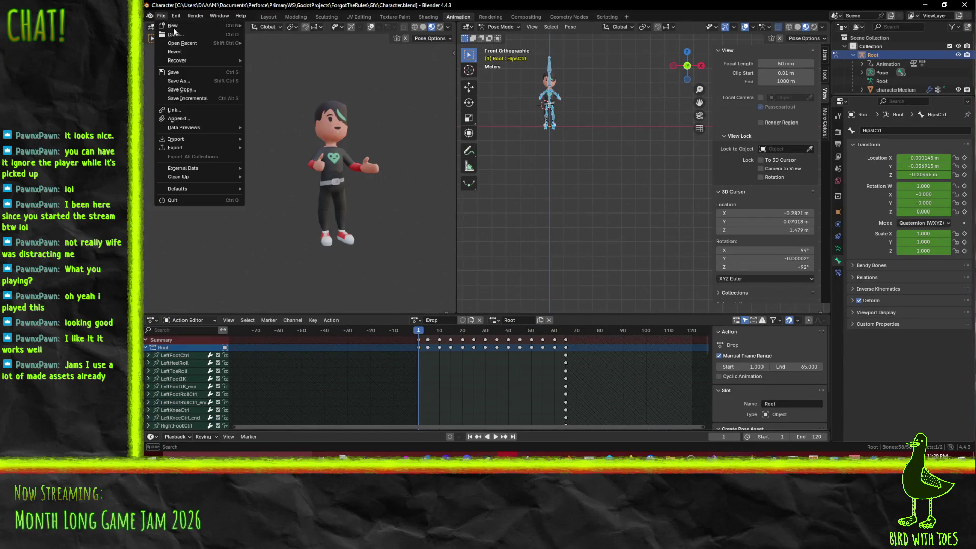
- Cancel opening a file and start a new General Blender file
{"action": "left_click", "coordinate": [167, 20]}
{"action": "left_click", "coordinate": [171, 32]}
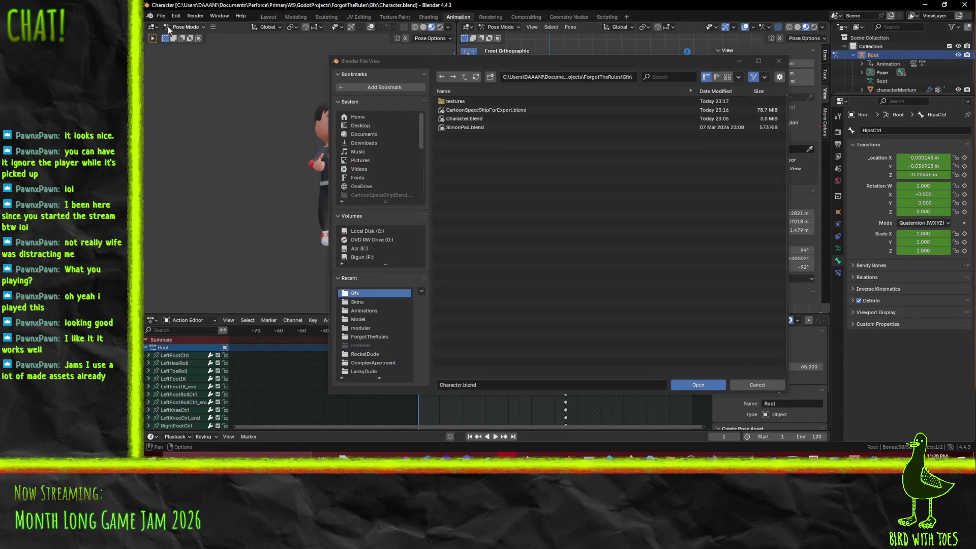
{"action": "left_click", "coordinate": [745, 383]}
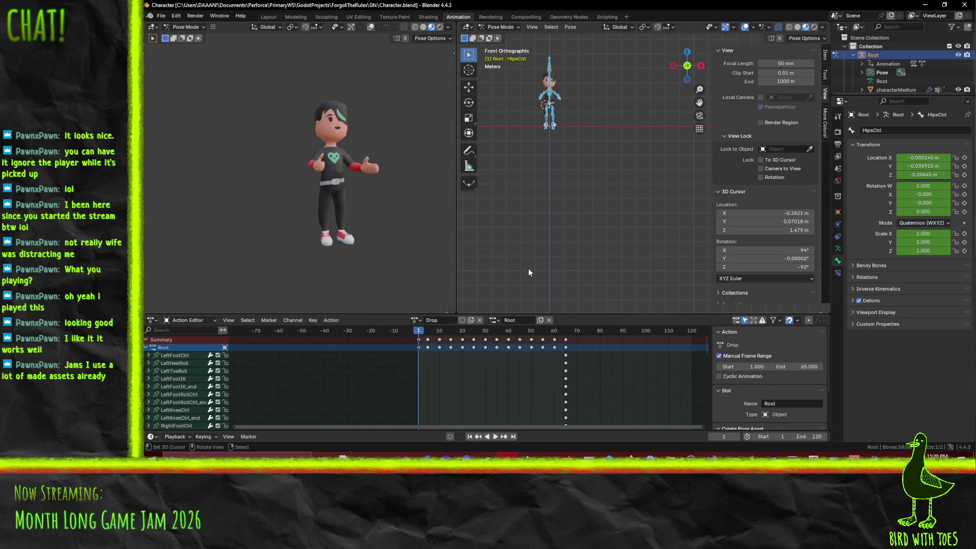
{"action": "key", "text": "ctrl+n"}
{"action": "left_click", "coordinate": [512, 269]}
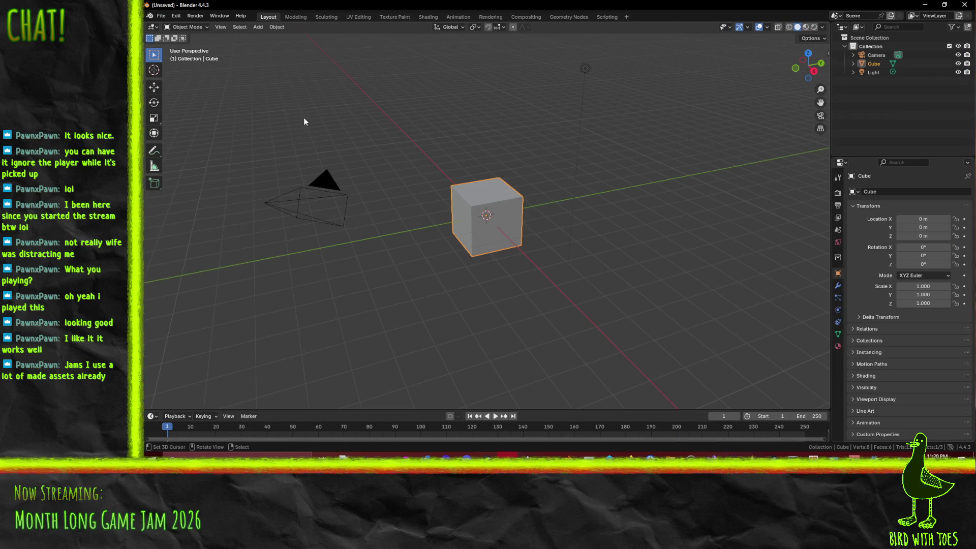
- Import Creature.fbx from the Gfx folder as an FBX model
{"action": "left_click", "coordinate": [161, 16]}
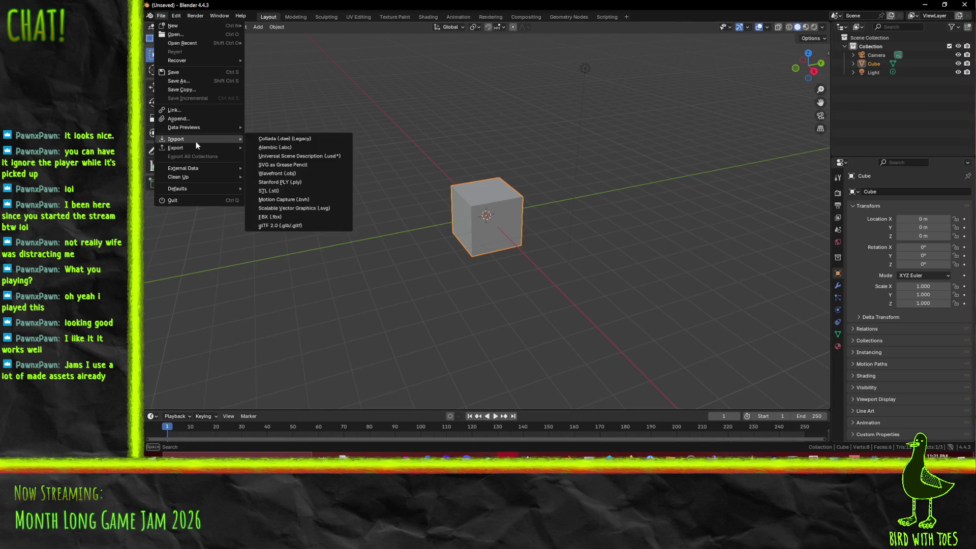
{"action": "mouse_move", "coordinate": [195, 138]}
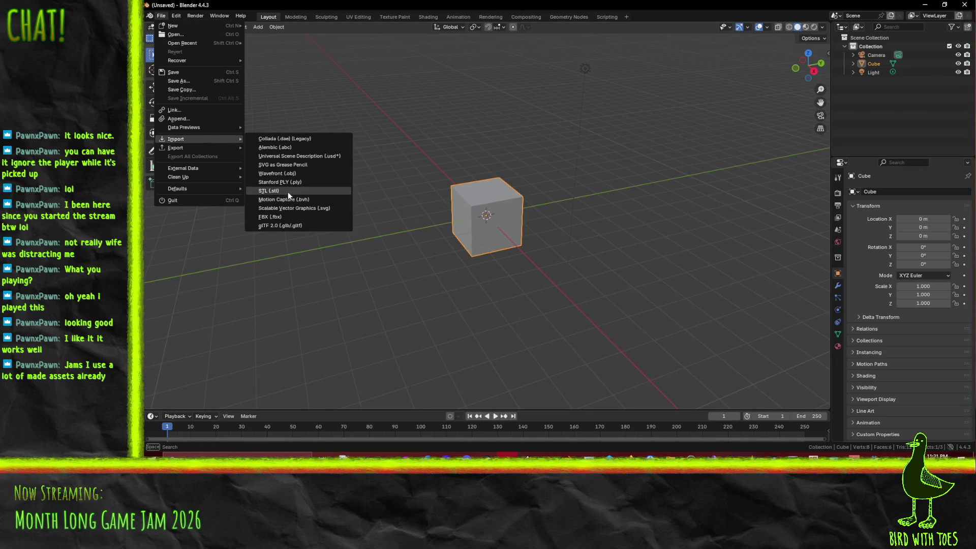
{"action": "left_click", "coordinate": [290, 217]}
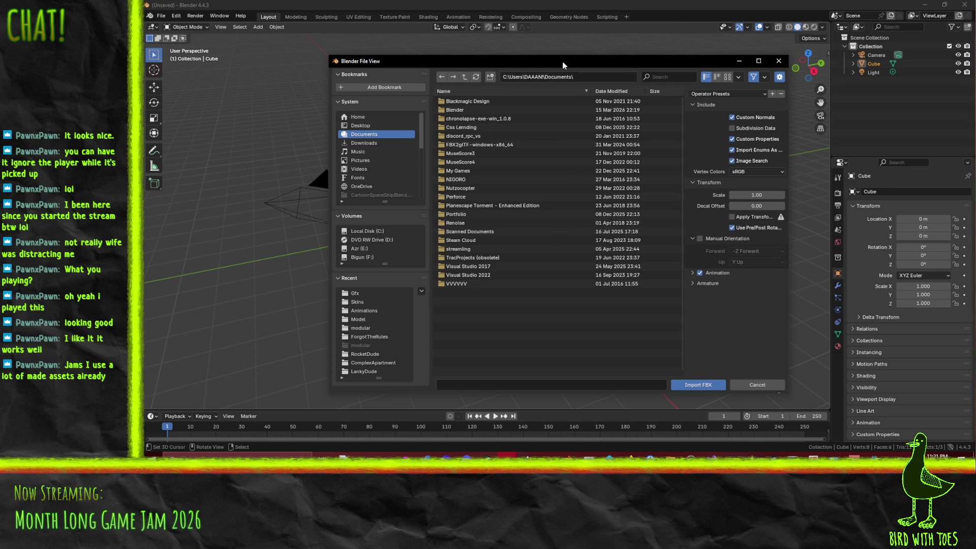
{"action": "key", "text": "Escape"}
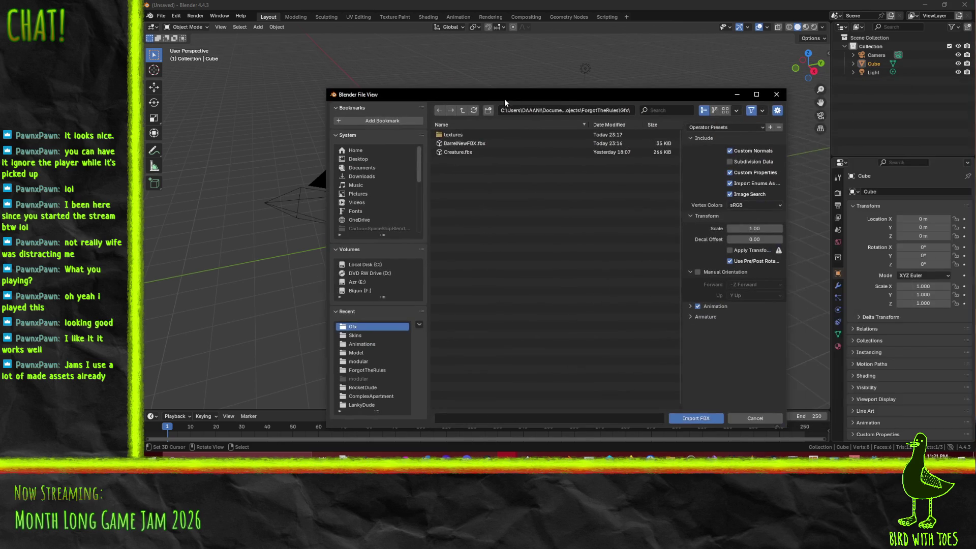
{"action": "left_click", "coordinate": [513, 152]}
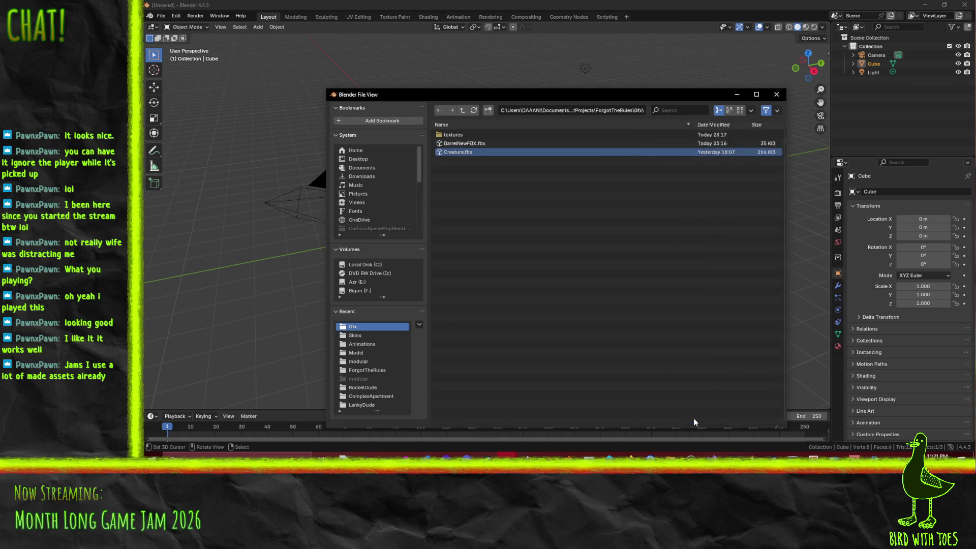
{"action": "left_click", "coordinate": [694, 418]}
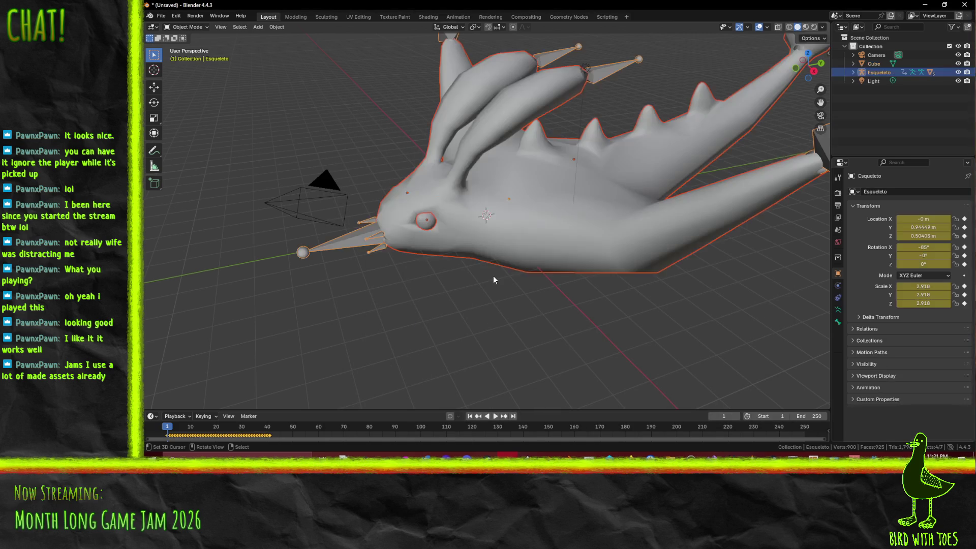
- Delete the default cube from the scene
{"action": "mouse_move", "coordinate": [493, 275]}
{"action": "left_mouse_down"}
{"action": "mouse_move", "coordinate": [501, 278]}
{"action": "mouse_move", "coordinate": [524, 241]}
{"action": "left_mouse_up"}
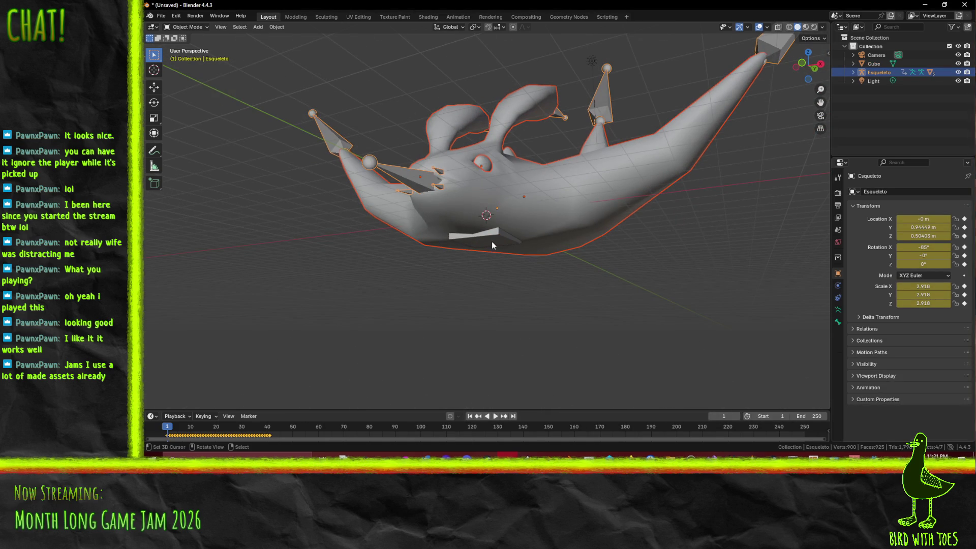
{"action": "left_click", "coordinate": [508, 231]}
{"action": "scroll", "coordinate": [593, 244], "scroll_direction": "up", "scroll_amount": 3}
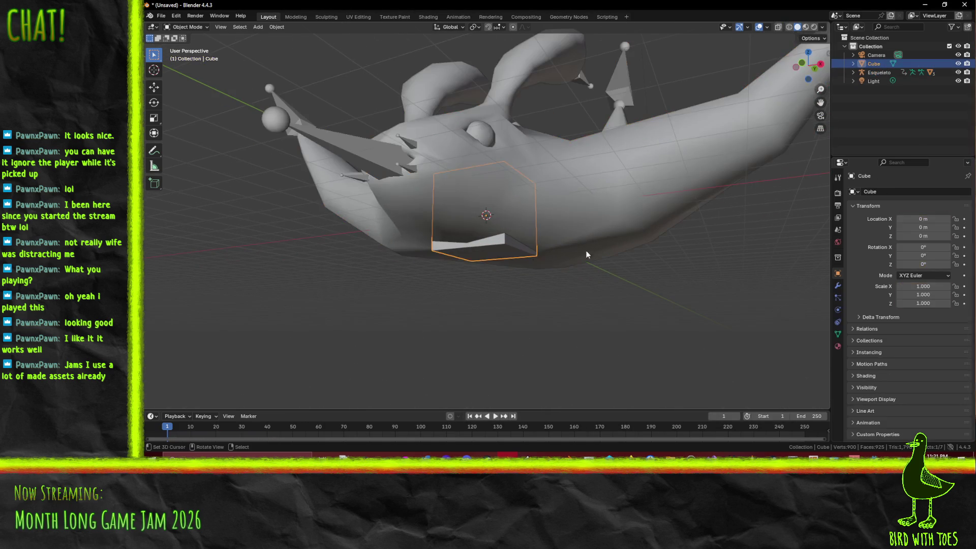
{"action": "key", "text": "x"}
{"action": "left_click", "coordinate": [534, 275]}
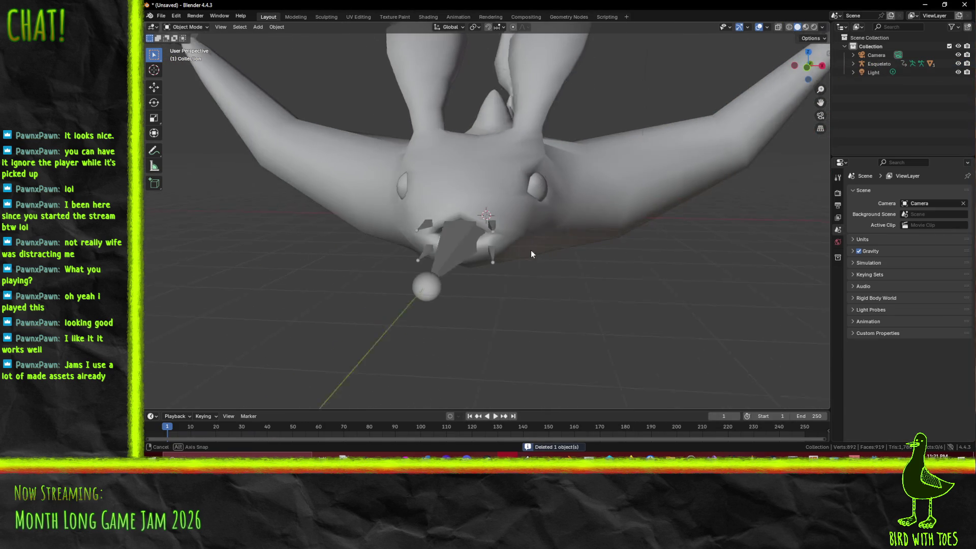
{"action": "left_click", "coordinate": [540, 243]}
- Delete the Esqueleto armature and select the Creature mesh
{"action": "mouse_move", "coordinate": [540, 241]}
{"action": "left_mouse_down"}
{"action": "mouse_move", "coordinate": [597, 217]}
{"action": "mouse_move", "coordinate": [592, 240]}
{"action": "mouse_move", "coordinate": [566, 228]}
{"action": "left_mouse_up"}
{"action": "left_click", "coordinate": [579, 239]}
{"action": "key", "text": "x"}
{"action": "left_click", "coordinate": [606, 208]}
{"action": "mouse_move", "coordinate": [565, 203]}
{"action": "left_mouse_down"}
{"action": "mouse_move", "coordinate": [590, 174]}
{"action": "mouse_move", "coordinate": [579, 192]}
{"action": "mouse_move", "coordinate": [504, 208]}
{"action": "left_mouse_up"}
{"action": "left_click", "coordinate": [504, 208]}
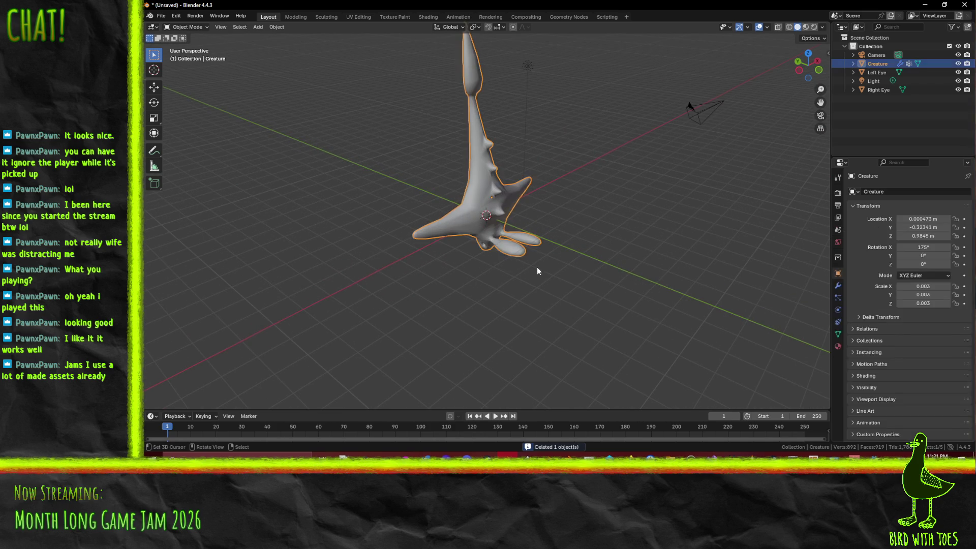
- Switch to the right side view and clear the Creature's rotation to 0°
{"action": "key", "text": "KP_1"}
{"action": "key", "text": "KP_3"}
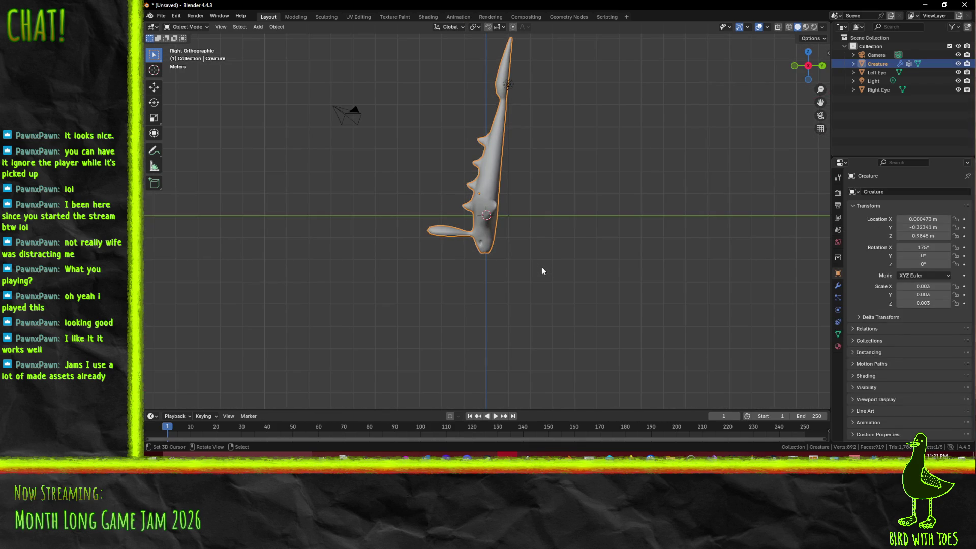
{"action": "key", "text": "r"}
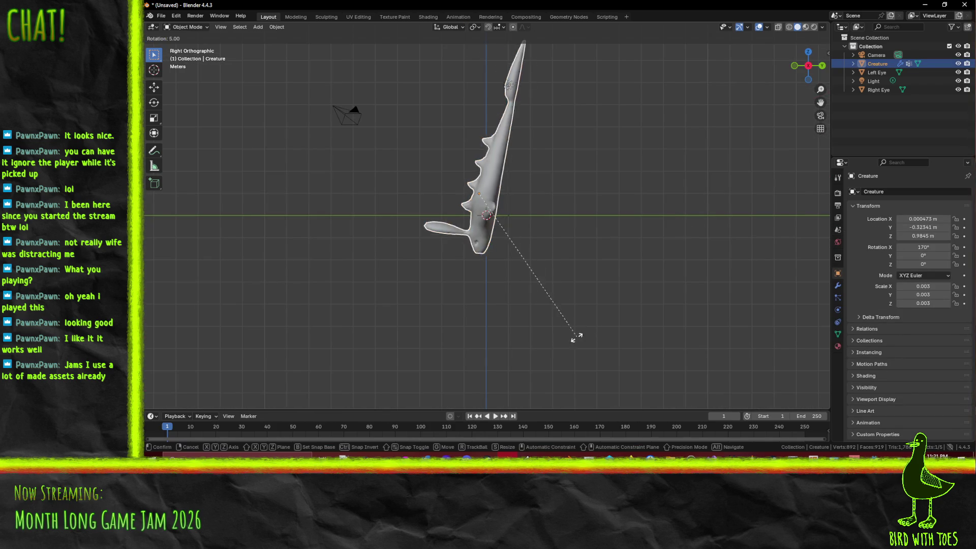
{"action": "right_click", "coordinate": [433, 327]}
{"action": "key", "text": "Tab"}
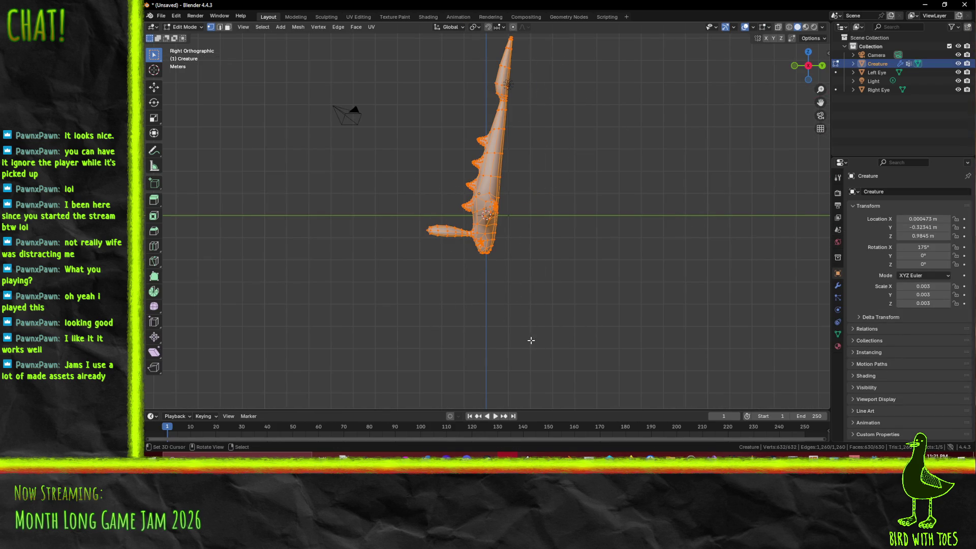
{"action": "key", "text": "Tab"}
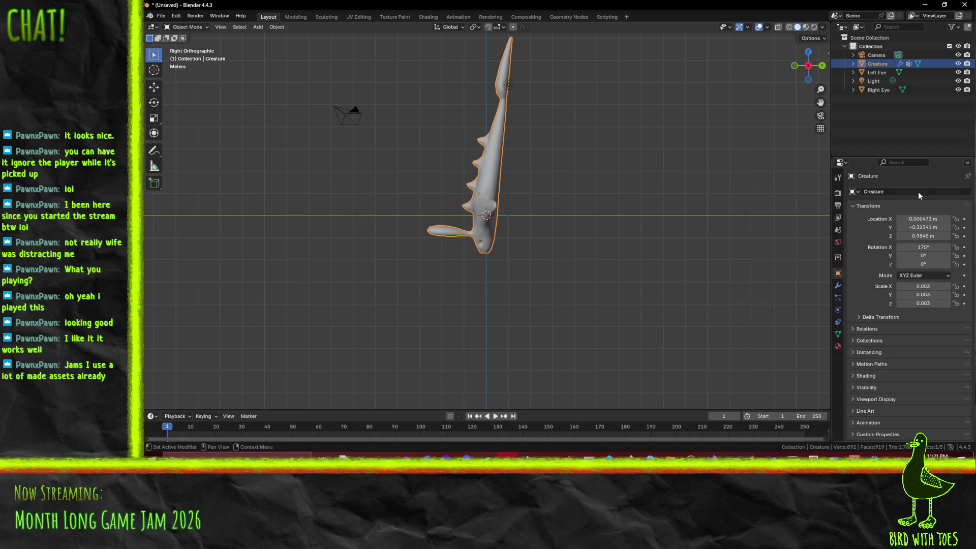
{"action": "key", "text": "BackSpace"}
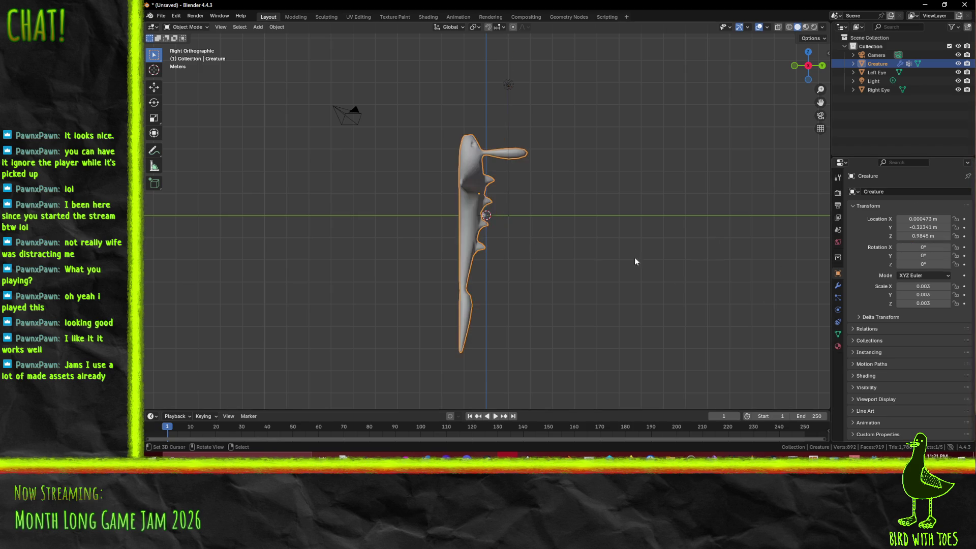
- In Edit Mode, rotate the mesh 90° to lie flat and begin scaling it down
{"action": "key", "text": "Tab"}
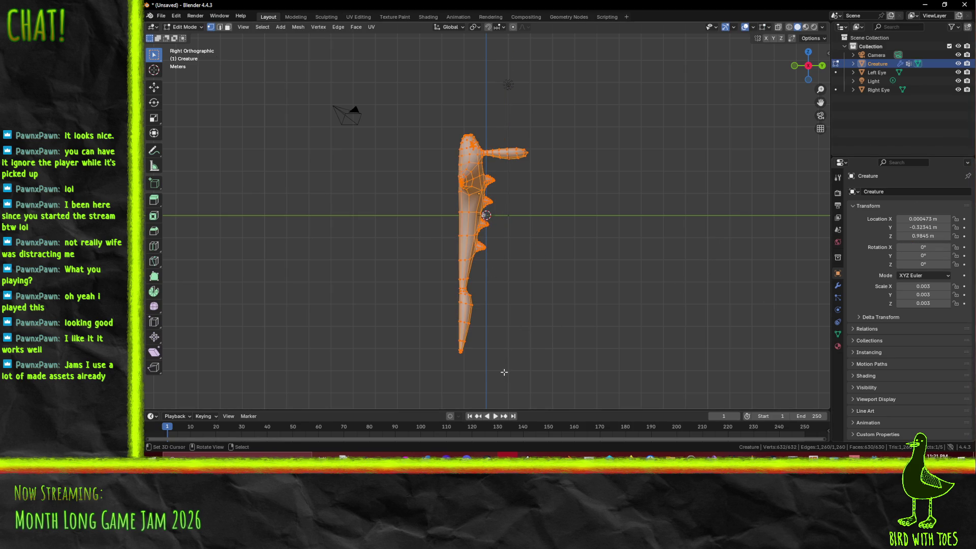
{"action": "key", "text": "r"}
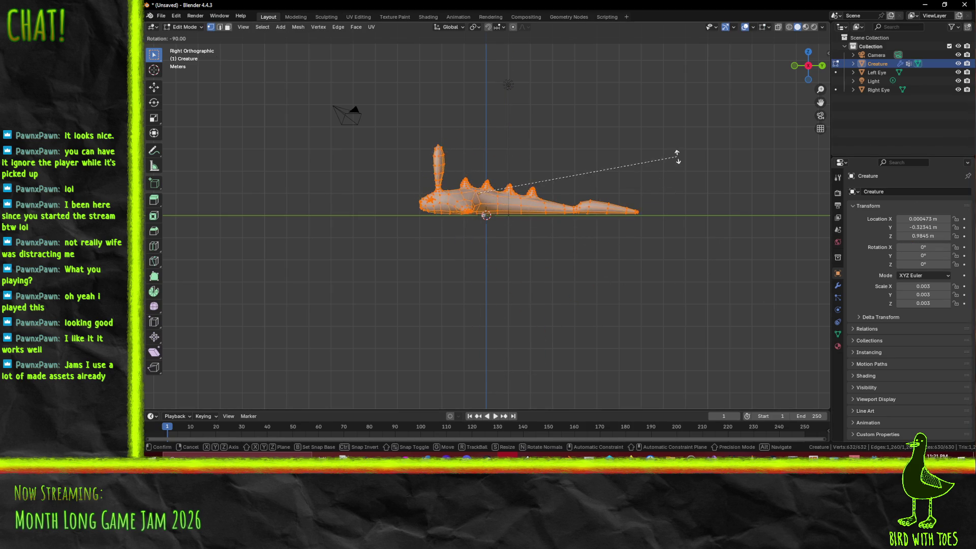
{"action": "left_click", "coordinate": [678, 158]}
{"action": "key", "text": "r"}
{"action": "left_click", "coordinate": [687, 185]}
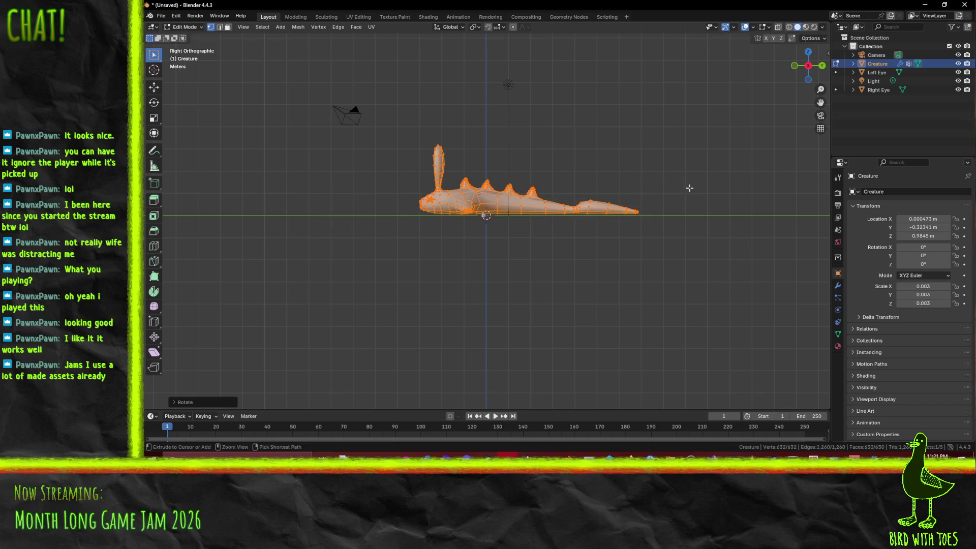
{"action": "key", "text": "s"}
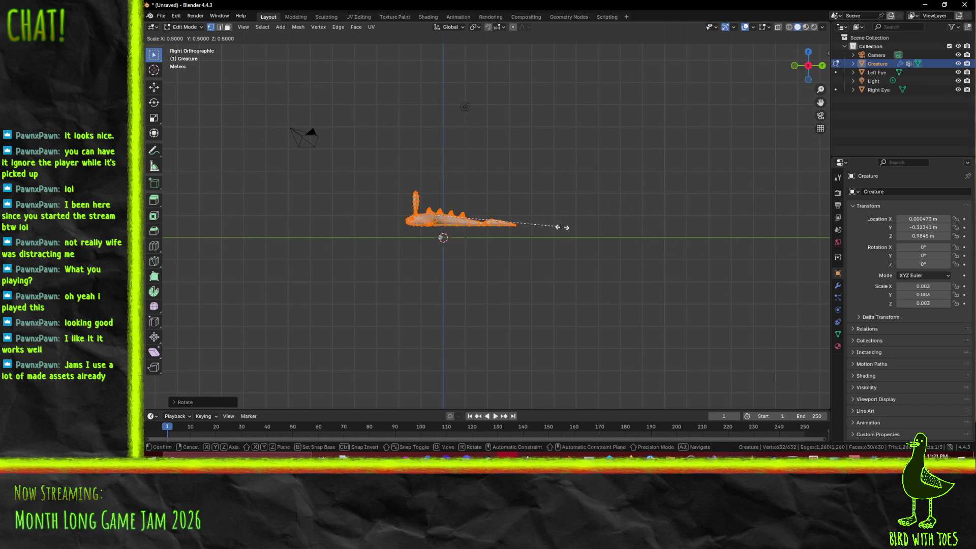
- Confirm the 0.1 scale and move the mesh down onto the sphere
{"action": "left_click", "coordinate": [470, 216]}
{"action": "scroll", "coordinate": [470, 217], "scroll_direction": "up", "scroll_amount": 8}
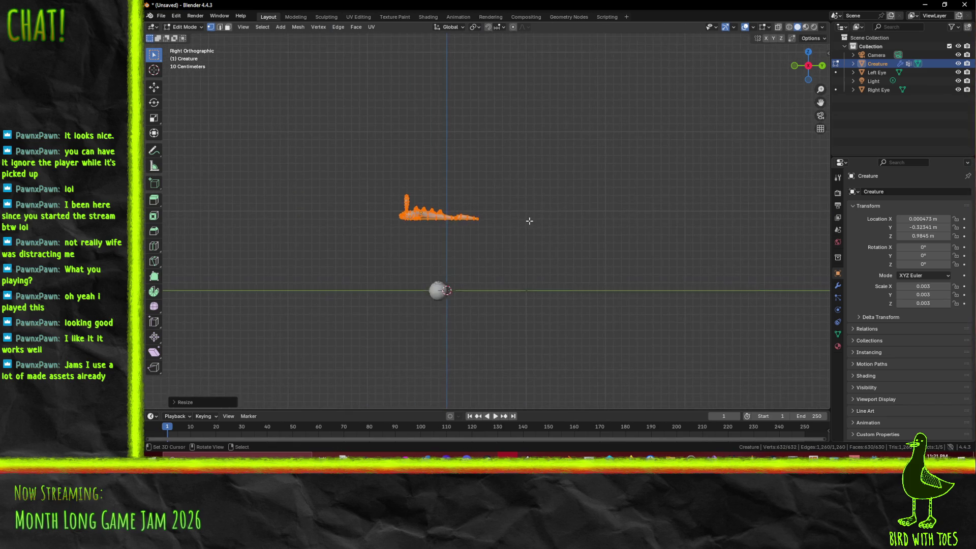
{"action": "key", "text": "g"}
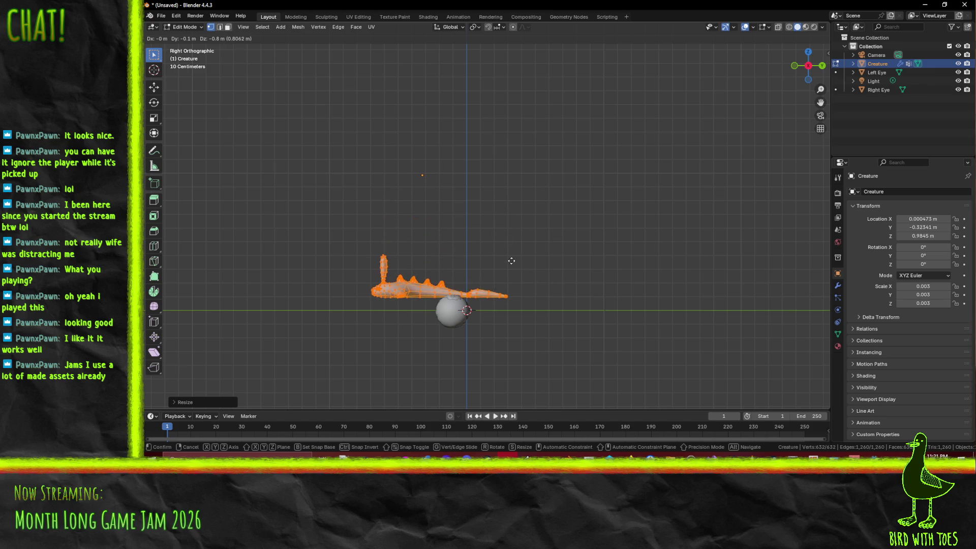
{"action": "left_click", "coordinate": [536, 270]}
{"action": "scroll", "coordinate": [519, 270], "scroll_direction": "up", "scroll_amount": 4}
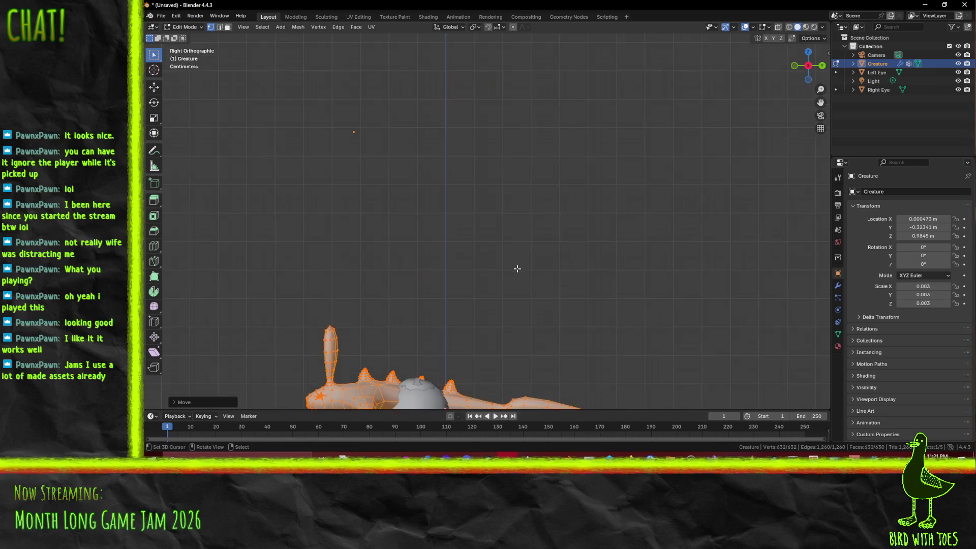
{"action": "scroll", "coordinate": [516, 267], "scroll_direction": "down", "scroll_amount": 3}
{"action": "mouse_move", "coordinate": [515, 267]}
{"action": "left_mouse_down"}
{"action": "mouse_move", "coordinate": [583, 273]}
{"action": "mouse_move", "coordinate": [549, 282]}
{"action": "left_mouse_up"}
- View the creature from the top and inspect an ear vertex's details in Edit Mode
{"action": "key", "text": "KP_7"}
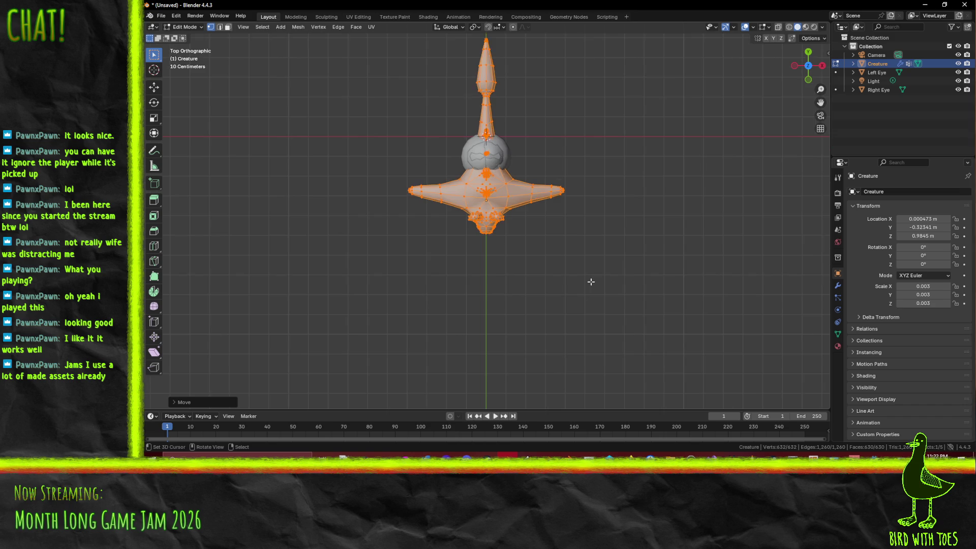
{"action": "mouse_move", "coordinate": [609, 281]}
{"action": "left_mouse_down"}
{"action": "mouse_move", "coordinate": [542, 232]}
{"action": "mouse_move", "coordinate": [584, 288]}
{"action": "mouse_move", "coordinate": [551, 273]}
{"action": "mouse_move", "coordinate": [535, 289]}
{"action": "mouse_move", "coordinate": [367, 253]}
{"action": "left_mouse_up"}
{"action": "key", "text": "Tab"}
{"action": "scroll", "coordinate": [540, 271], "scroll_direction": "up", "scroll_amount": 5}
{"action": "key", "text": "Tab"}
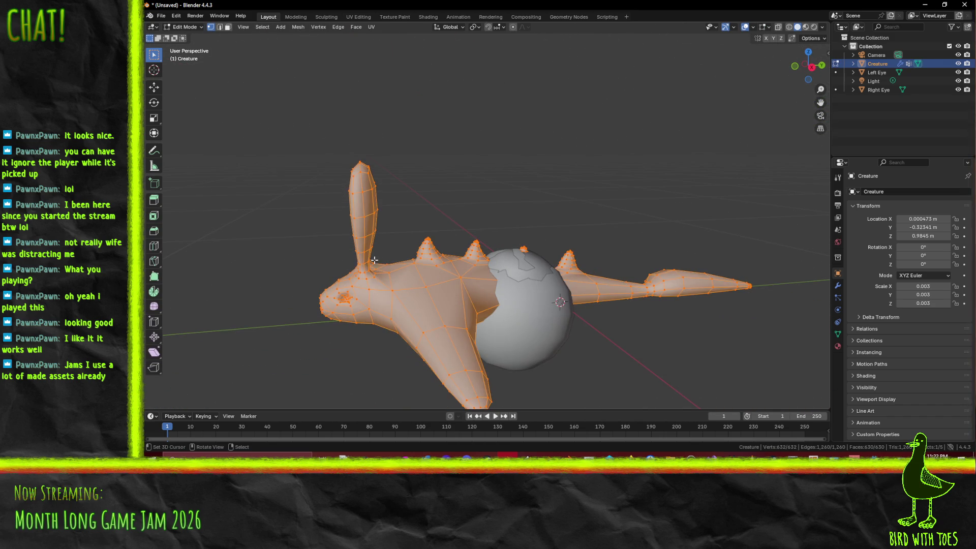
{"action": "key", "text": "alt+a"}
{"action": "left_click", "coordinate": [367, 253]}
{"action": "key", "text": "n"}
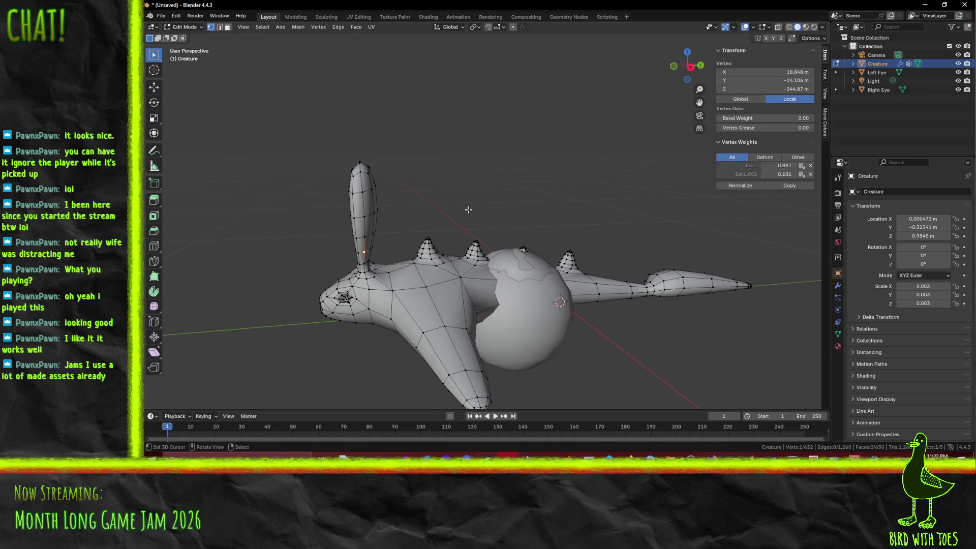
{"action": "key", "text": "n"}
{"action": "key", "text": "Tab"}
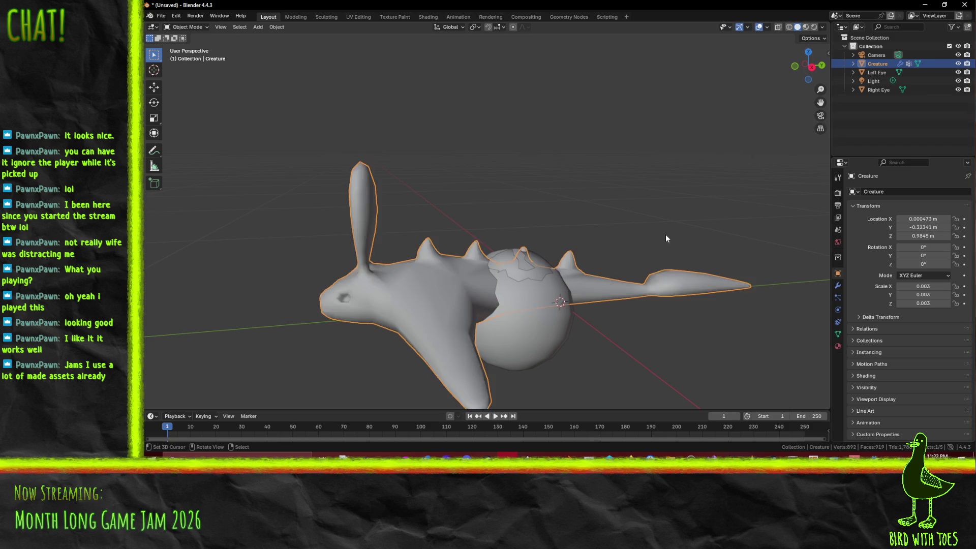
- Select all vertices in top view, shrink the mesh by a further 0.4, and start moving it
{"action": "scroll", "coordinate": [665, 234], "scroll_direction": "down", "scroll_amount": 3}
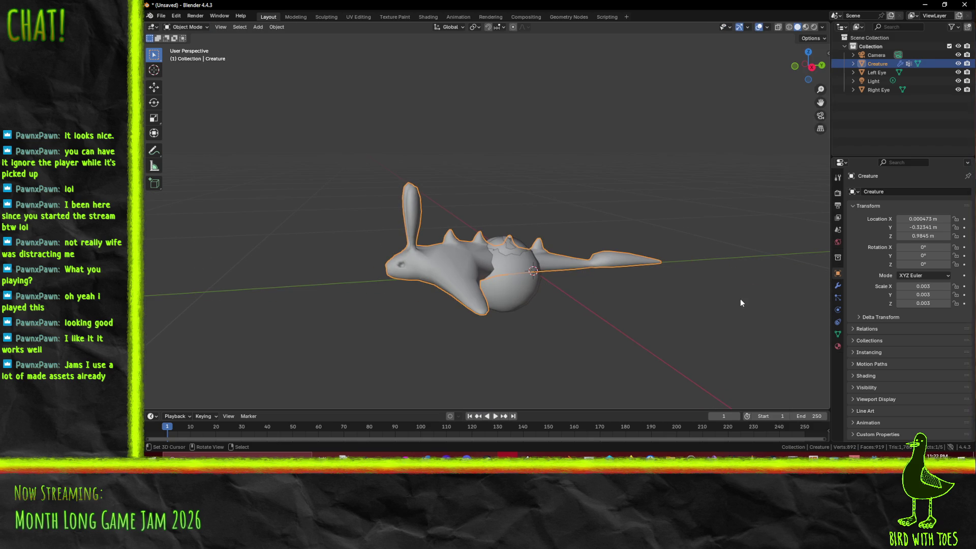
{"action": "key", "text": "Tab"}
{"action": "key", "text": "a"}
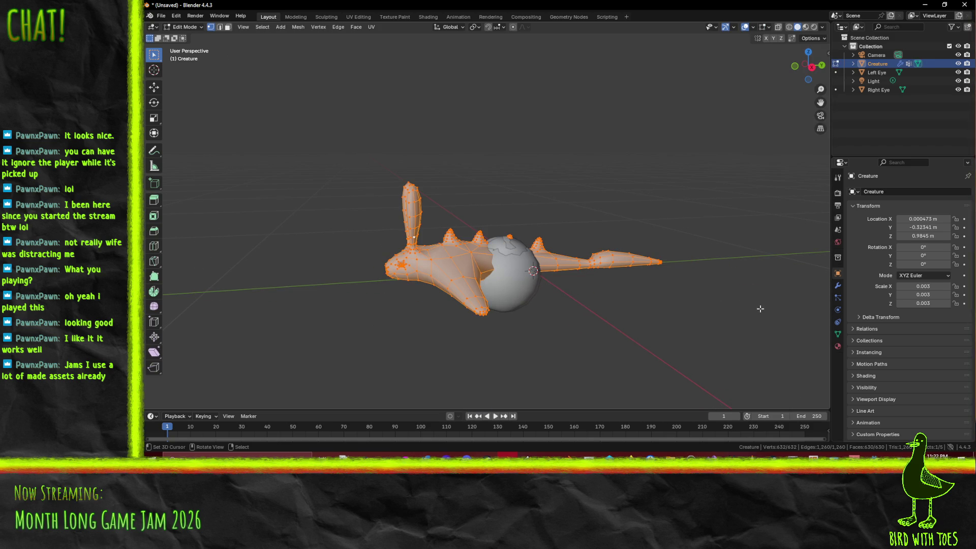
{"action": "key", "text": "KP_7"}
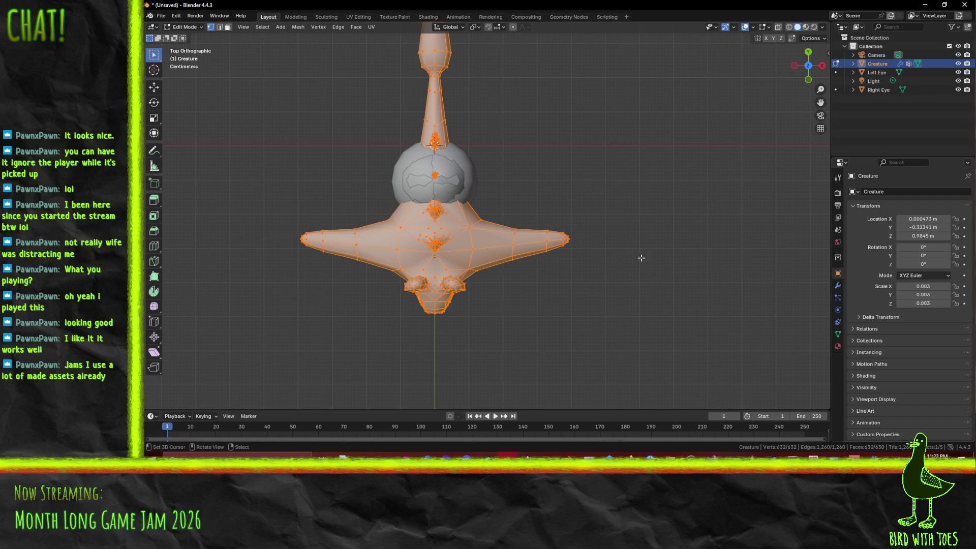
{"action": "key", "text": "s"}
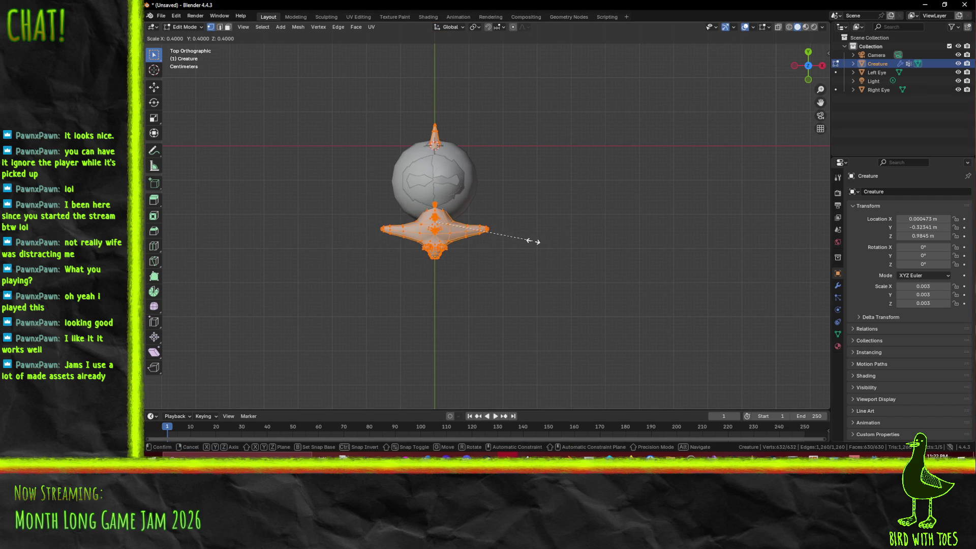
{"action": "left_click", "coordinate": [490, 233]}
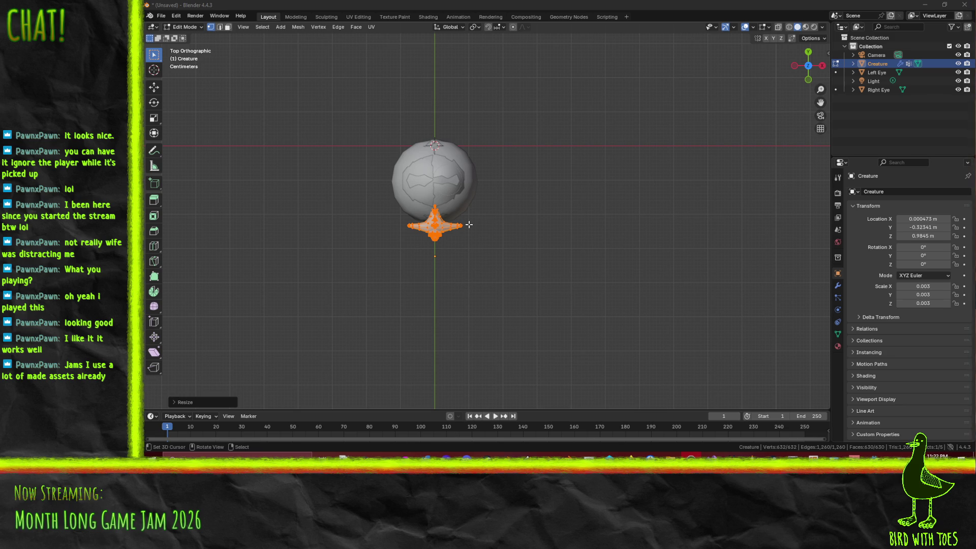
{"action": "scroll", "coordinate": [465, 262], "scroll_direction": "up", "scroll_amount": 2}
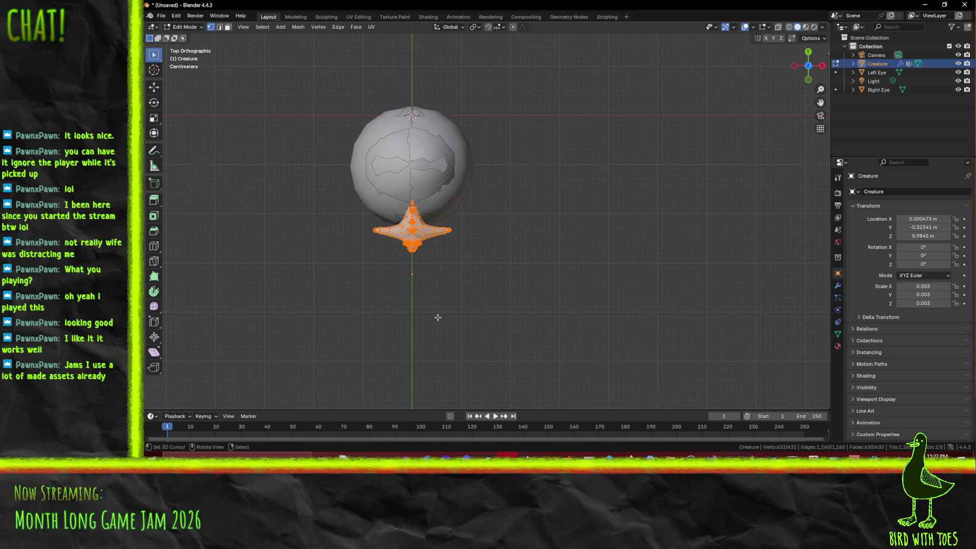
{"action": "key", "text": "g"}
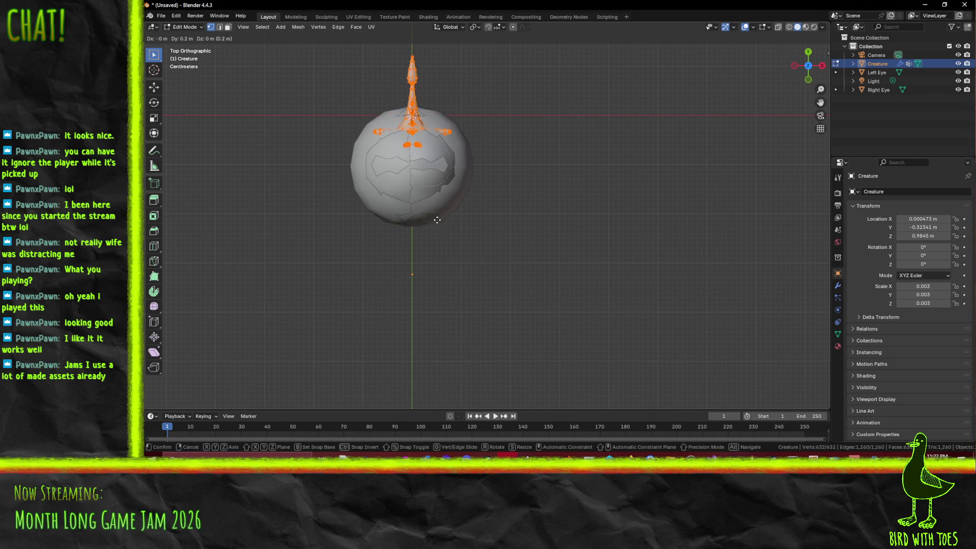
- Confirm the mesh's position, then delete the Right Eye and Left Eye sphere objects
{"action": "left_click", "coordinate": [437, 220]}
{"action": "mouse_move", "coordinate": [437, 219]}
{"action": "left_mouse_down"}
{"action": "mouse_move", "coordinate": [554, 216]}
{"action": "mouse_move", "coordinate": [488, 213]}
{"action": "mouse_move", "coordinate": [577, 247]}
{"action": "left_mouse_up"}
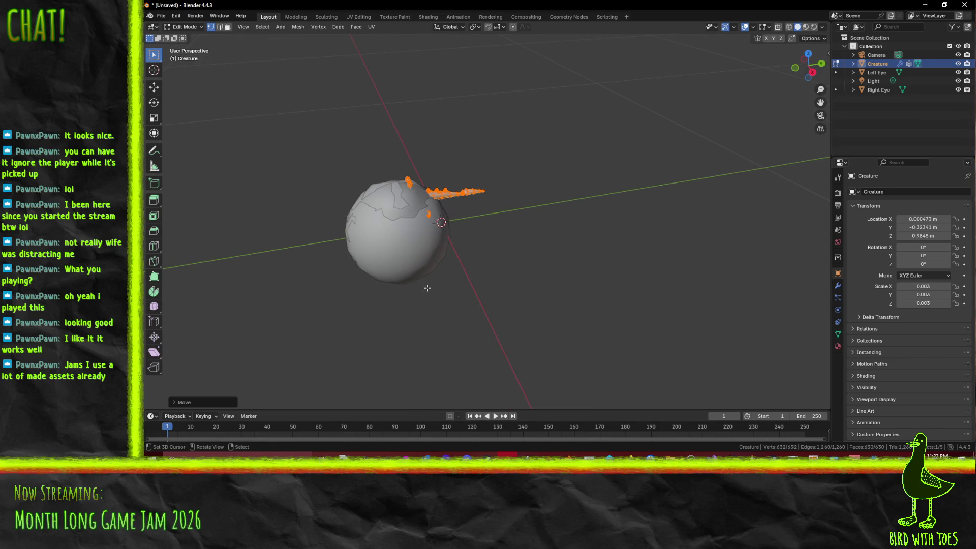
{"action": "key", "text": "Tab"}
{"action": "left_click", "coordinate": [398, 255]}
{"action": "key", "text": "x"}
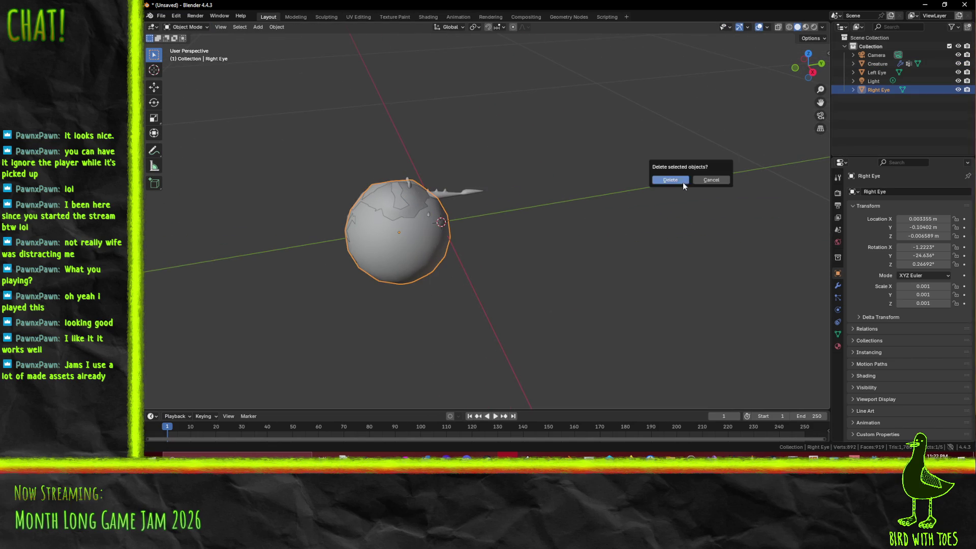
{"action": "left_click", "coordinate": [675, 183]}
{"action": "left_click", "coordinate": [401, 251]}
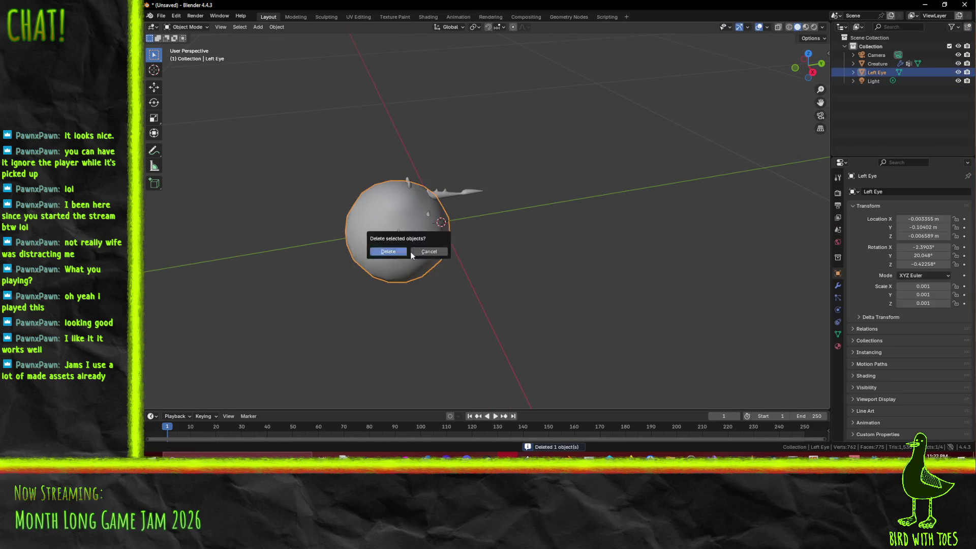
{"action": "key", "text": "x"}
{"action": "left_click", "coordinate": [398, 252]}
- Select the Creature object and check it from the right-side view
{"action": "left_click", "coordinate": [387, 202]}
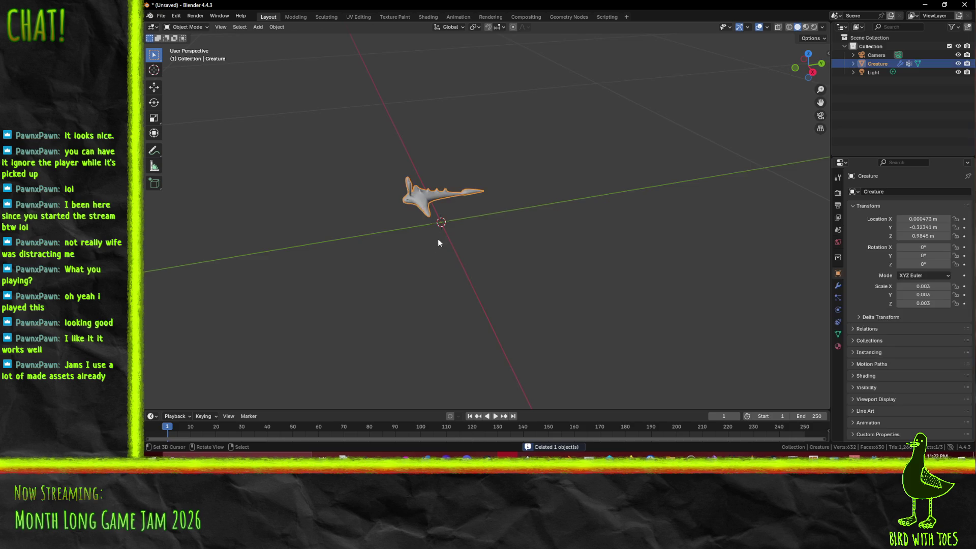
{"action": "key", "text": "KP_3"}
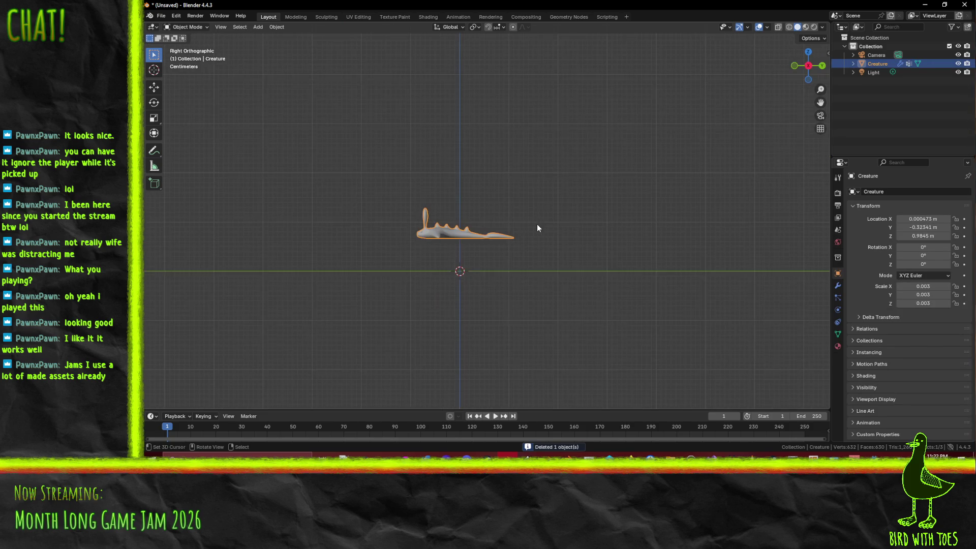
{"action": "key", "text": "Tab"}
{"action": "scroll", "coordinate": [529, 269], "scroll_direction": "up", "scroll_amount": 4}
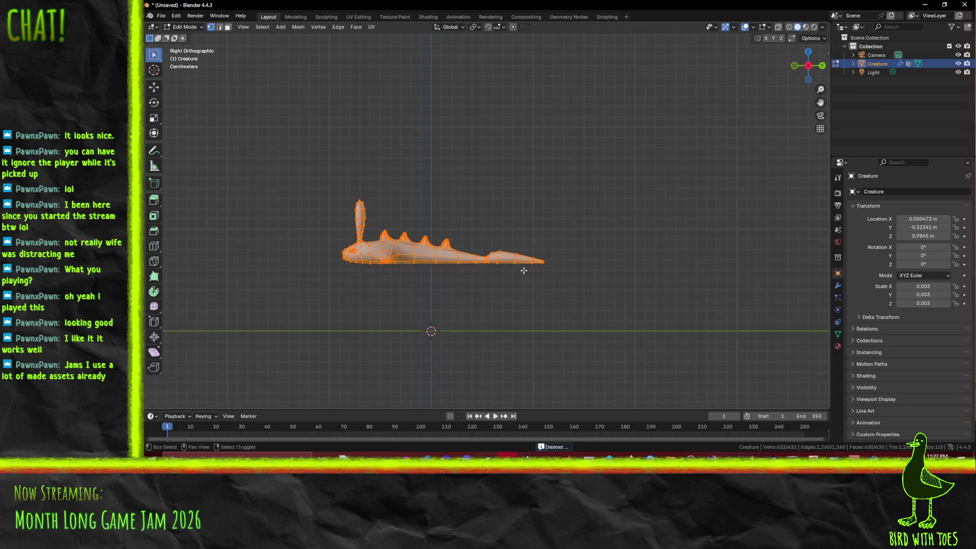
{"action": "key", "text": "Tab"}
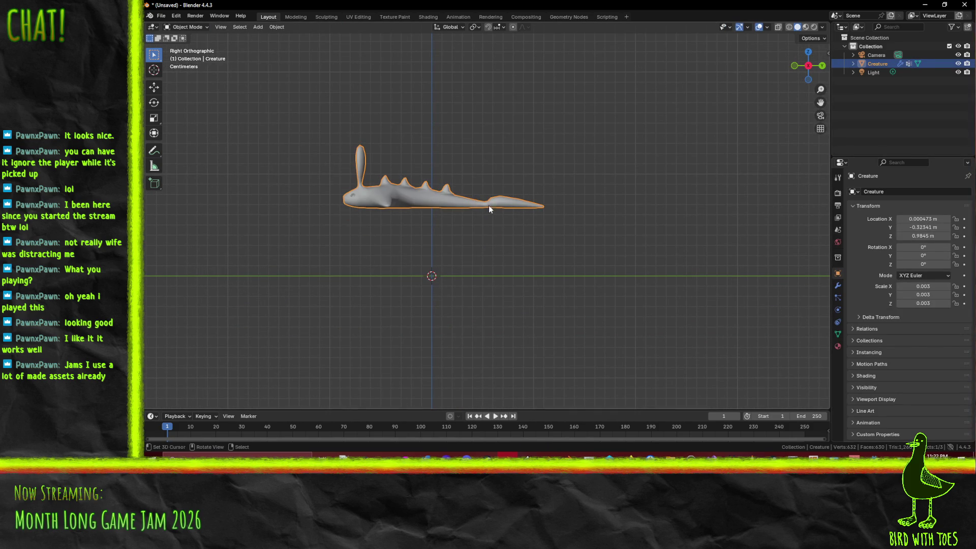
- Set the Creature's Location X, Y and Z each to 0 m
{"action": "double_click", "coordinate": [922, 219]}
{"action": "type", "text": "0"}
{"action": "key", "text": "Return"}
{"action": "double_click", "coordinate": [926, 228]}
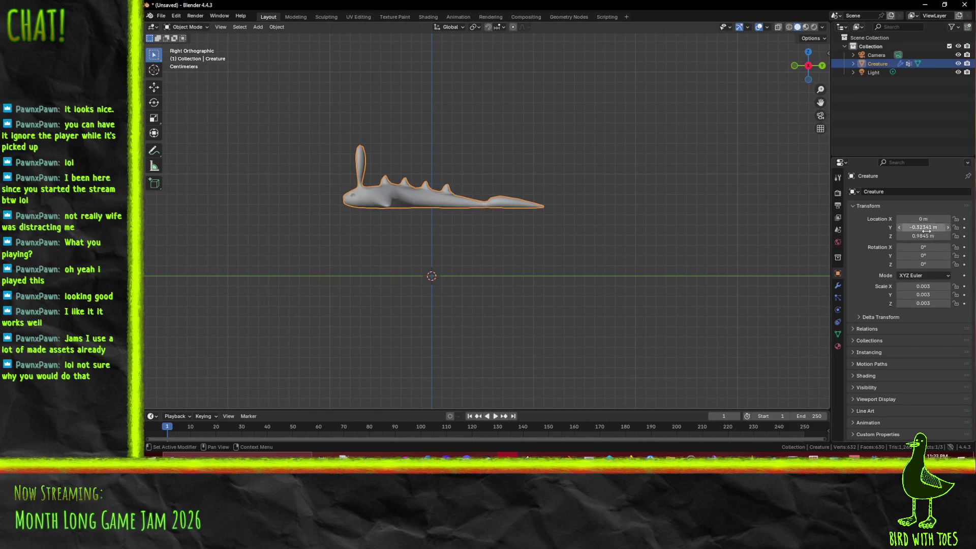
{"action": "key", "text": "ctrl+a"}
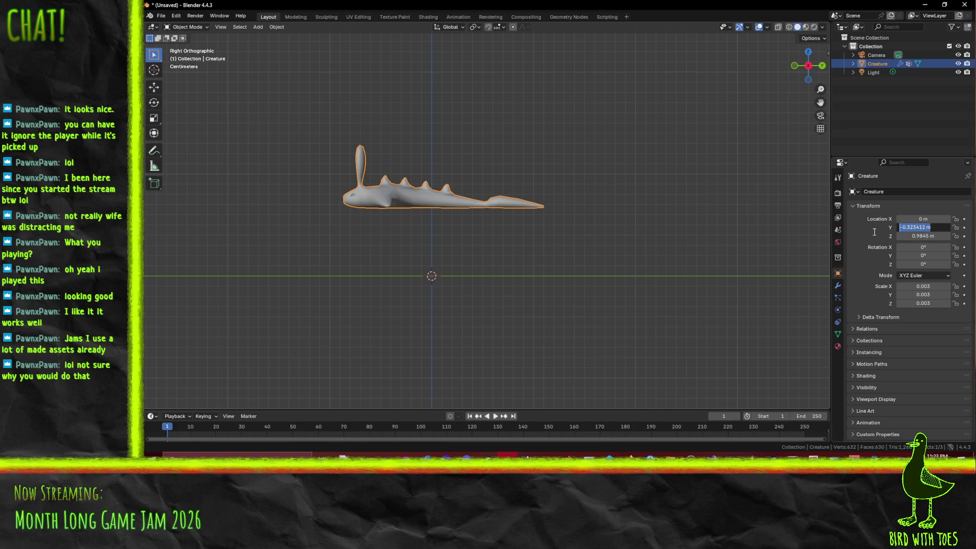
{"action": "type", "text": "0"}
{"action": "key", "text": "Return"}
{"action": "double_click", "coordinate": [926, 236]}
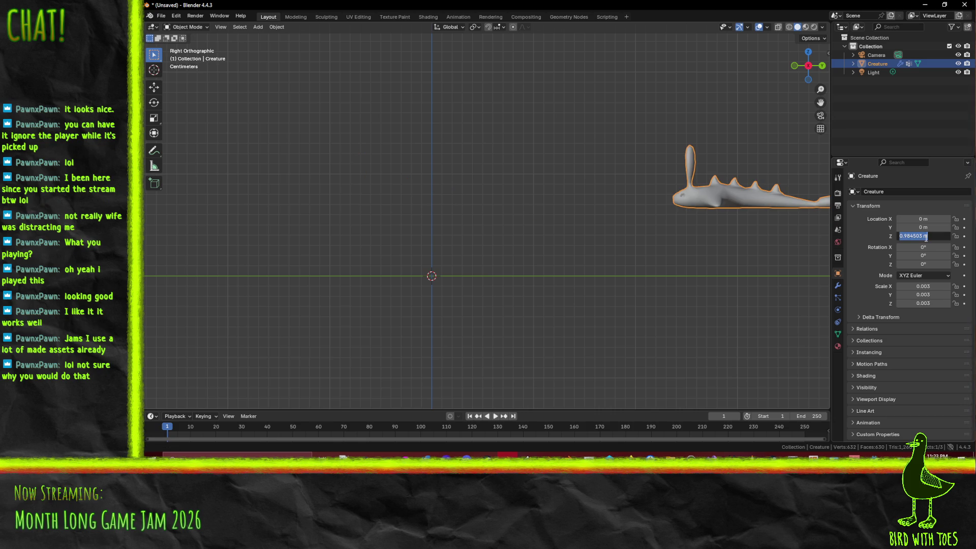
{"action": "type", "text": "0"}
{"action": "key", "text": "Return"}
{"action": "scroll", "coordinate": [691, 243], "scroll_direction": "down", "scroll_amount": 5}
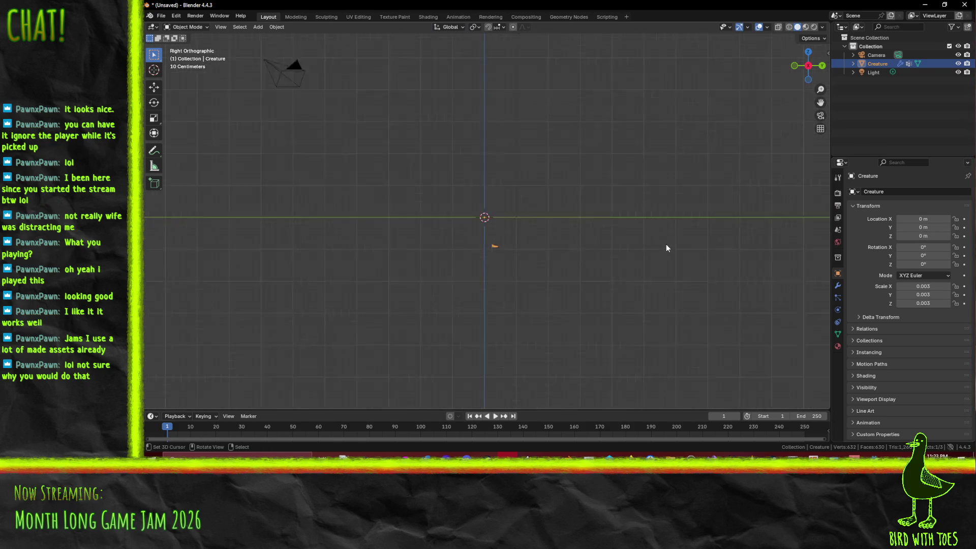
{"action": "scroll", "coordinate": [603, 297], "scroll_direction": "up", "scroll_amount": 4}
{"action": "key", "text": "Tab"}
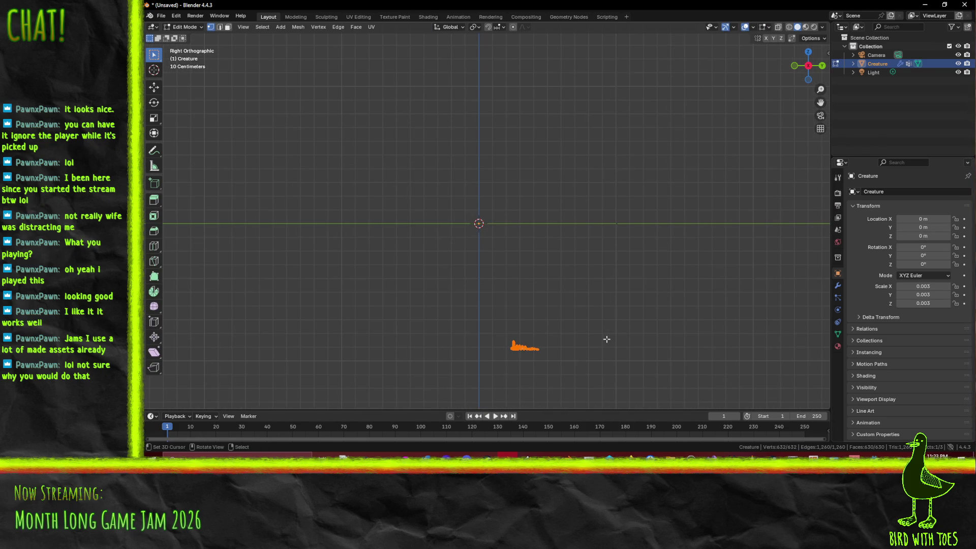
- Move the Creature mesh back to the origin and rest it on the ground line
{"action": "key", "text": "g"}
{"action": "left_click", "coordinate": [568, 219]}
{"action": "scroll", "coordinate": [564, 222], "scroll_direction": "up", "scroll_amount": 5}
{"action": "key", "text": "g"}
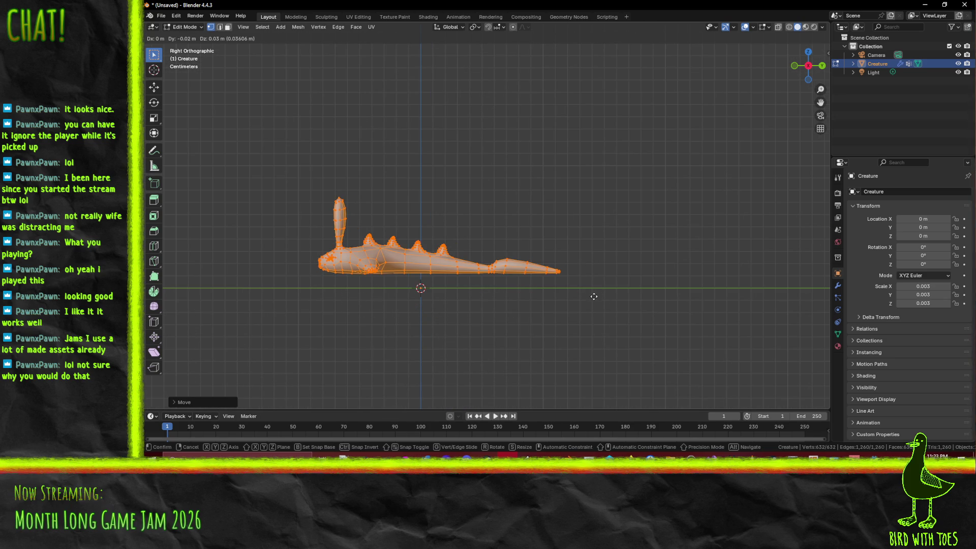
{"action": "left_click", "coordinate": [602, 306]}
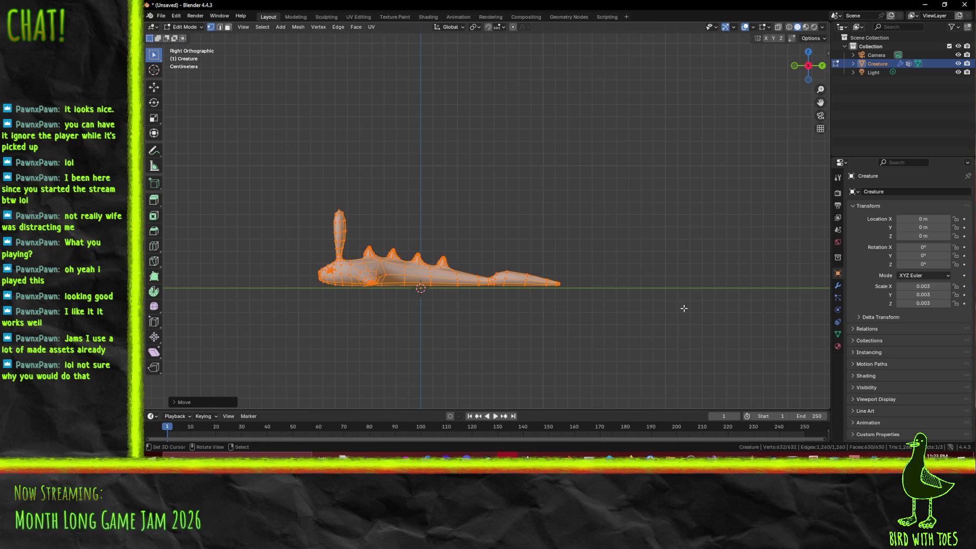
- Scale the mesh to half size (0.5) and reposition the shrunken mesh
{"action": "key", "text": "s"}
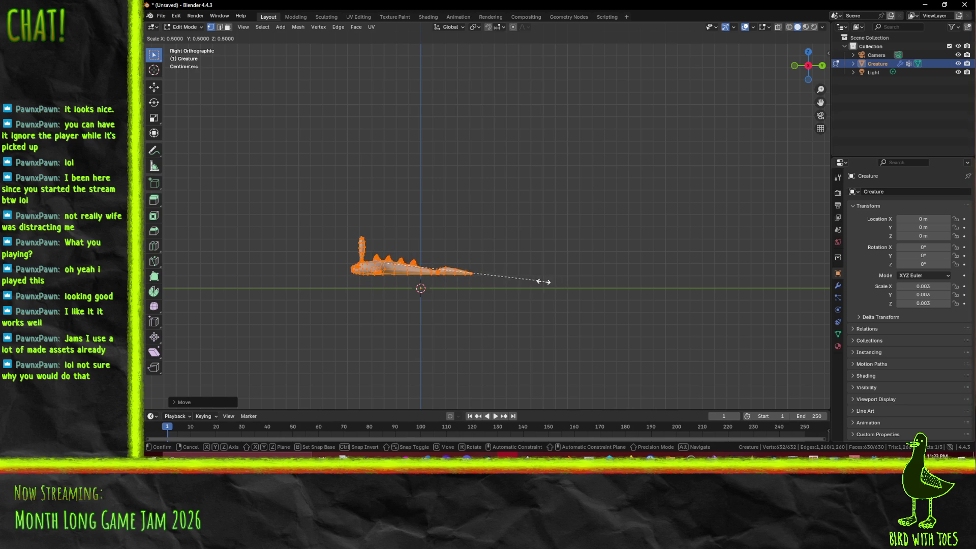
{"action": "left_click", "coordinate": [491, 274]}
{"action": "key", "text": "g"}
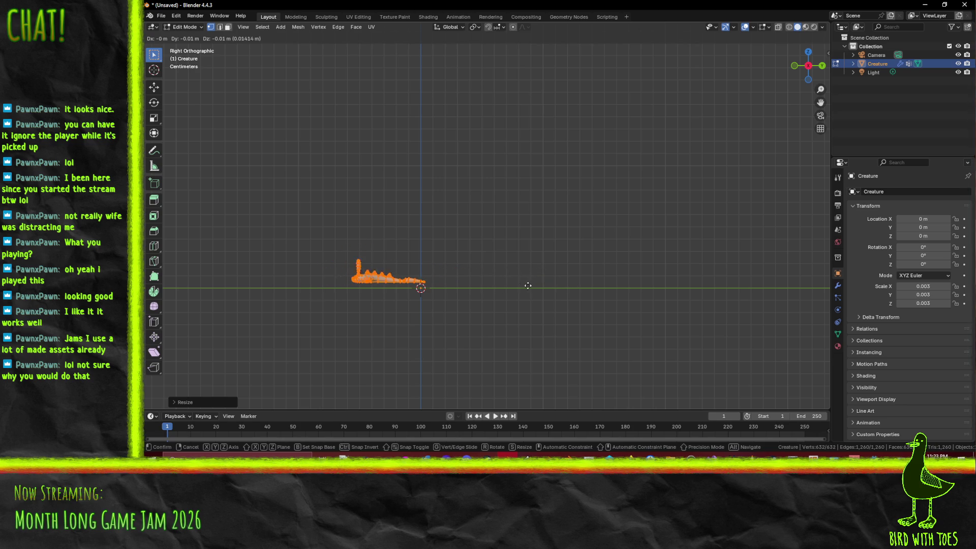
{"action": "left_click", "coordinate": [565, 285]}
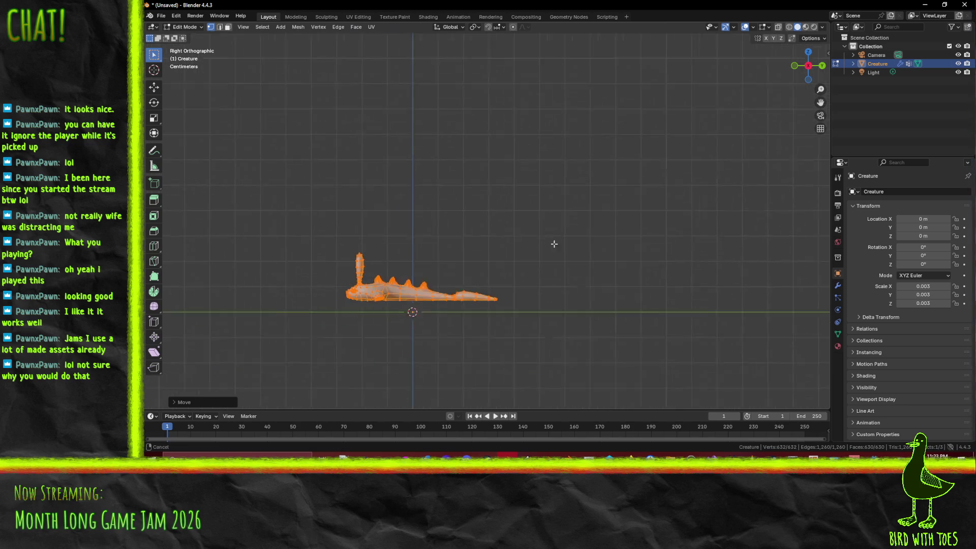
{"action": "scroll", "coordinate": [580, 261], "scroll_direction": "down", "scroll_amount": 3}
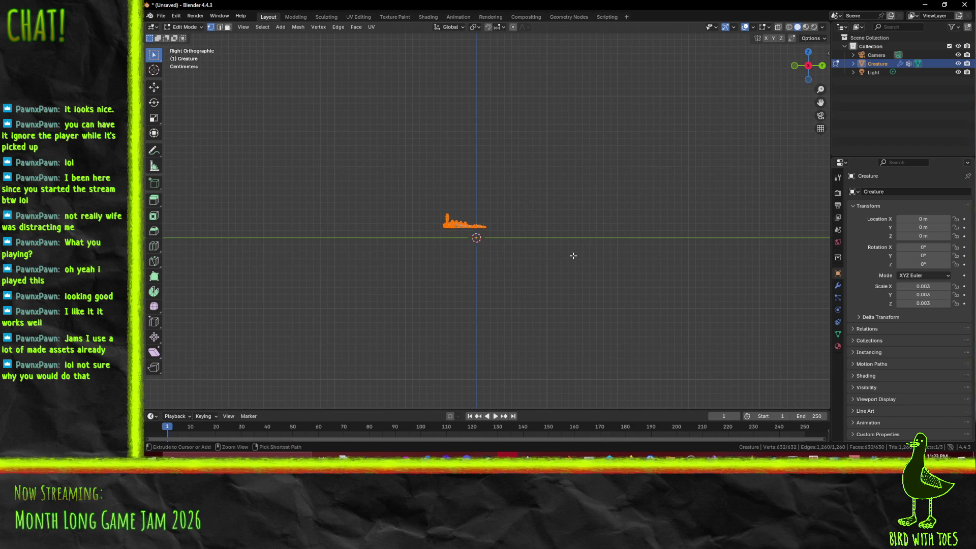
{"action": "scroll", "coordinate": [572, 257], "scroll_direction": "up", "scroll_amount": 5}
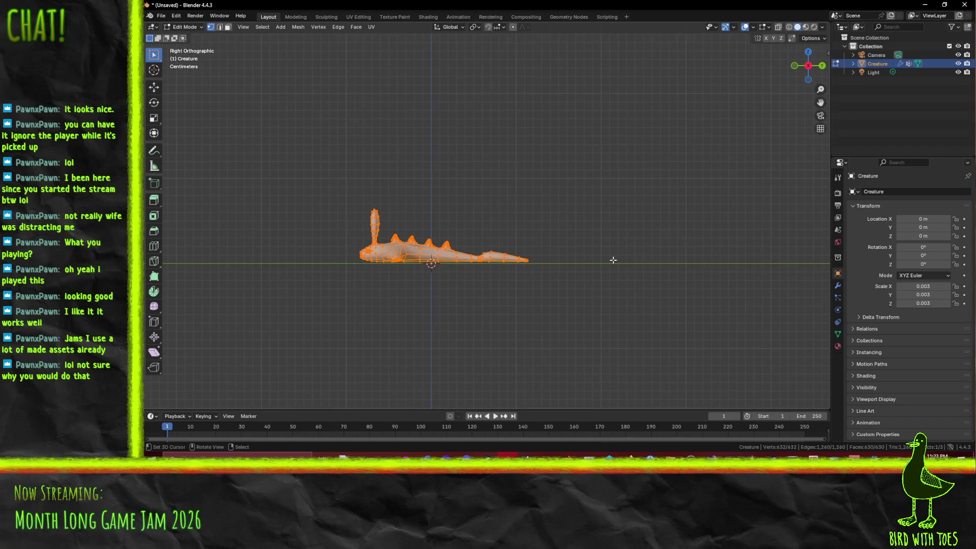
- Slide the mesh along Y to centre it, then check it from the top view
{"action": "key", "text": "g"}
{"action": "key", "text": "y"}
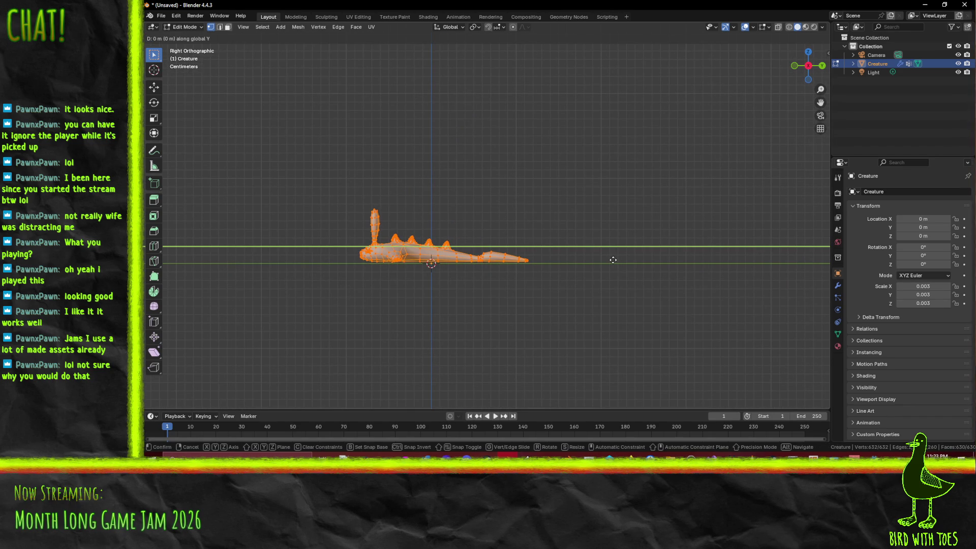
{"action": "left_click", "coordinate": [486, 257]}
{"action": "mouse_move", "coordinate": [486, 256]}
{"action": "left_mouse_down"}
{"action": "mouse_move", "coordinate": [499, 258]}
{"action": "mouse_move", "coordinate": [474, 285]}
{"action": "mouse_move", "coordinate": [609, 272]}
{"action": "left_mouse_up"}
{"action": "key", "text": "KP_7"}
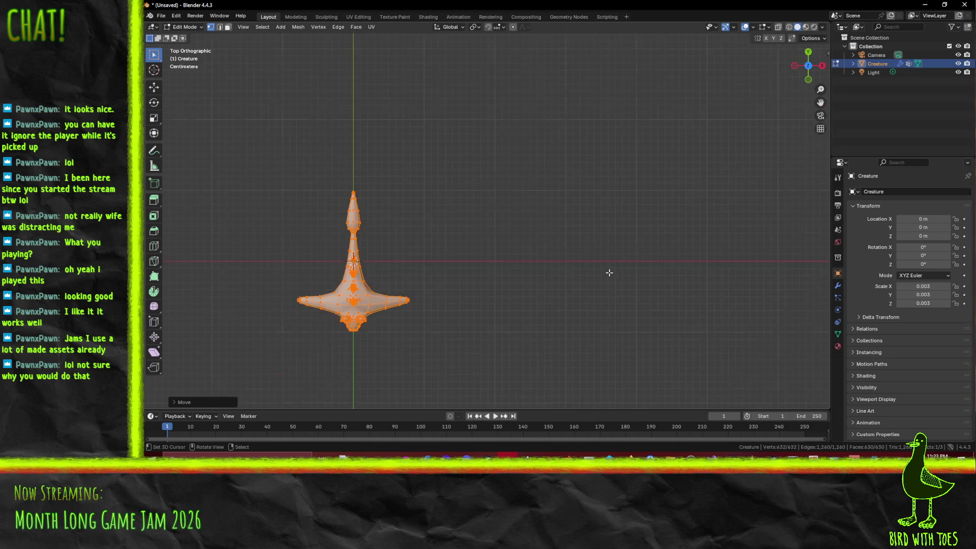
{"action": "scroll", "coordinate": [516, 343], "scroll_direction": "up", "scroll_amount": 1}
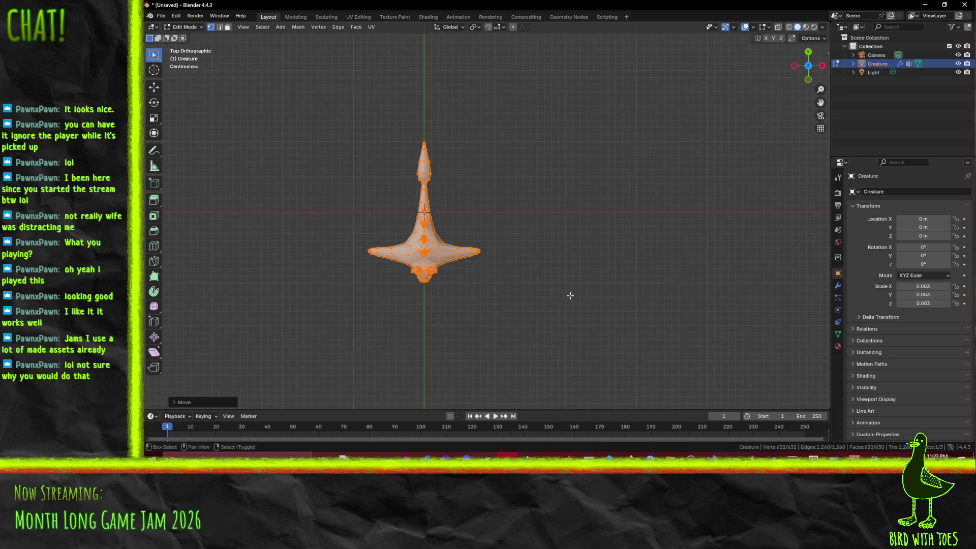
{"action": "left_click", "coordinate": [526, 275]}
{"action": "scroll", "coordinate": [526, 275], "scroll_direction": "up", "scroll_amount": 3}
{"action": "scroll", "coordinate": [523, 277], "scroll_direction": "down", "scroll_amount": 1}
{"action": "mouse_move", "coordinate": [512, 279]}
{"action": "left_mouse_down"}
{"action": "mouse_move", "coordinate": [496, 218]}
{"action": "mouse_move", "coordinate": [545, 150]}
{"action": "mouse_move", "coordinate": [523, 129]}
{"action": "mouse_move", "coordinate": [512, 176]}
{"action": "mouse_move", "coordinate": [557, 232]}
{"action": "left_mouse_up"}
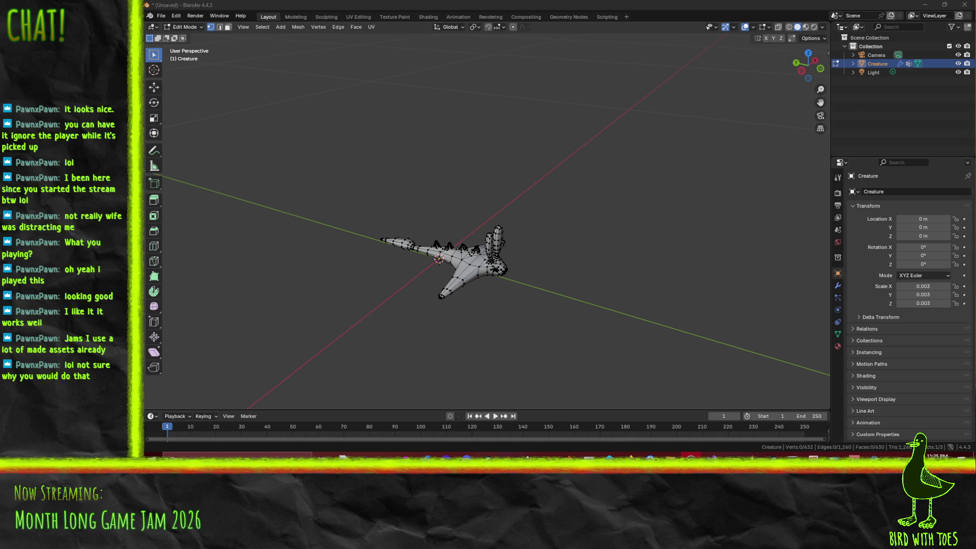
- Check the creature in front and right ortho views, then reposition the whole mesh
{"action": "mouse_move", "coordinate": [657, 265]}
{"action": "left_mouse_down"}
{"action": "mouse_move", "coordinate": [638, 260]}
{"action": "mouse_move", "coordinate": [665, 261]}
{"action": "left_mouse_up"}
{"action": "key", "text": "KP_1"}
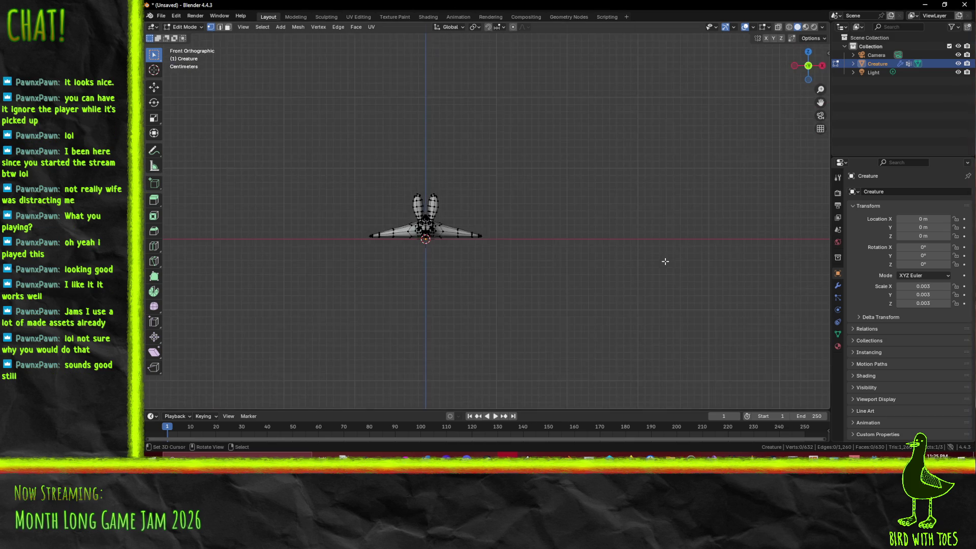
{"action": "key", "text": "KP_3"}
{"action": "scroll", "coordinate": [665, 261], "scroll_direction": "up", "scroll_amount": 6}
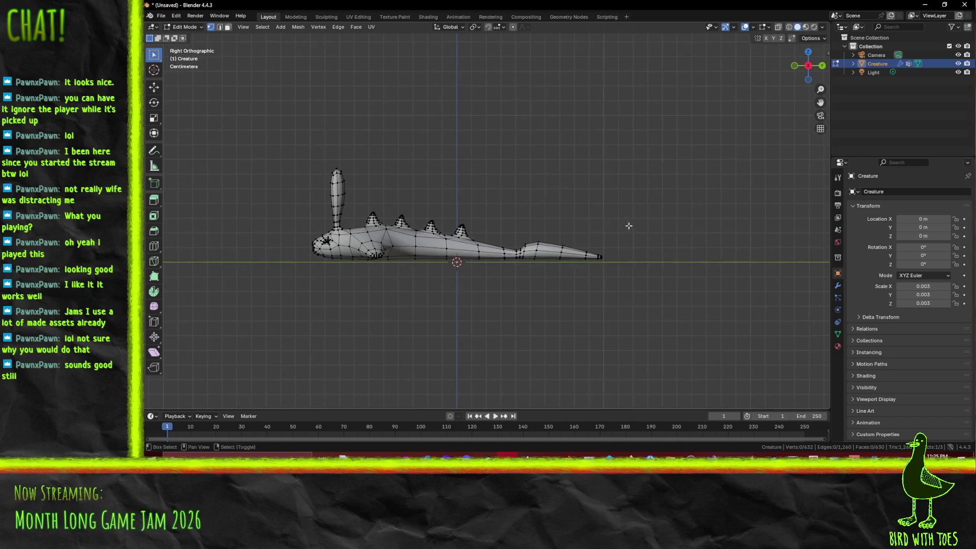
{"action": "left_click_drag", "start_coordinate": [600, 202], "coordinate": [603, 201]}
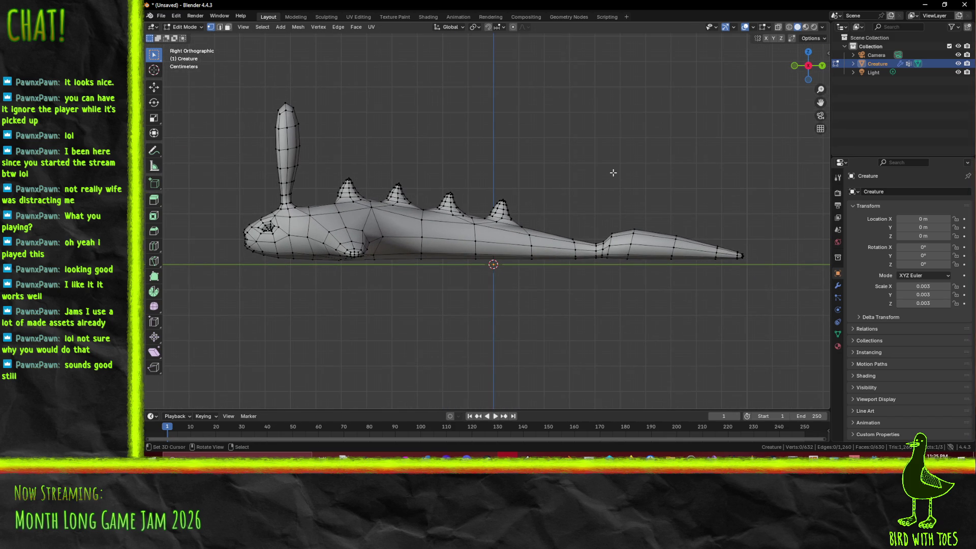
{"action": "key", "text": "a"}
{"action": "key", "text": "g"}
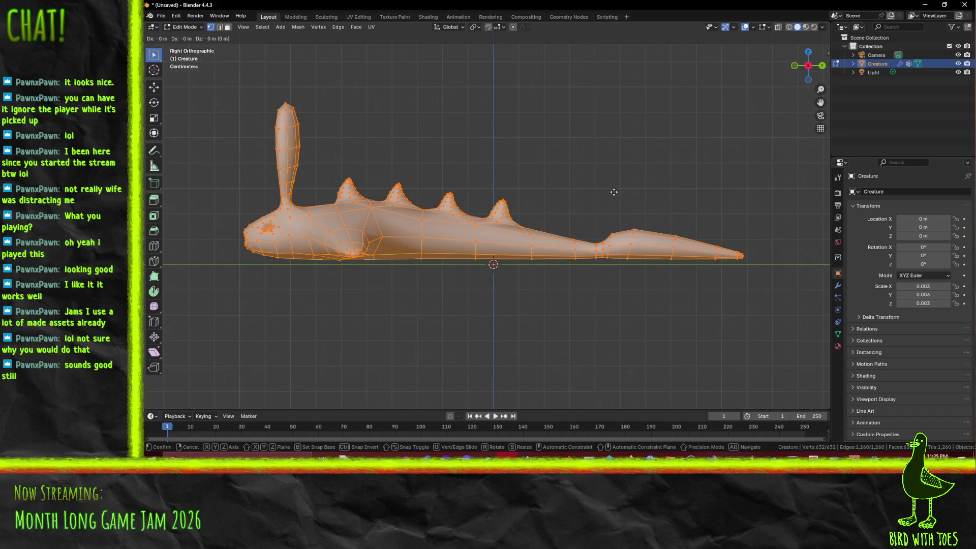
{"action": "left_click", "coordinate": [612, 218]}
{"action": "scroll", "coordinate": [617, 203], "scroll_direction": "down", "scroll_amount": 6}
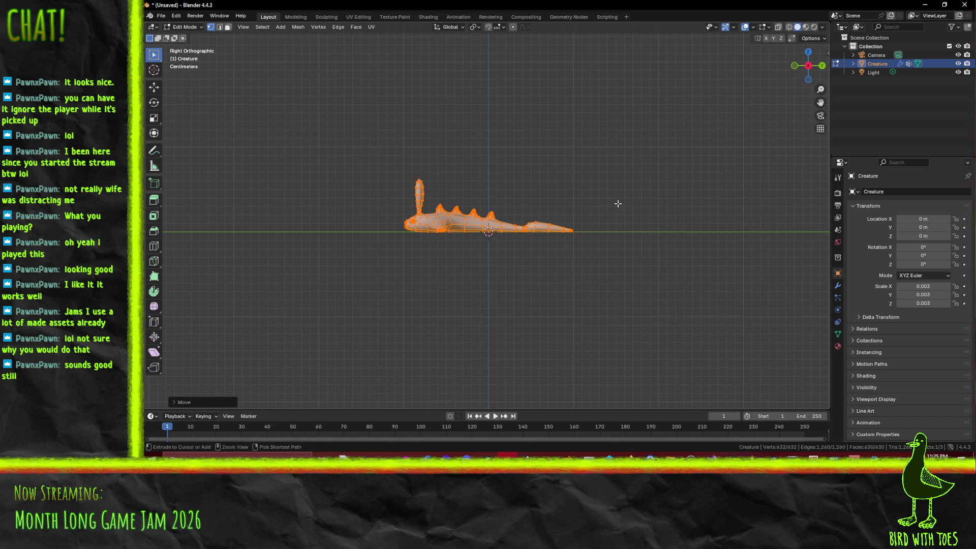
- Save the file as Critter.blend, replacing the Untitled name
{"action": "key", "text": "ctrl+s"}
{"action": "left_click", "coordinate": [458, 385]}
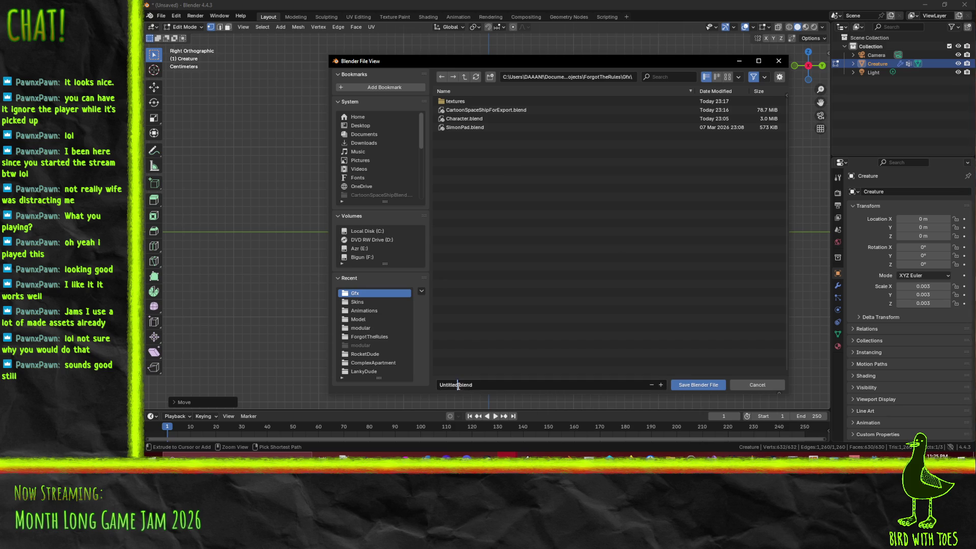
{"action": "key", "text": "shift+Home"}
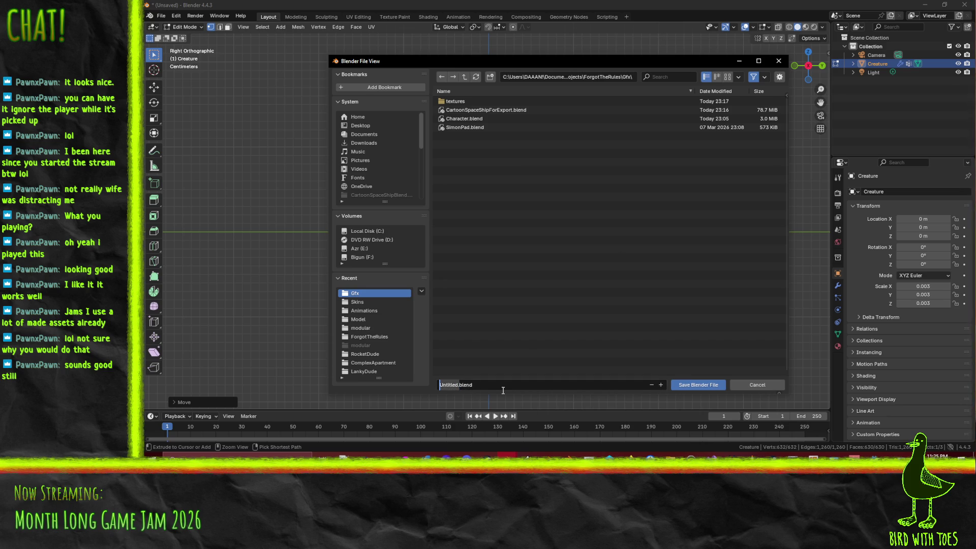
{"action": "type", "text": "Critterblend"}
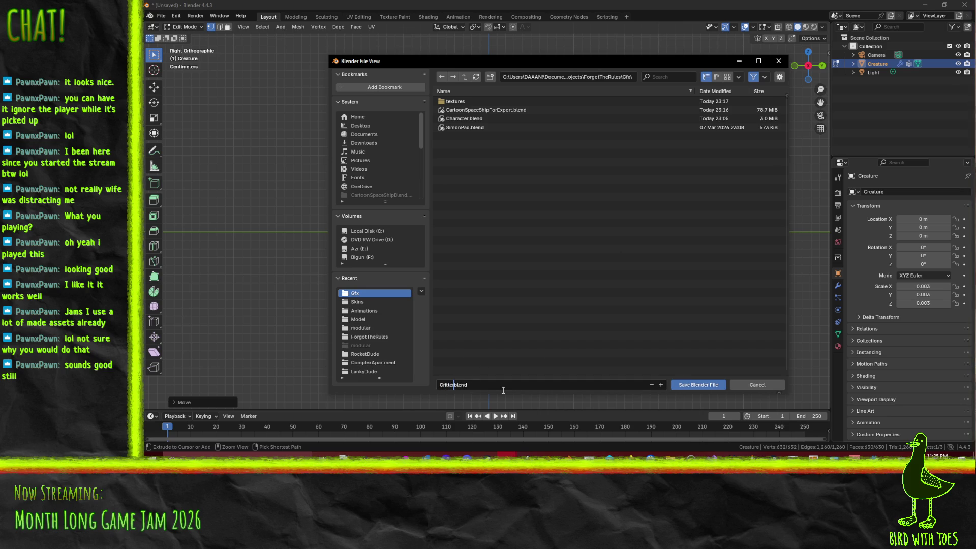
{"action": "left_click", "coordinate": [466, 386]}
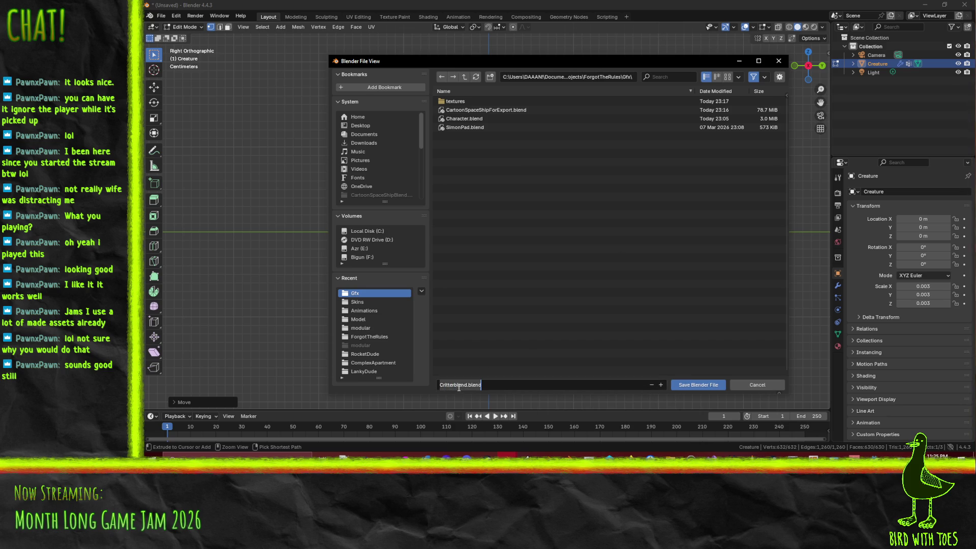
{"action": "key", "text": "Left"}
{"action": "key", "text": "Delete"}
{"action": "key", "text": "Delete"}
{"action": "key", "text": "Delete"}
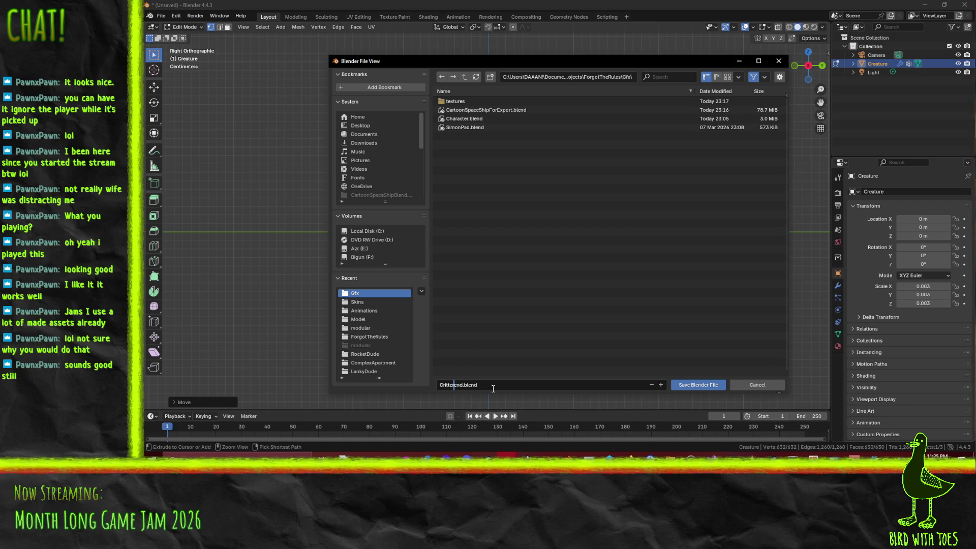
{"action": "key", "text": "Return"}
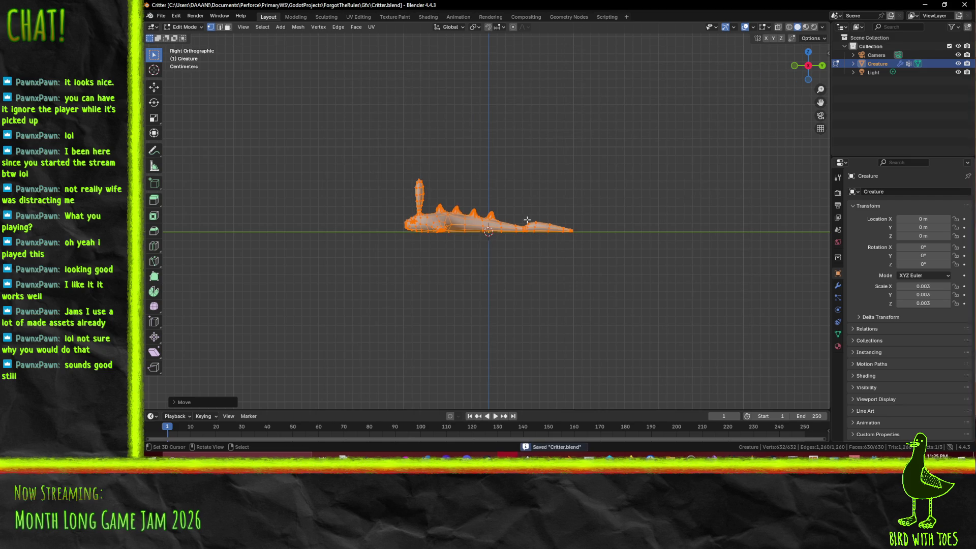
- View the creature from above and cancel an accidental bevel
{"action": "mouse_move", "coordinate": [554, 192]}
{"action": "left_mouse_down"}
{"action": "mouse_move", "coordinate": [526, 186]}
{"action": "mouse_move", "coordinate": [387, 72]}
{"action": "left_mouse_up"}
{"action": "right_click", "coordinate": [504, 84]}
{"action": "key", "text": "Escape"}
{"action": "key", "text": "ctrl+b"}
{"action": "key", "text": "Escape"}
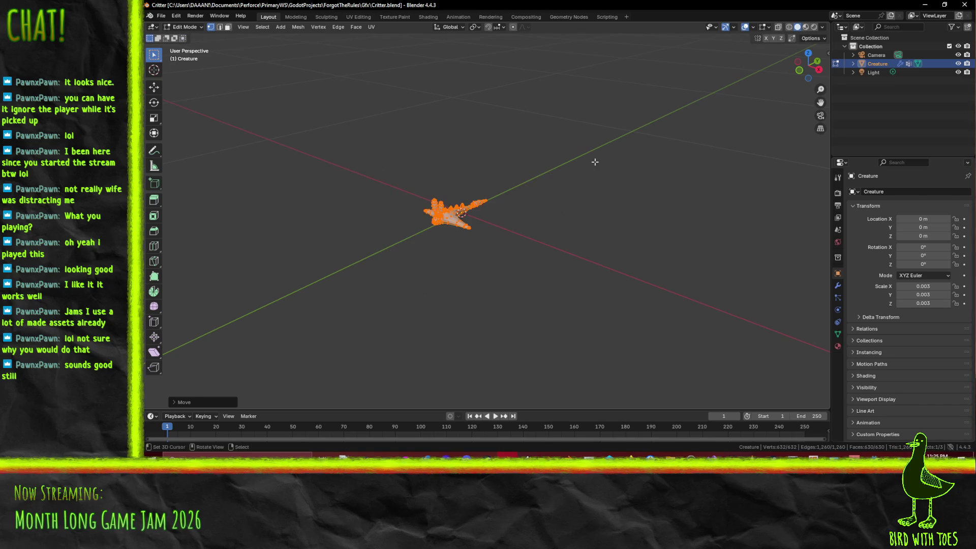
- Start a new General file and delete its default cube
{"action": "key", "text": "ctrl+n"}
{"action": "left_click", "coordinate": [584, 159]}
{"action": "scroll", "coordinate": [527, 249], "scroll_direction": "down", "scroll_amount": 3}
{"action": "key", "text": "x"}
{"action": "left_click", "coordinate": [523, 251]}
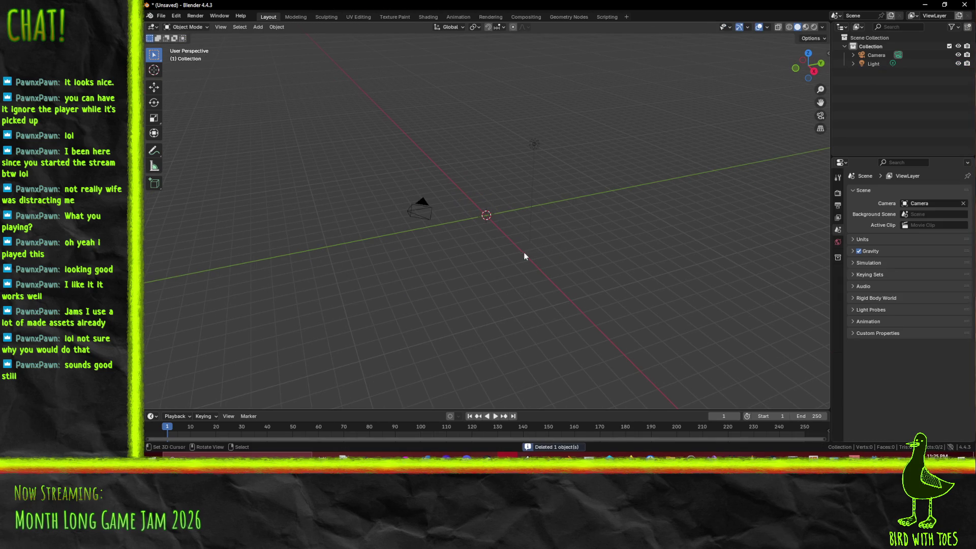
- Open File > Import > FBX, cancel the import, and minimize Blender
{"action": "left_click", "coordinate": [160, 16]}
{"action": "mouse_move", "coordinate": [189, 138]}
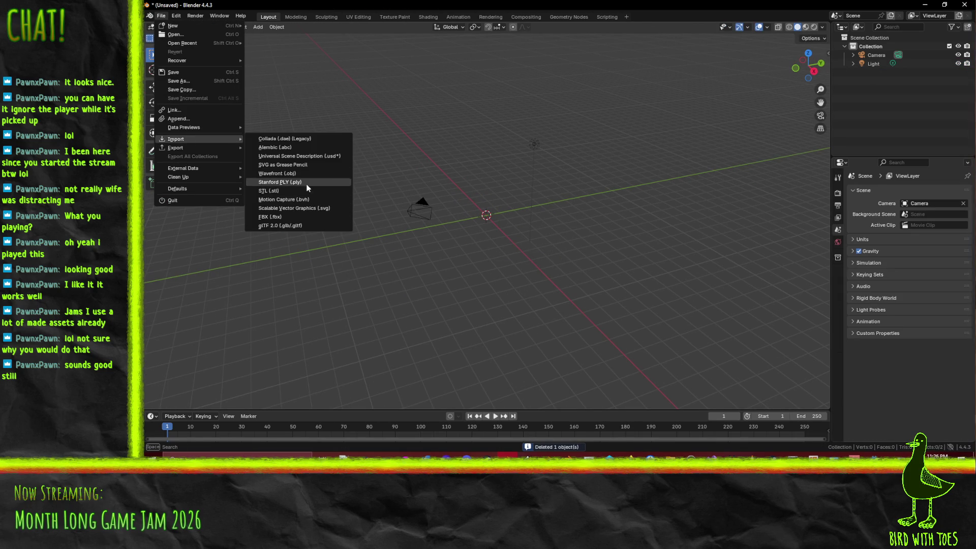
{"action": "left_click", "coordinate": [298, 217]}
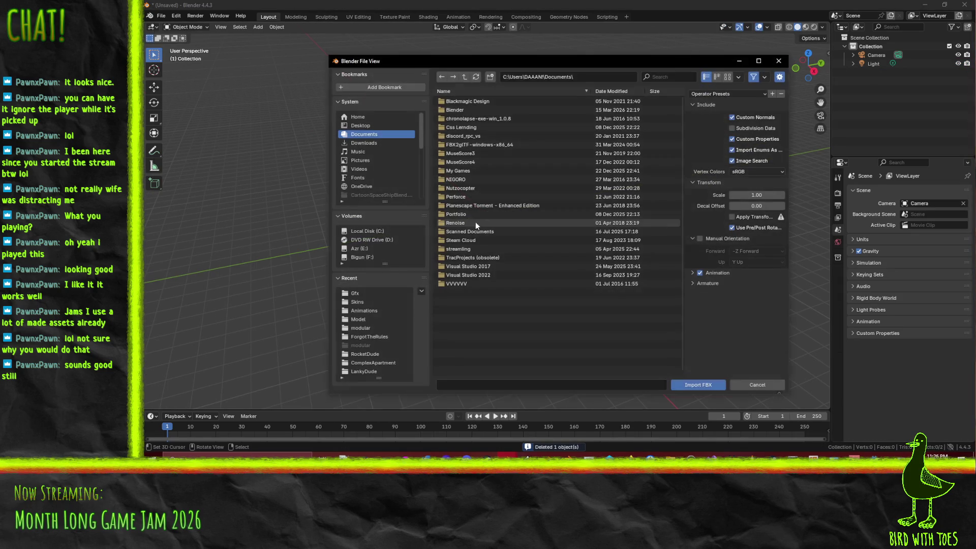
{"action": "left_click", "coordinate": [755, 386]}
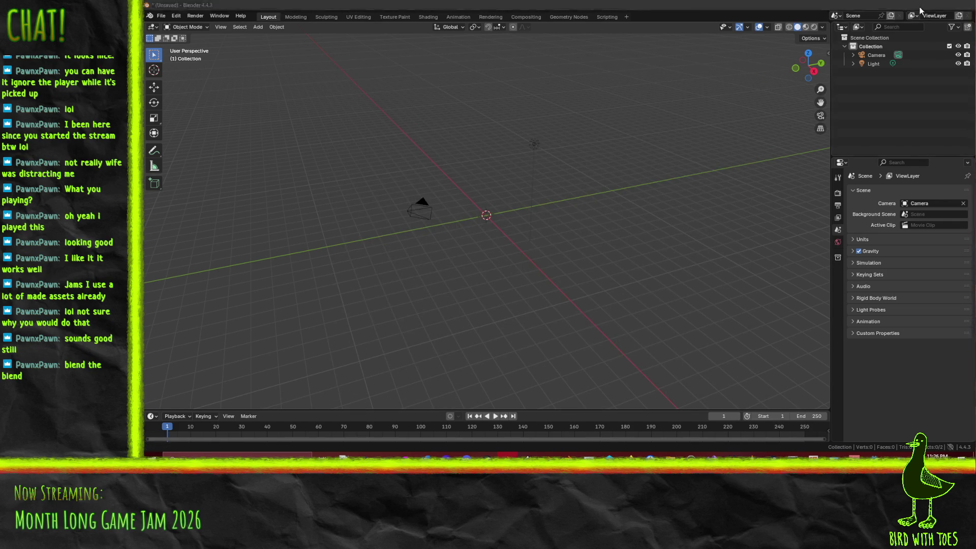
{"action": "left_click", "coordinate": [925, 5]}
- Zoom and orbit the 3D viewport to look down on the critter MeshInstance3D
{"action": "scroll", "coordinate": [631, 233], "scroll_direction": "up", "scroll_amount": 5}
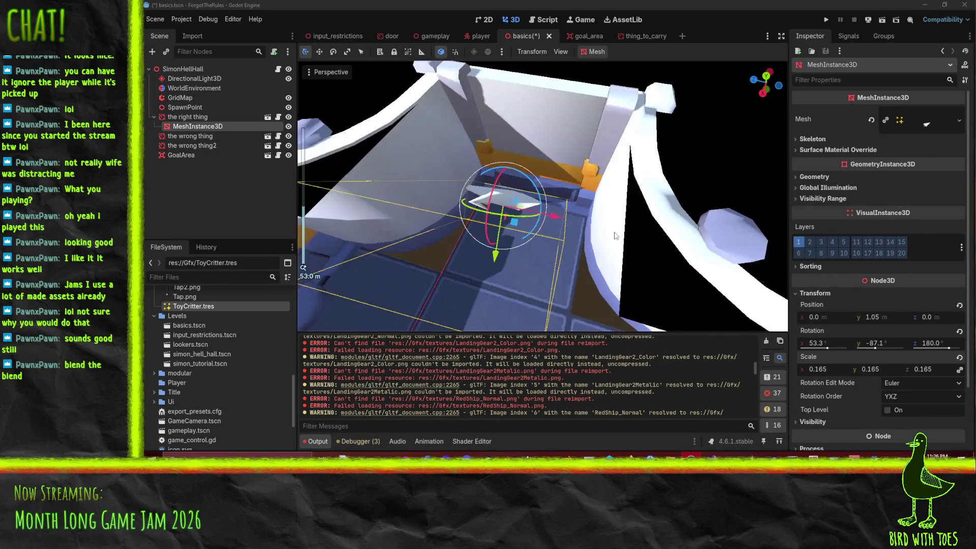
{"action": "scroll", "coordinate": [616, 229], "scroll_direction": "down", "scroll_amount": 15}
{"action": "scroll", "coordinate": [611, 221], "scroll_direction": "up", "scroll_amount": 15}
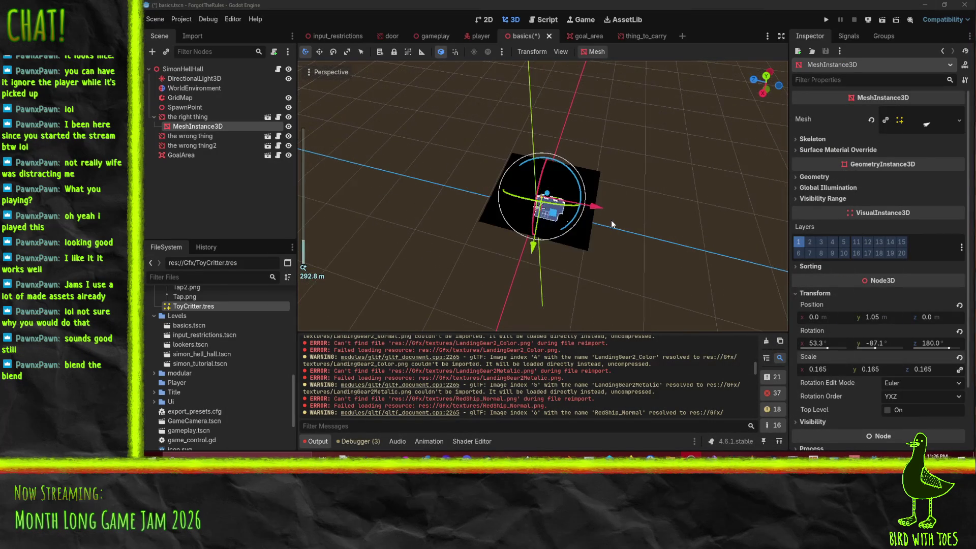
{"action": "scroll", "coordinate": [611, 225], "scroll_direction": "down", "scroll_amount": 2}
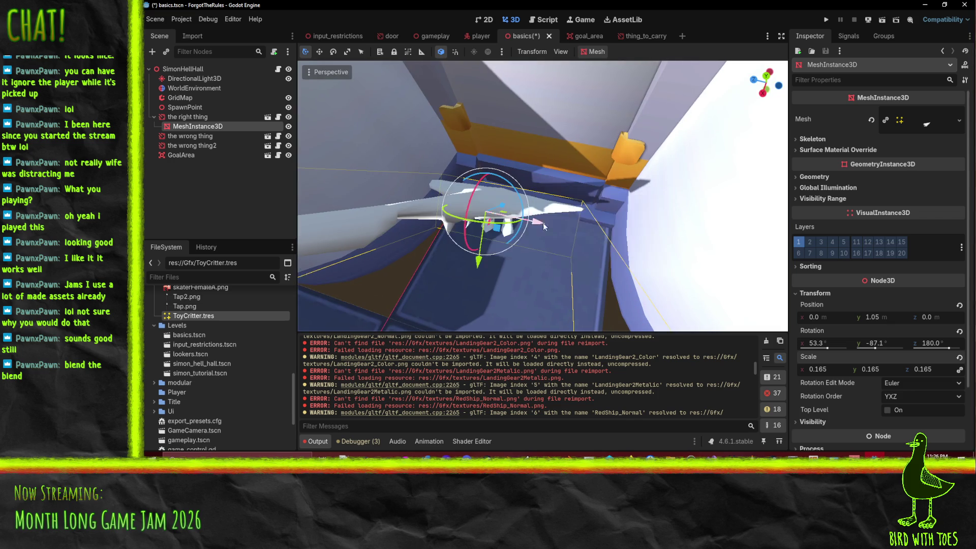
{"action": "scroll", "coordinate": [555, 215], "scroll_direction": "up", "scroll_amount": 5}
{"action": "scroll", "coordinate": [564, 213], "scroll_direction": "down", "scroll_amount": 4}
{"action": "mouse_move", "coordinate": [569, 208]}
{"action": "left_mouse_down"}
{"action": "mouse_move", "coordinate": [590, 172]}
{"action": "mouse_move", "coordinate": [578, 187]}
{"action": "left_mouse_up"}
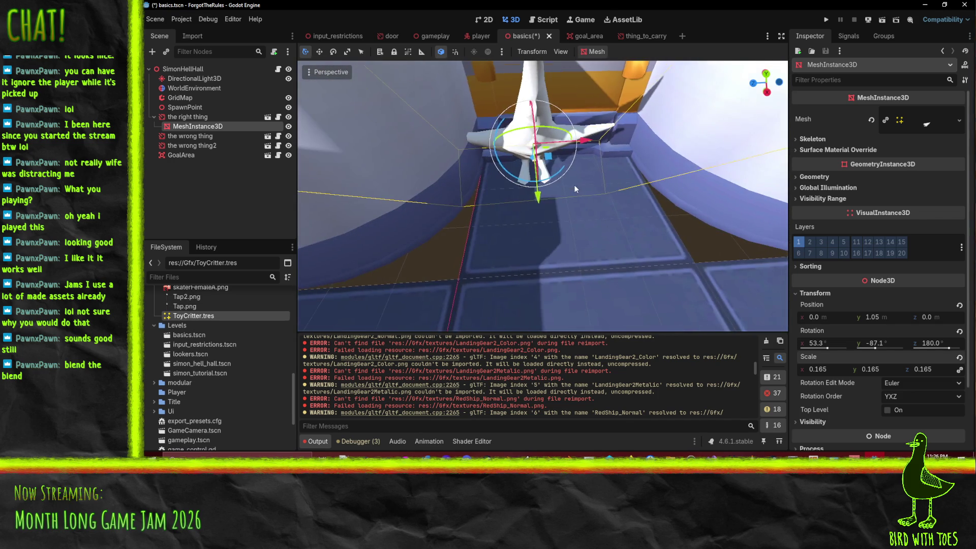
{"action": "scroll", "coordinate": [577, 185], "scroll_direction": "down", "scroll_amount": 3}
{"action": "scroll", "coordinate": [569, 188], "scroll_direction": "up", "scroll_amount": 2}
{"action": "mouse_move", "coordinate": [517, 170]}
{"action": "left_mouse_down"}
{"action": "mouse_move", "coordinate": [485, 157]}
{"action": "mouse_move", "coordinate": [494, 166]}
{"action": "left_mouse_up"}
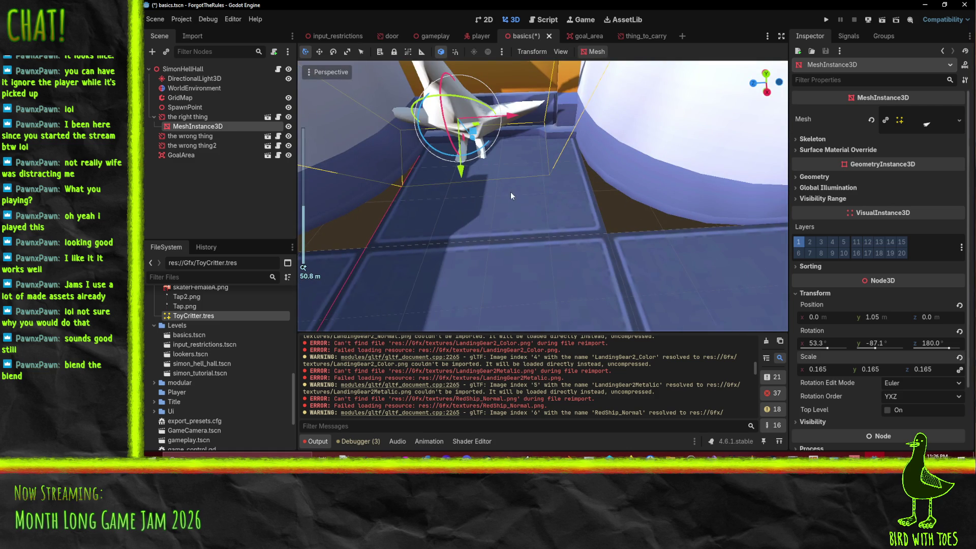
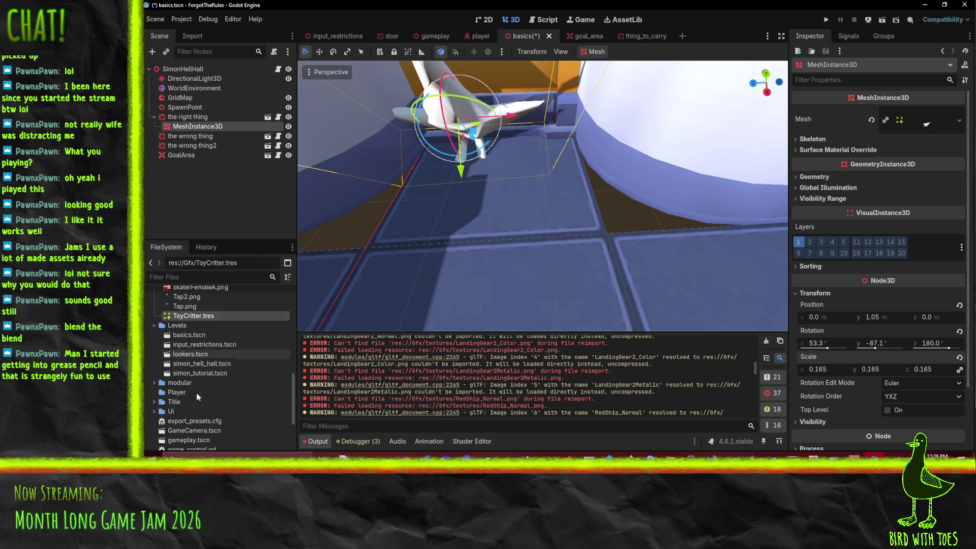
- Open the advanced import settings for Critter.blend from the FileSystem dock
{"action": "scroll", "coordinate": [198, 317], "scroll_direction": "up", "scroll_amount": 2}
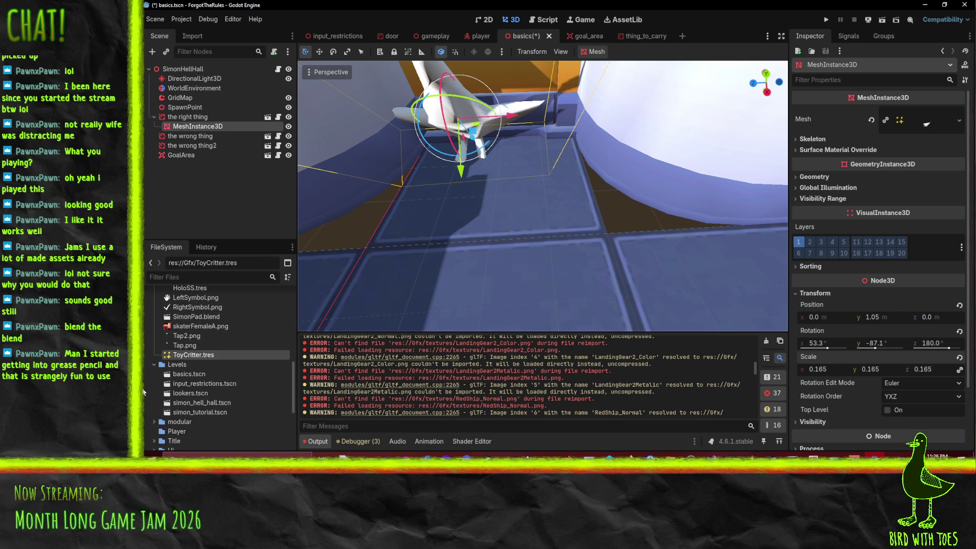
{"action": "scroll", "coordinate": [212, 355], "scroll_direction": "up", "scroll_amount": 3}
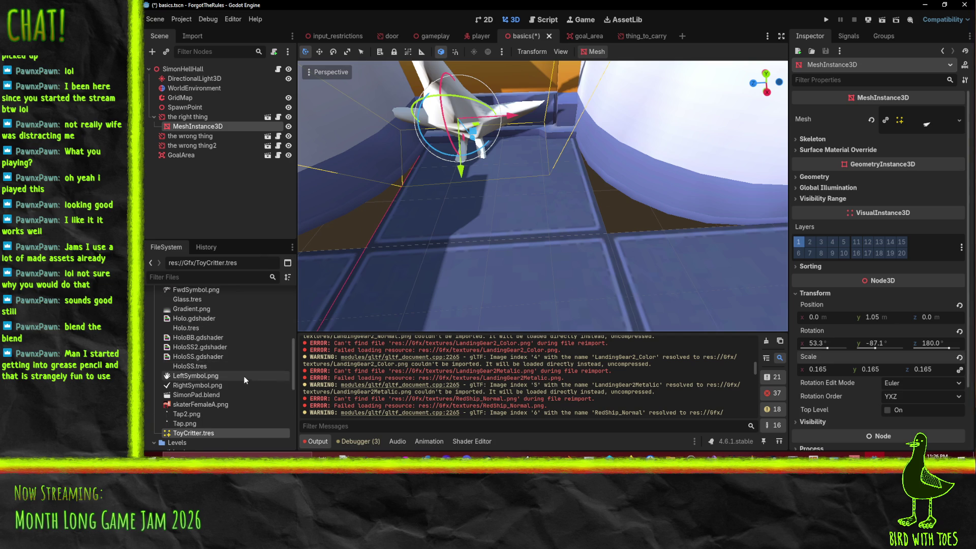
{"action": "scroll", "coordinate": [227, 367], "scroll_direction": "up", "scroll_amount": 7}
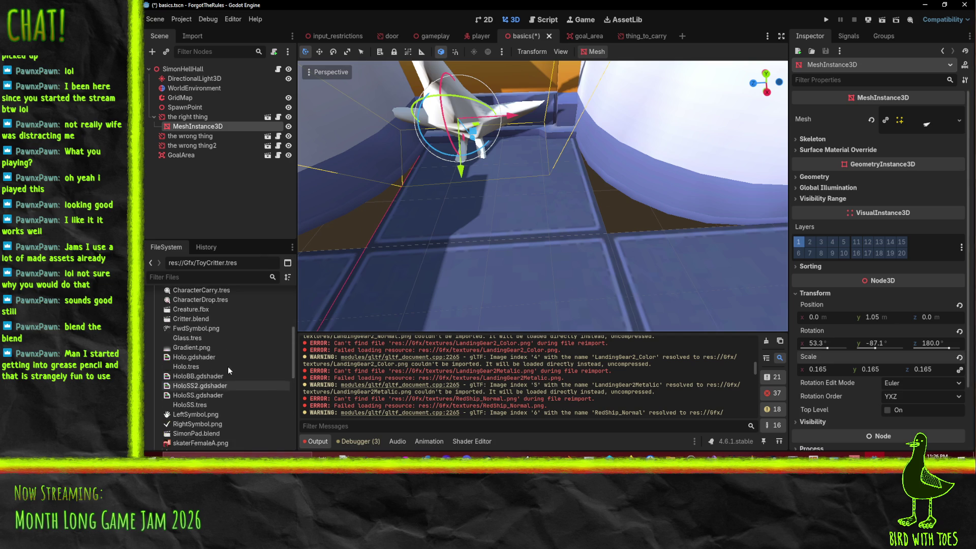
{"action": "left_click", "coordinate": [198, 398]}
{"action": "double_click", "coordinate": [179, 397]}
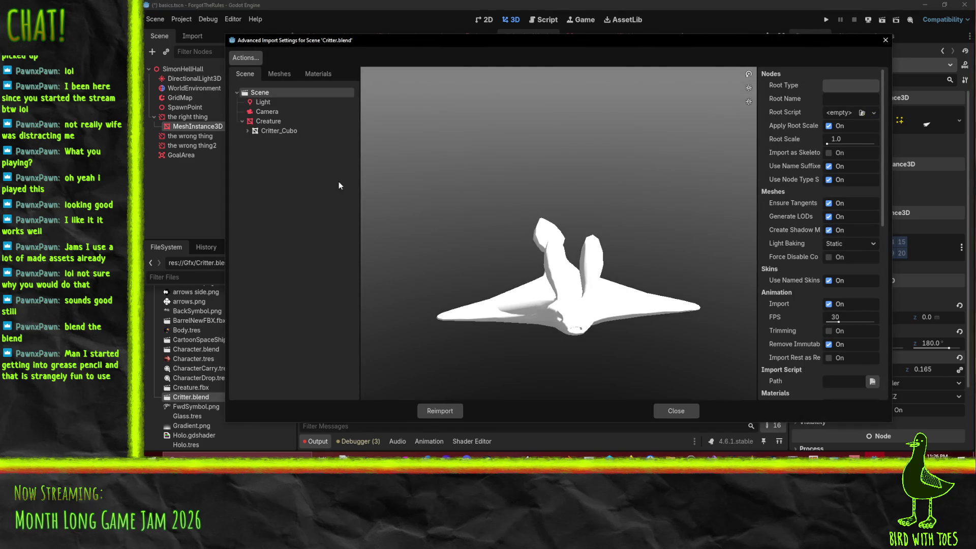
- Review the Light, Camera and Creature node import options, then reimport Critter.blend
{"action": "left_click", "coordinate": [263, 102]}
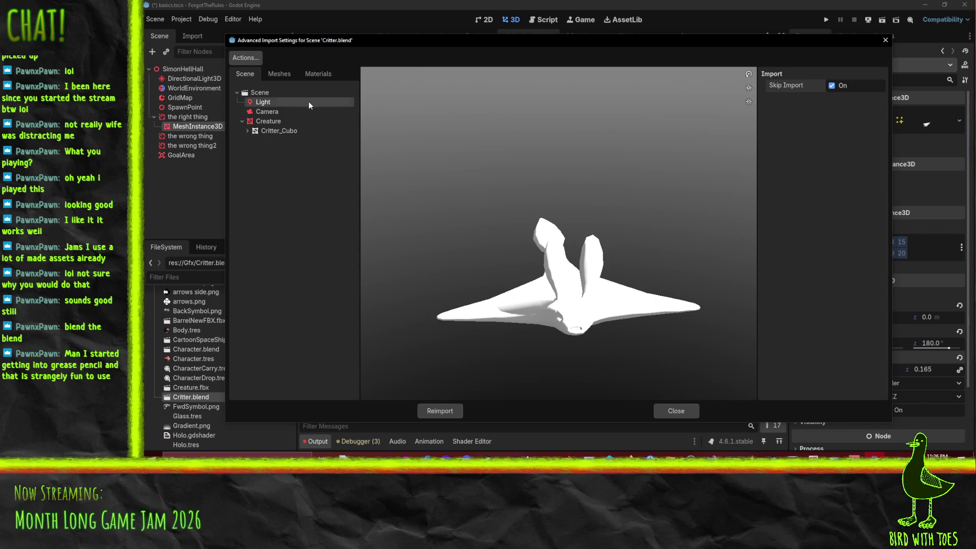
{"action": "left_click", "coordinate": [269, 112]}
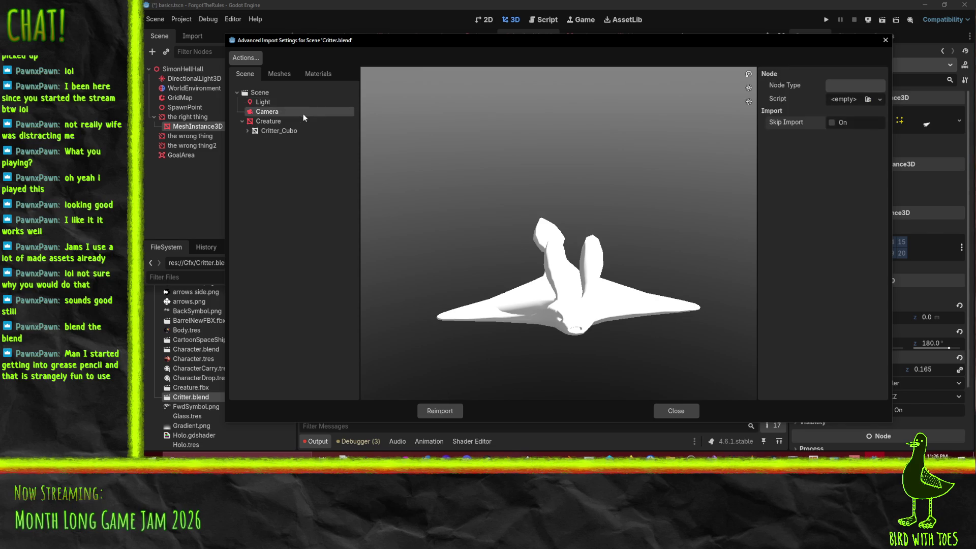
{"action": "left_click", "coordinate": [273, 122]}
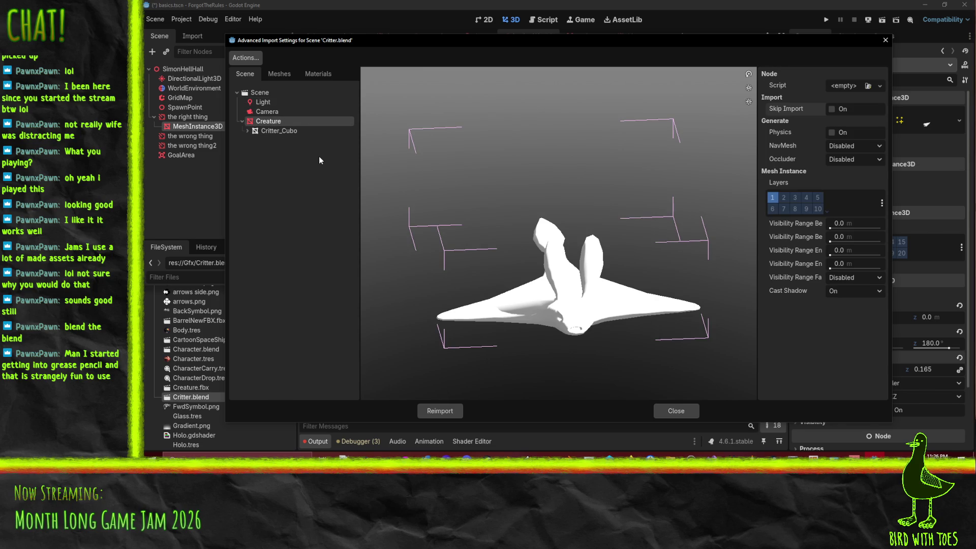
{"action": "mouse_move", "coordinate": [397, 223]}
{"action": "left_mouse_down"}
{"action": "mouse_move", "coordinate": [502, 246]}
{"action": "mouse_move", "coordinate": [493, 244]}
{"action": "left_mouse_up"}
{"action": "left_click", "coordinate": [259, 92]}
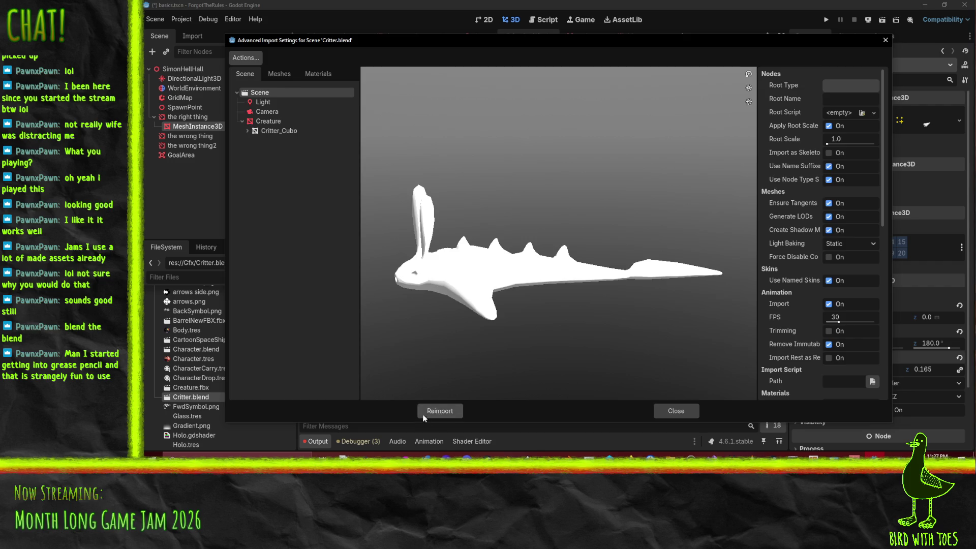
{"action": "left_click", "coordinate": [419, 414]}
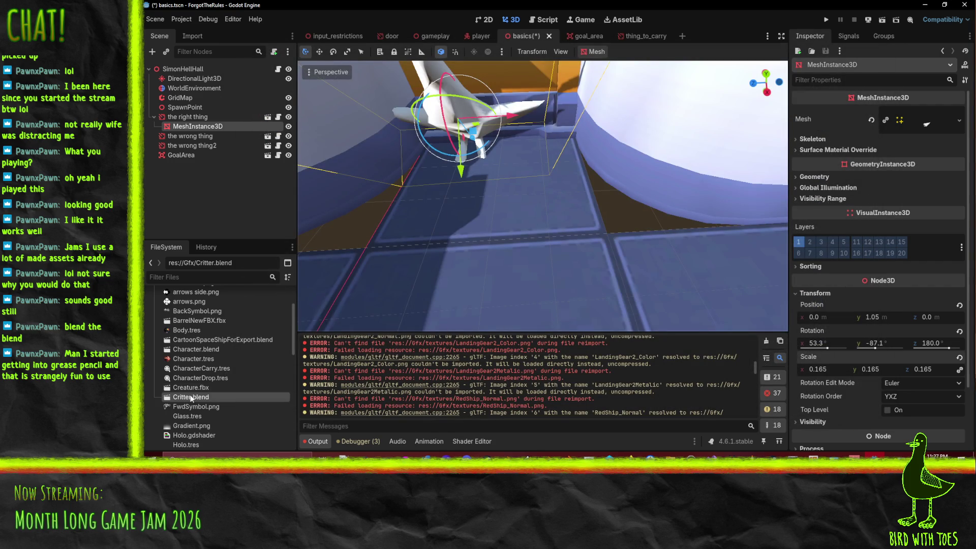
- Instance Critter.blend under 'the right thing' and delete the old MeshInstance3D
{"action": "left_click_drag", "start_coordinate": [190, 396], "coordinate": [191, 117]}
{"action": "left_click", "coordinate": [203, 127]}
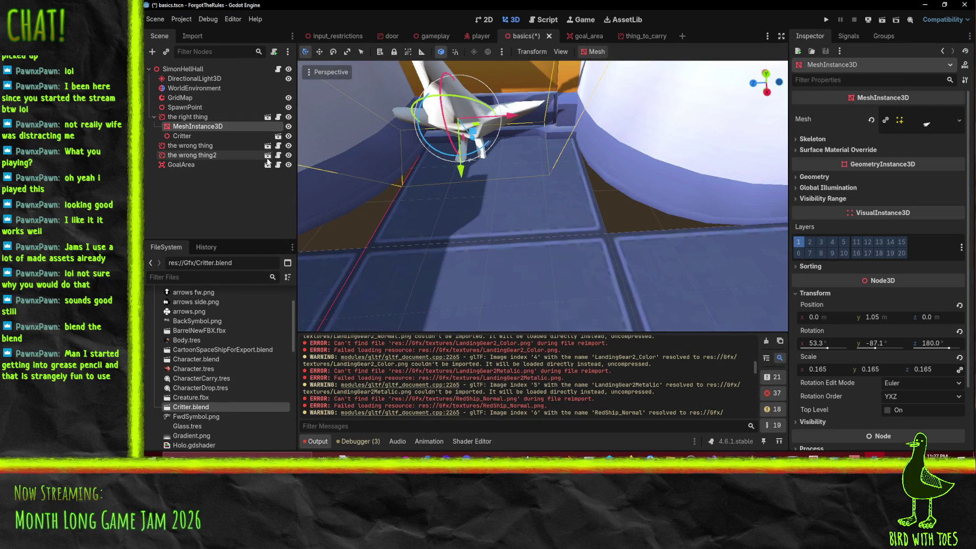
{"action": "key", "text": "Delete"}
{"action": "key", "text": "Return"}
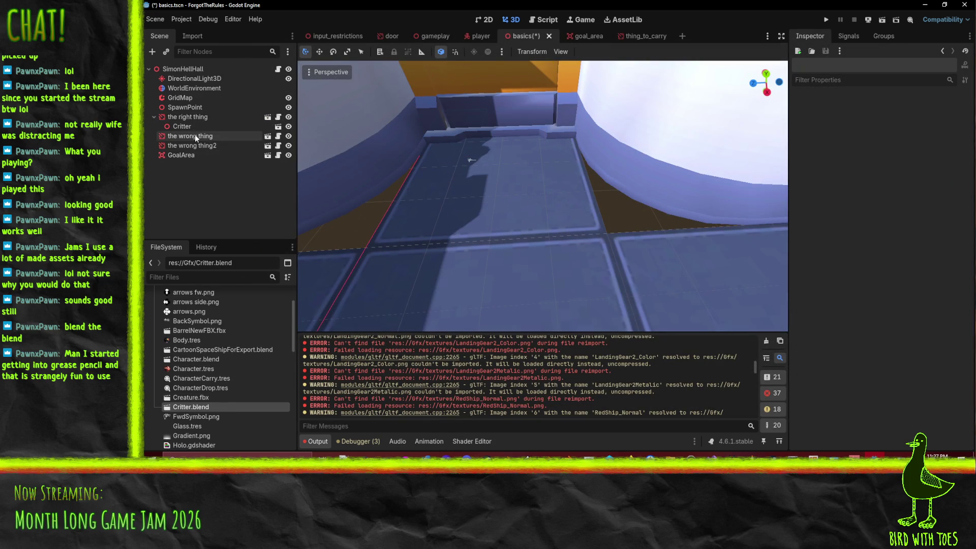
- Frame the new Critter node in the viewport and show its transform properties
{"action": "left_click", "coordinate": [182, 126]}
{"action": "key", "text": "f"}
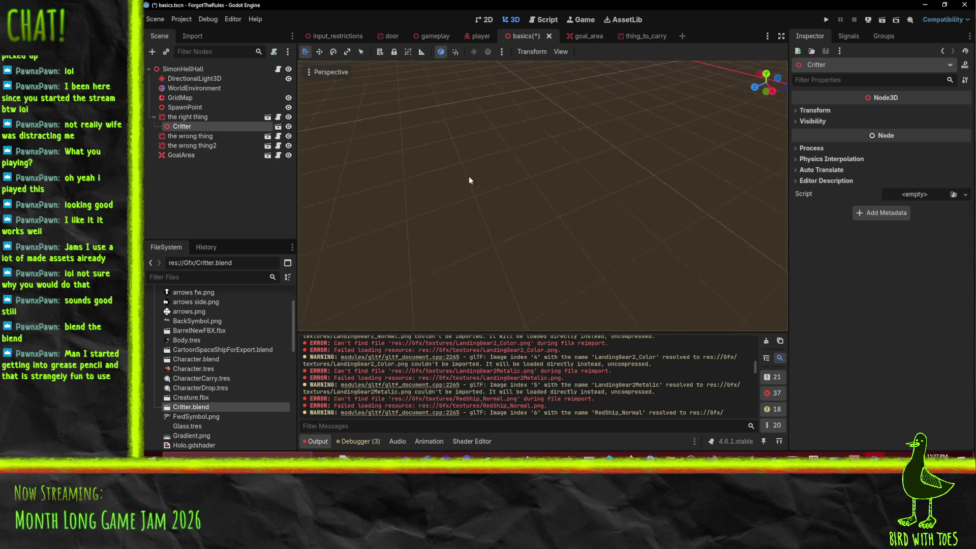
{"action": "left_click", "coordinate": [814, 111]}
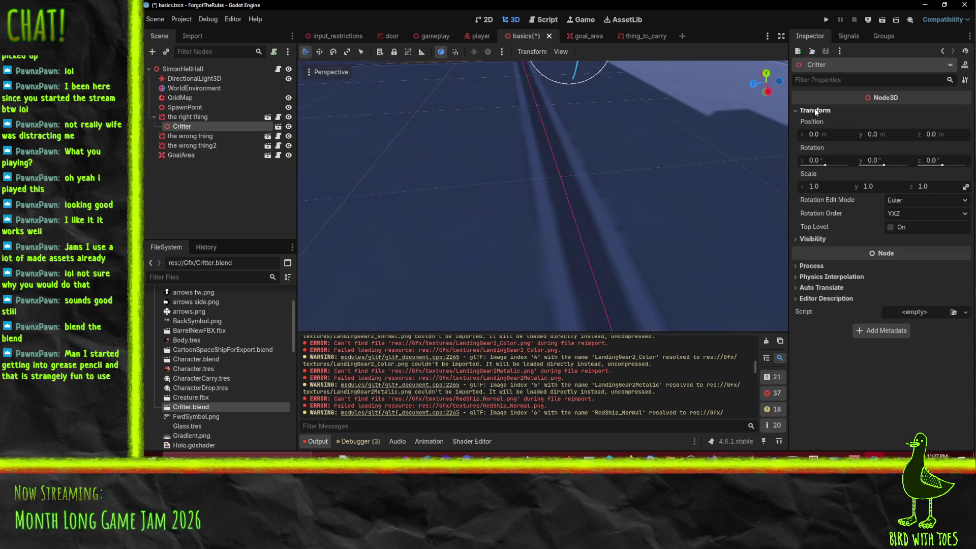
- Reopen Critter.blend import settings and inspect the Creature node, Critter_Cubo mesh and materials lists
{"action": "double_click", "coordinate": [197, 409]}
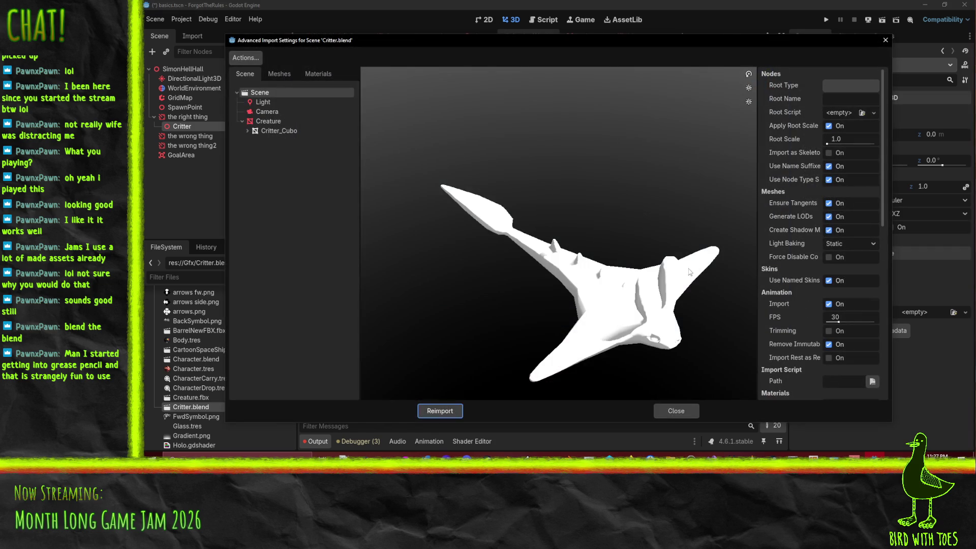
{"action": "left_click_drag", "start_coordinate": [689, 272], "coordinate": [620, 274]}
{"action": "left_click", "coordinate": [265, 122]}
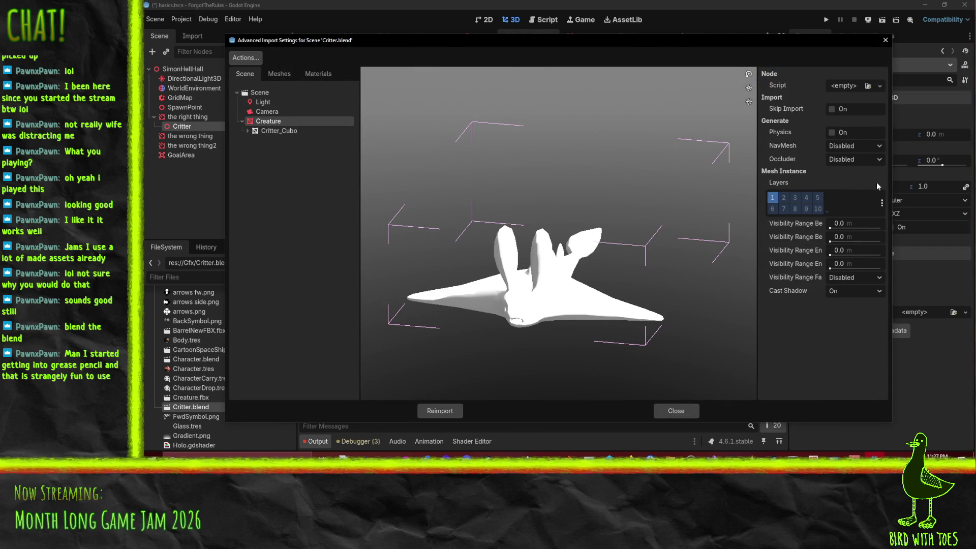
{"action": "left_click", "coordinate": [274, 133]}
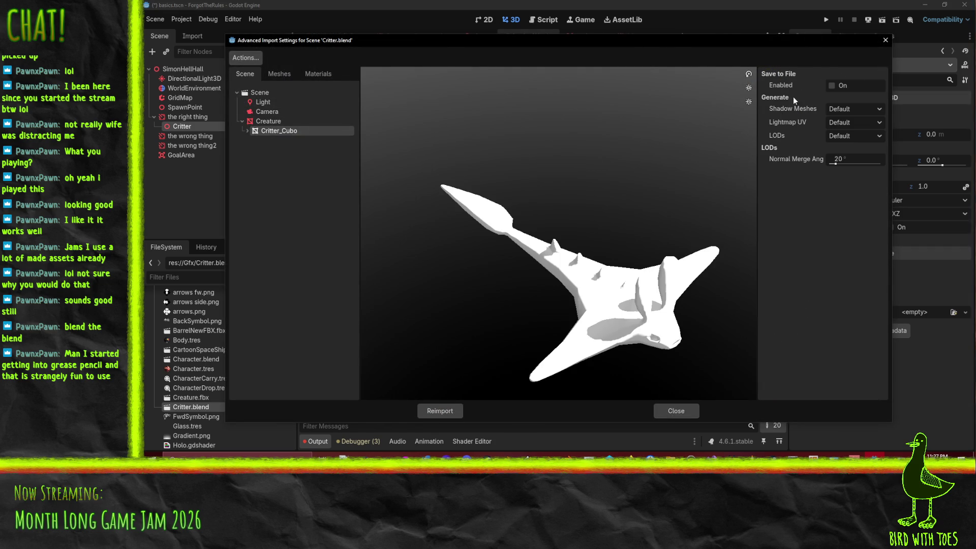
{"action": "left_click", "coordinate": [273, 100]}
{"action": "left_click", "coordinate": [275, 92]}
{"action": "left_click", "coordinate": [278, 73]}
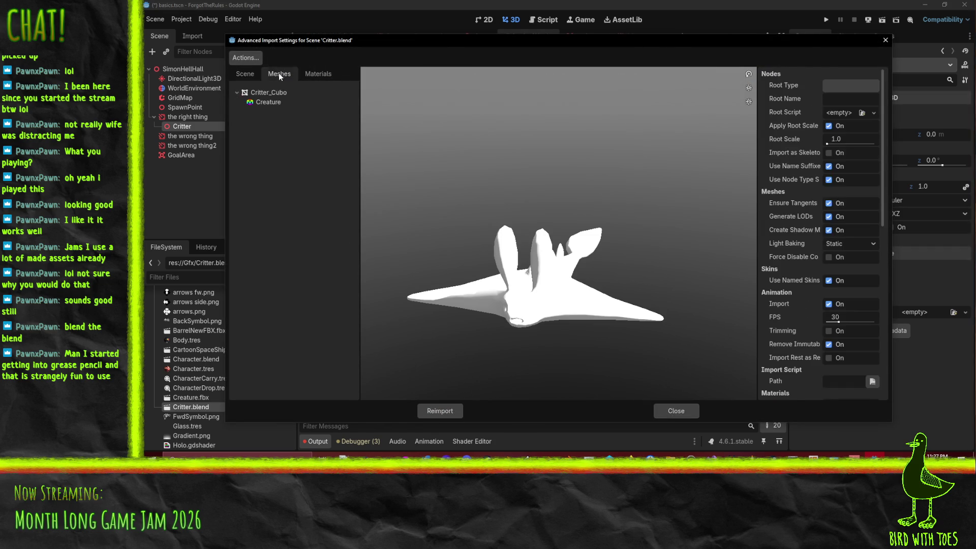
{"action": "left_click", "coordinate": [274, 103]}
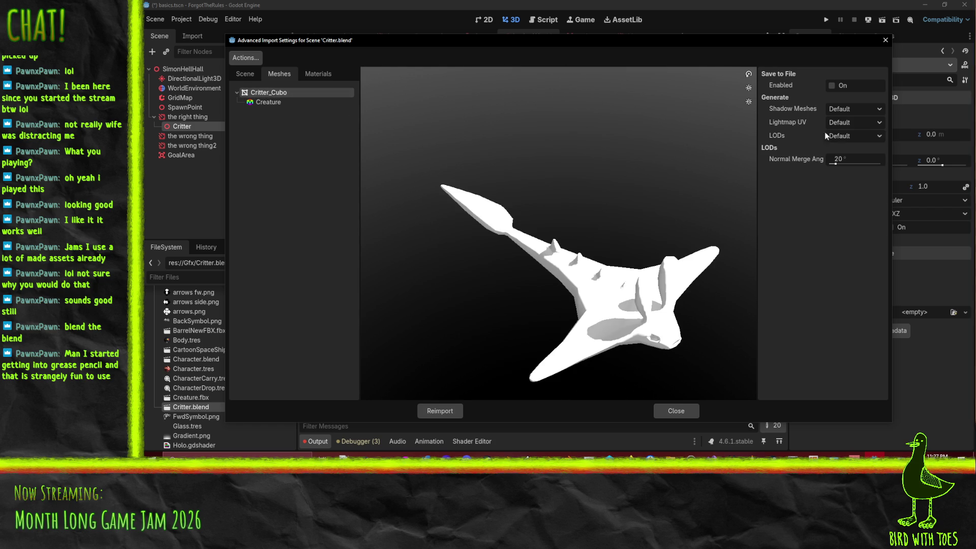
{"action": "left_click", "coordinate": [305, 73]}
{"action": "left_click", "coordinate": [244, 75]}
{"action": "left_click", "coordinate": [252, 94]}
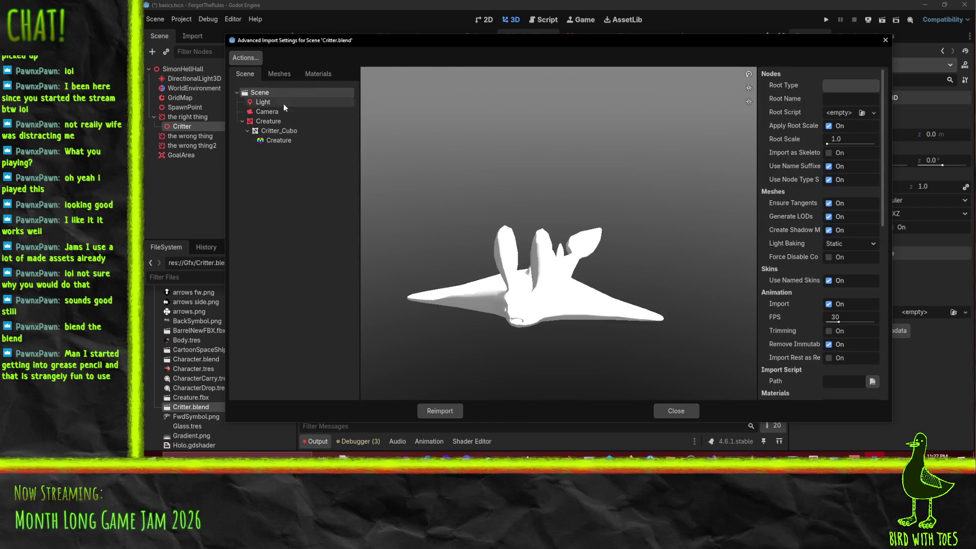
- Recheck the root, Camera, Creature and Critter_Cubo options, then reimport with Apply Root Scale off
{"action": "scroll", "coordinate": [816, 211], "scroll_direction": "down", "scroll_amount": 2}
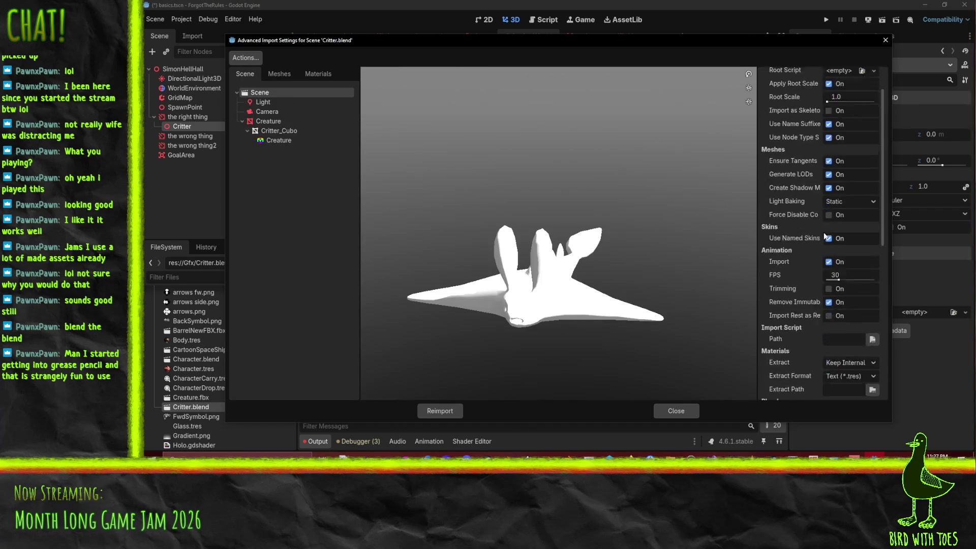
{"action": "scroll", "coordinate": [821, 233], "scroll_direction": "down", "scroll_amount": 2}
{"action": "scroll", "coordinate": [821, 233], "scroll_direction": "up", "scroll_amount": 3}
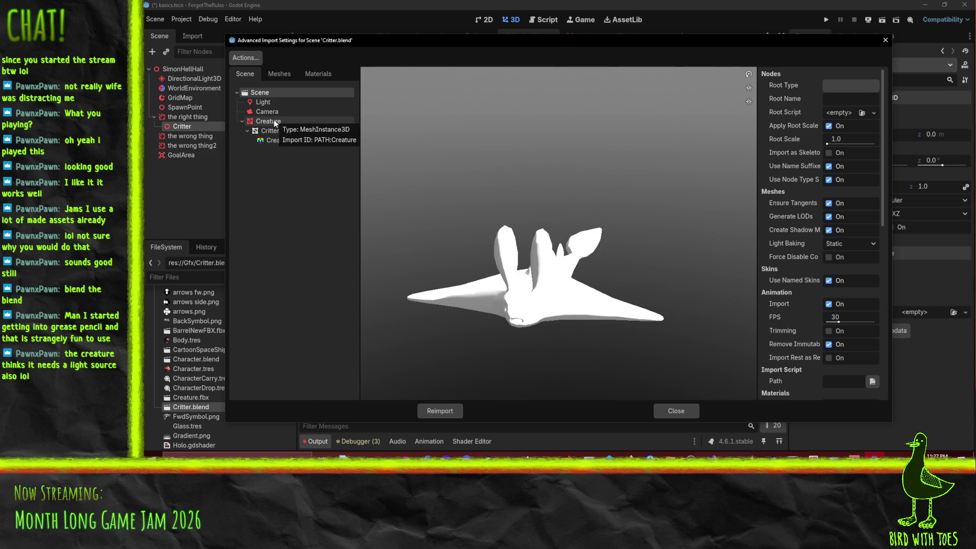
{"action": "left_click", "coordinate": [264, 111]}
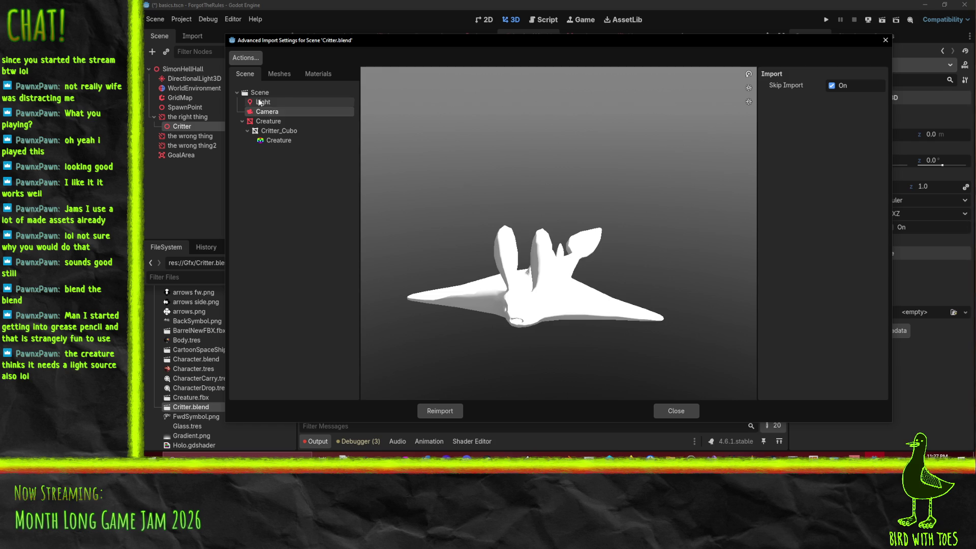
{"action": "left_click", "coordinate": [259, 121]}
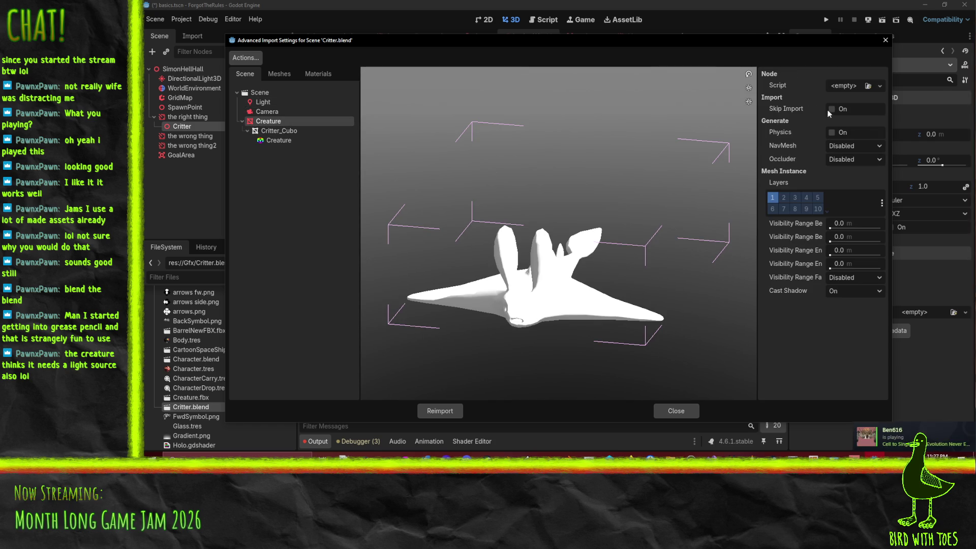
{"action": "left_click", "coordinate": [274, 131]}
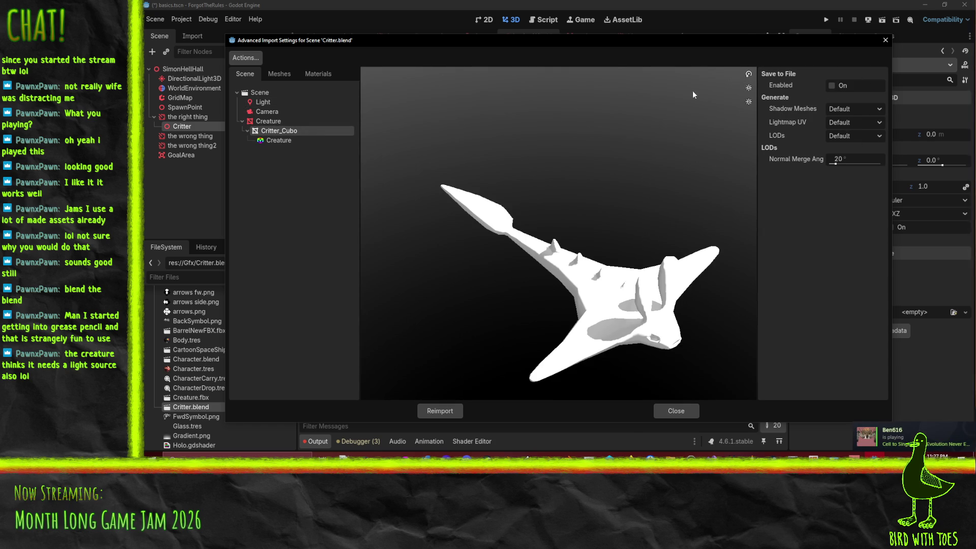
{"action": "mouse_move", "coordinate": [625, 254]}
{"action": "left_mouse_down"}
{"action": "mouse_move", "coordinate": [590, 225]}
{"action": "mouse_move", "coordinate": [534, 214]}
{"action": "left_mouse_up"}
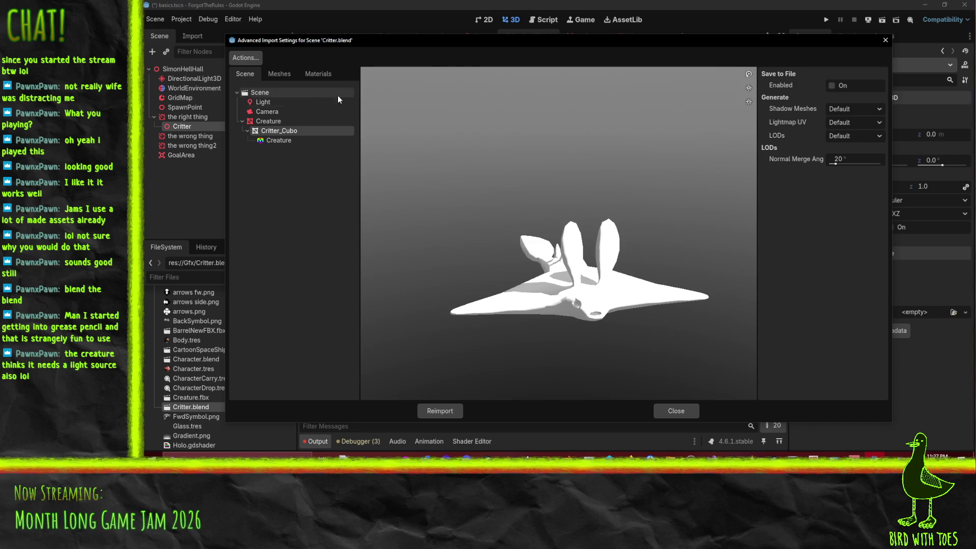
{"action": "left_click", "coordinate": [260, 92]}
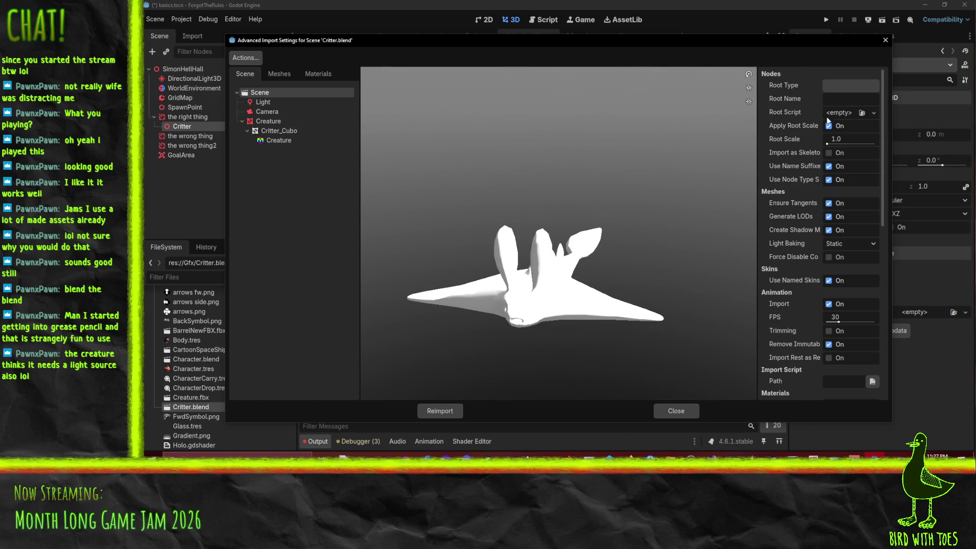
{"action": "scroll", "coordinate": [791, 74], "scroll_direction": "down", "scroll_amount": 6}
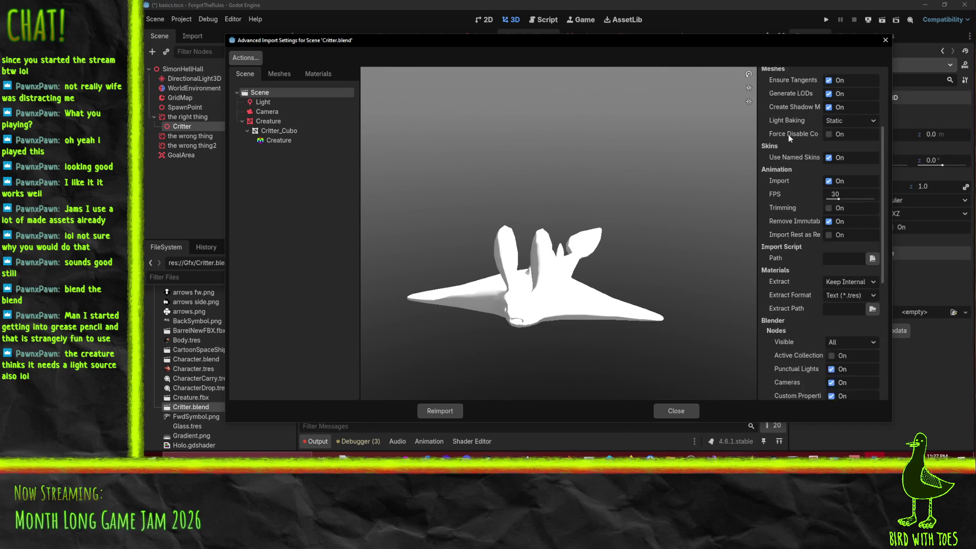
{"action": "scroll", "coordinate": [788, 139], "scroll_direction": "down", "scroll_amount": 5}
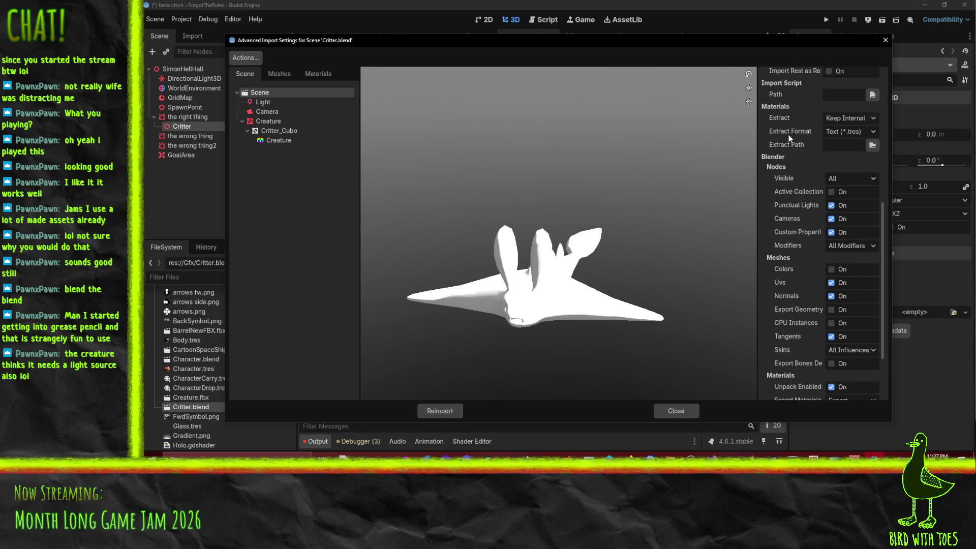
{"action": "scroll", "coordinate": [790, 142], "scroll_direction": "down", "scroll_amount": 4}
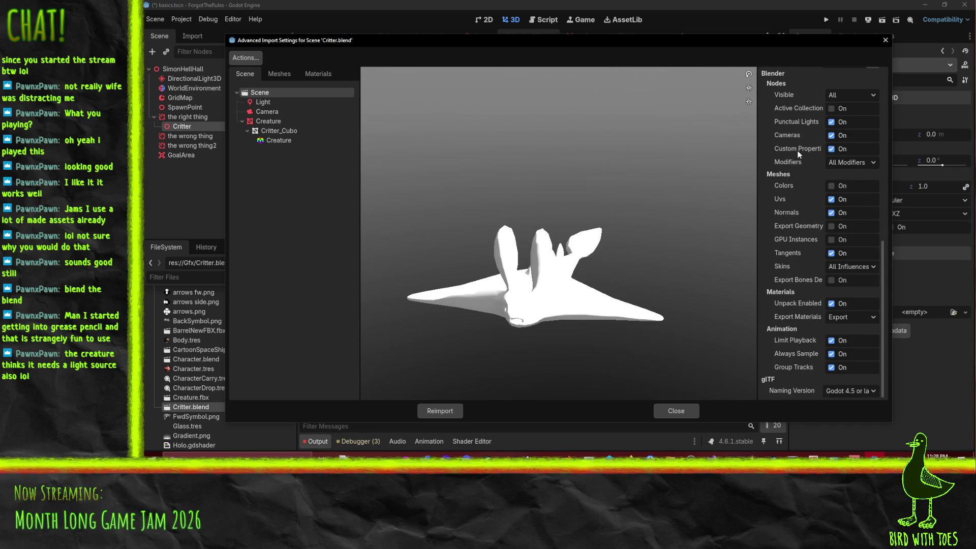
{"action": "scroll", "coordinate": [798, 154], "scroll_direction": "up", "scroll_amount": 15}
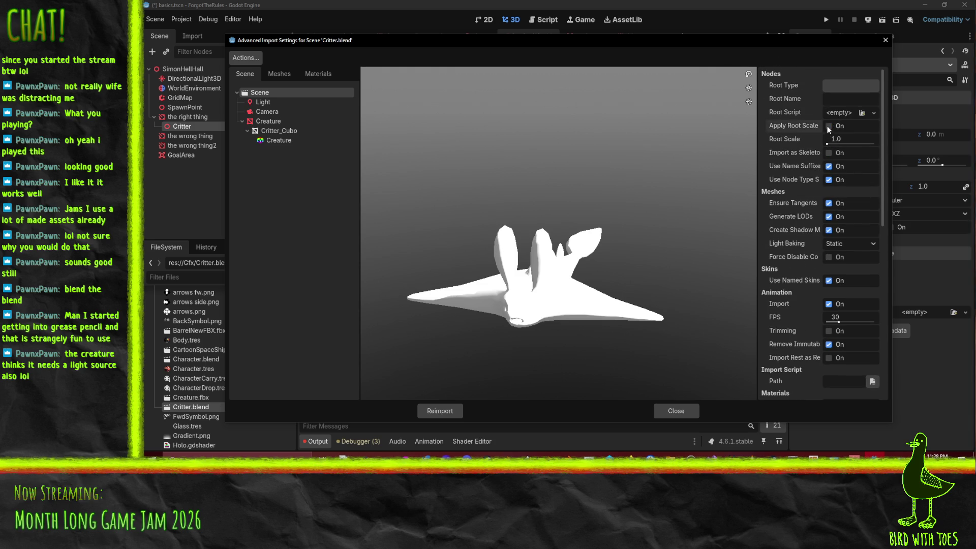
{"action": "left_click", "coordinate": [425, 411]}
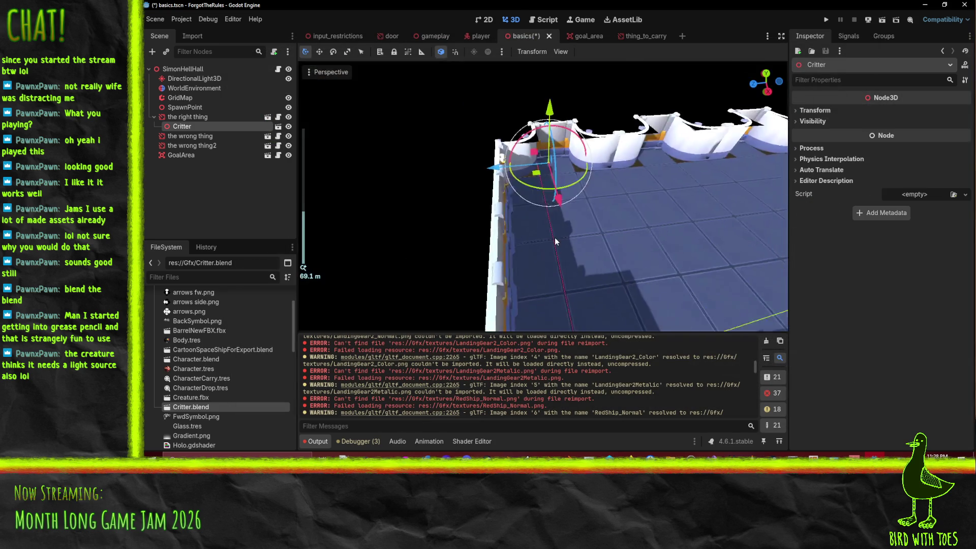
- Check the Critter's transform, then select 'the right thing' and centre the view on it
{"action": "scroll", "coordinate": [554, 236], "scroll_direction": "up", "scroll_amount": 4}
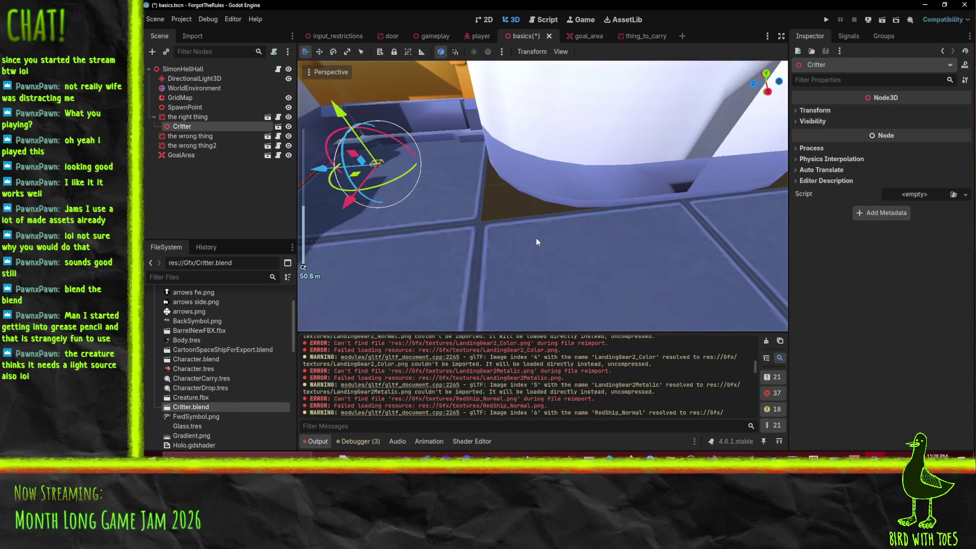
{"action": "scroll", "coordinate": [536, 242], "scroll_direction": "down", "scroll_amount": 2}
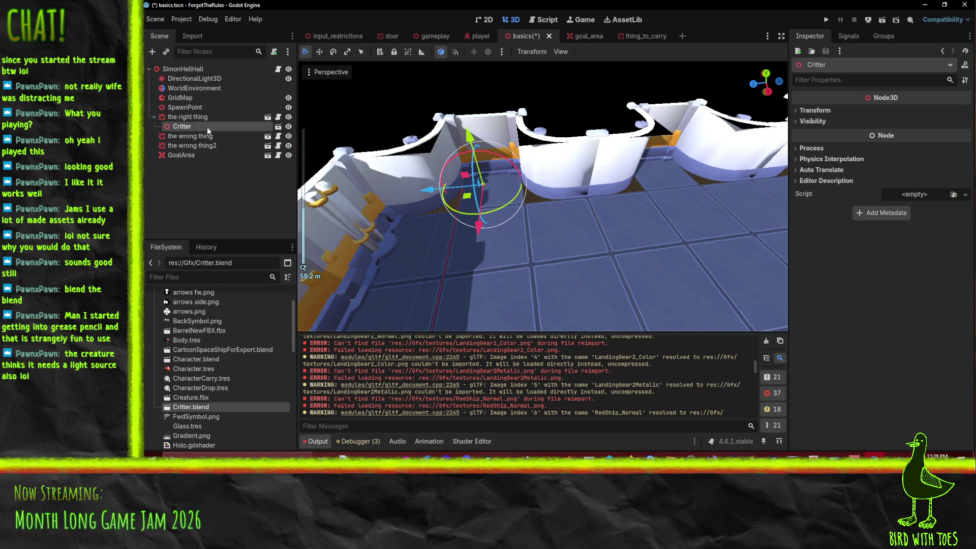
{"action": "left_click", "coordinate": [818, 112]}
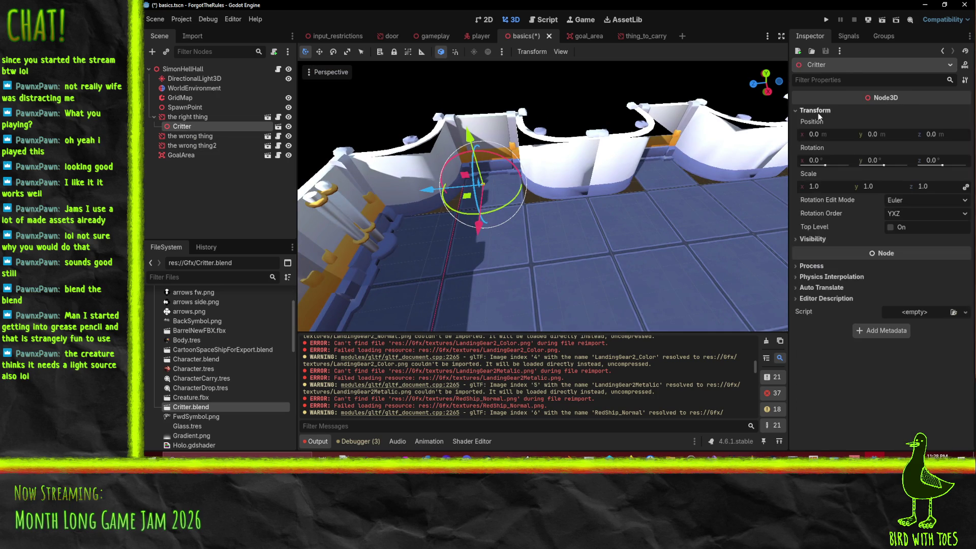
{"action": "left_click", "coordinate": [208, 117]}
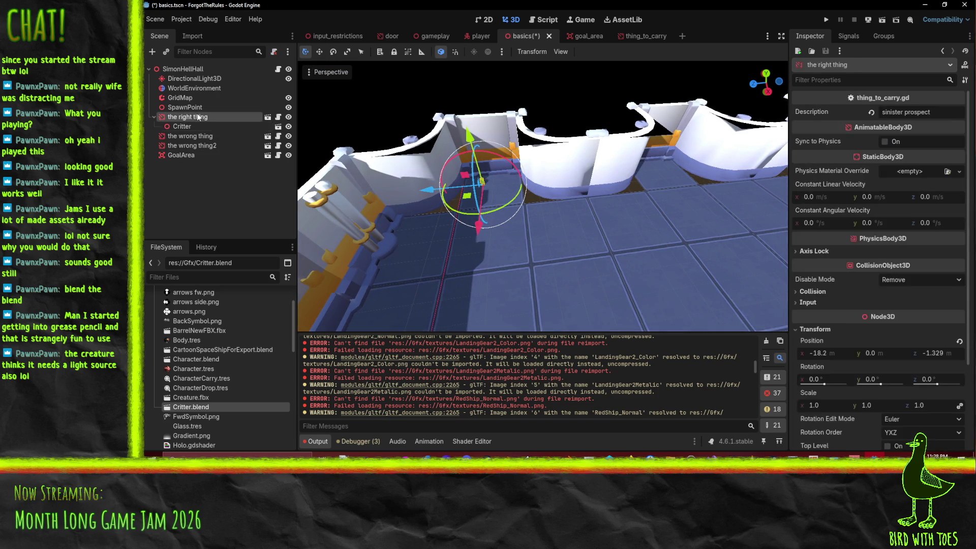
{"action": "scroll", "coordinate": [849, 254], "scroll_direction": "down", "scroll_amount": 5}
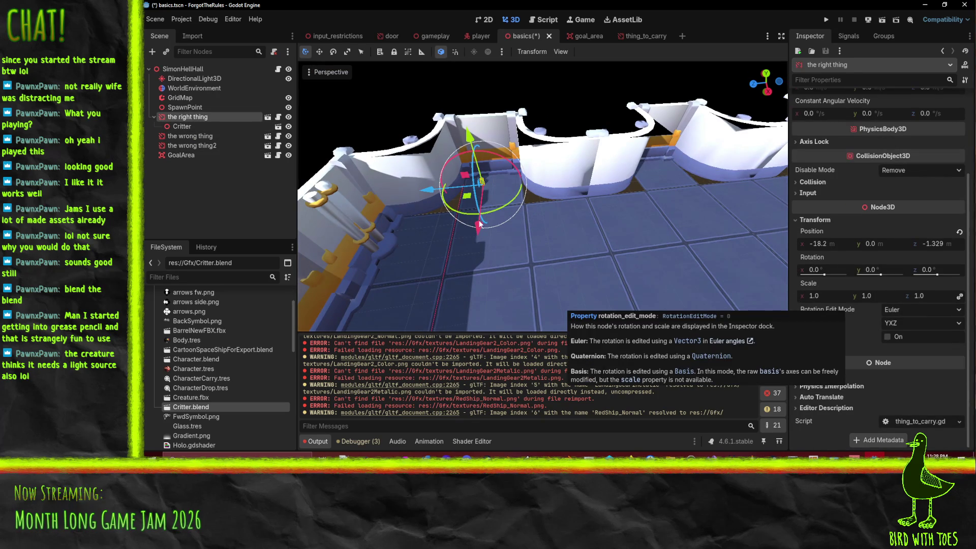
{"action": "scroll", "coordinate": [419, 187], "scroll_direction": "up", "scroll_amount": 2}
{"action": "mouse_move", "coordinate": [419, 187]}
{"action": "left_mouse_down"}
{"action": "mouse_move", "coordinate": [602, 184]}
{"action": "mouse_move", "coordinate": [576, 169]}
{"action": "left_mouse_up"}
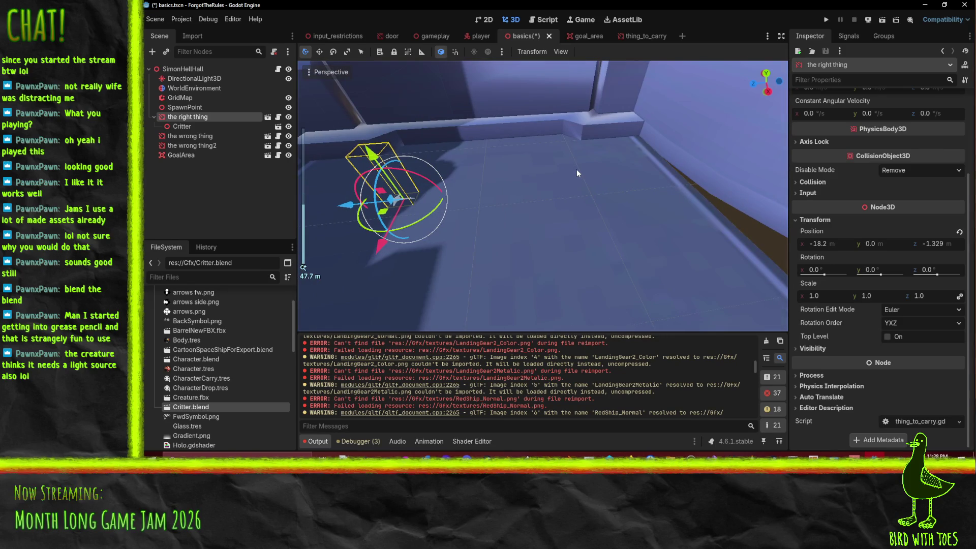
{"action": "key", "text": "f"}
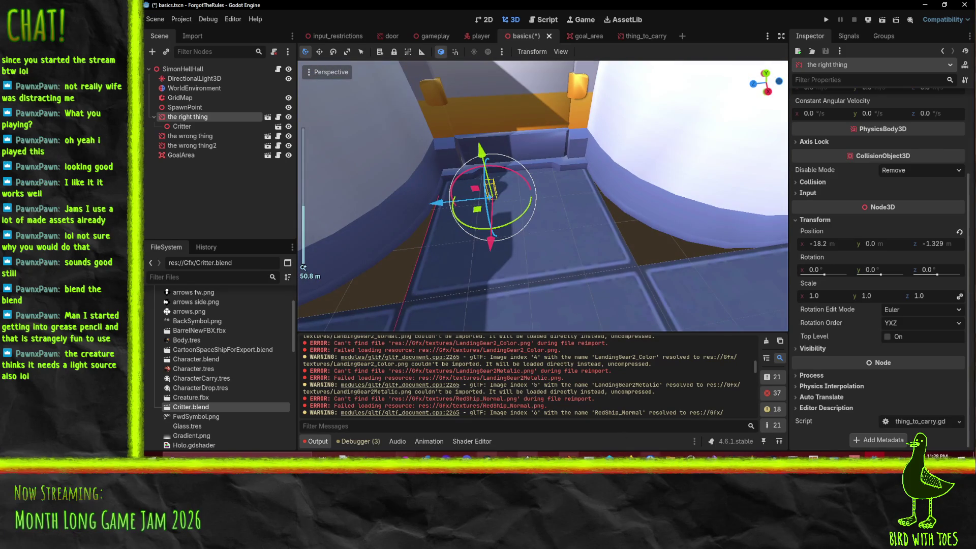
- In Blender, open the recent file Critter.blend
{"action": "left_click", "coordinate": [508, 454]}
{"action": "left_click", "coordinate": [161, 15]}
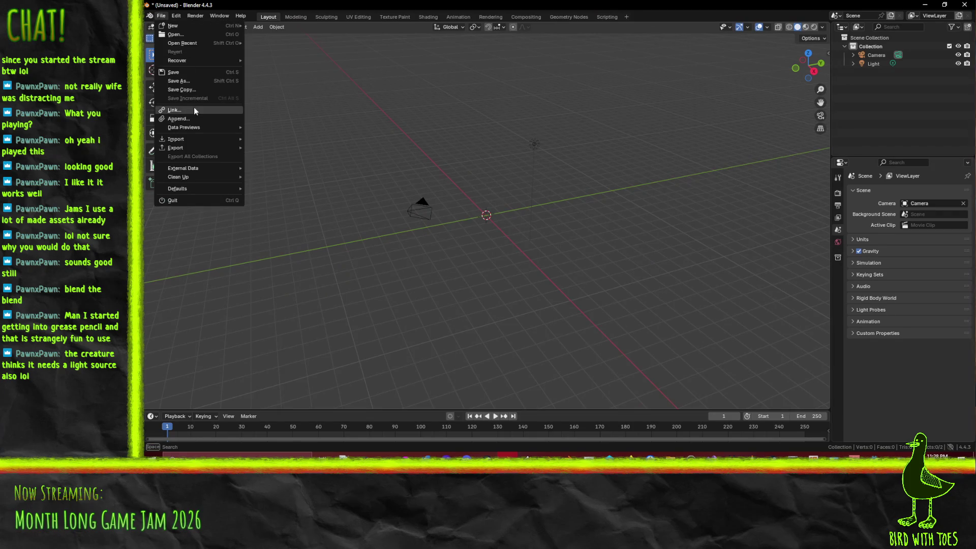
{"action": "mouse_move", "coordinate": [197, 44]}
{"action": "left_click", "coordinate": [272, 45]}
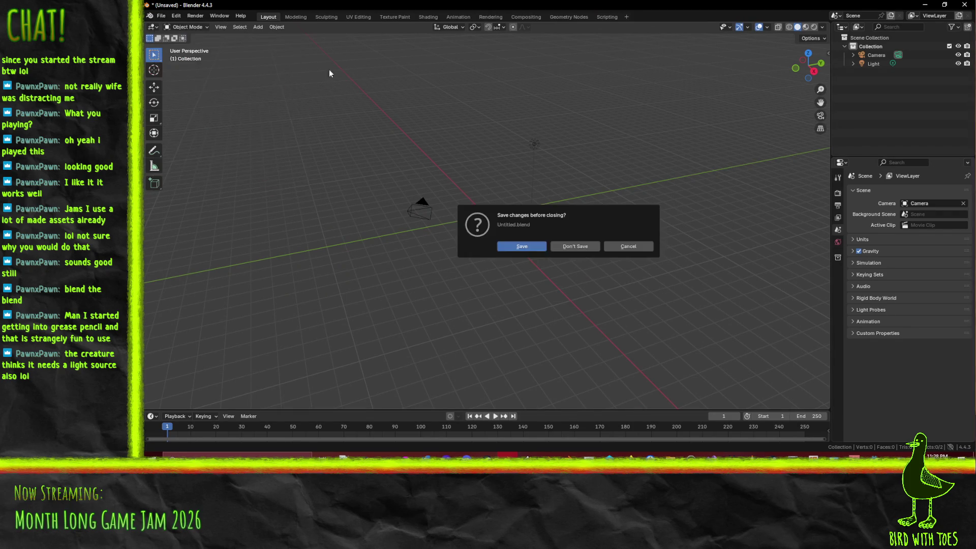
- Open Critter.blend without saving the untitled scene and return to Object Mode
{"action": "left_click", "coordinate": [574, 247]}
{"action": "mouse_move", "coordinate": [599, 252]}
{"action": "left_mouse_down"}
{"action": "mouse_move", "coordinate": [570, 225]}
{"action": "mouse_move", "coordinate": [541, 235]}
{"action": "left_mouse_up"}
{"action": "key", "text": "Tab"}
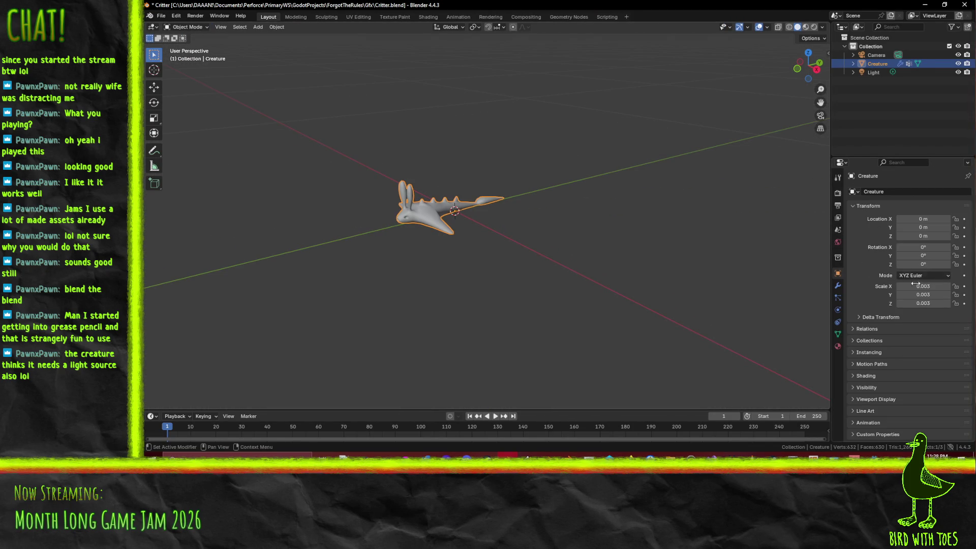
- Set the Creature object's scale to 1 on X, Y and Z
{"action": "left_click", "coordinate": [922, 286]}
{"action": "type", "text": "1"}
{"action": "key", "text": "Return"}
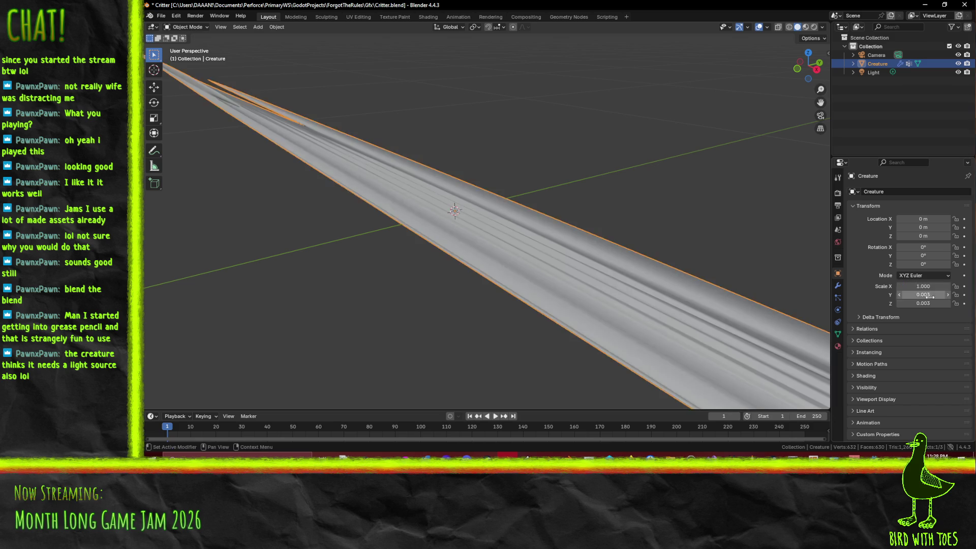
{"action": "left_click", "coordinate": [923, 294]}
{"action": "type", "text": "1"}
{"action": "key", "text": "Return"}
{"action": "left_click", "coordinate": [928, 303]}
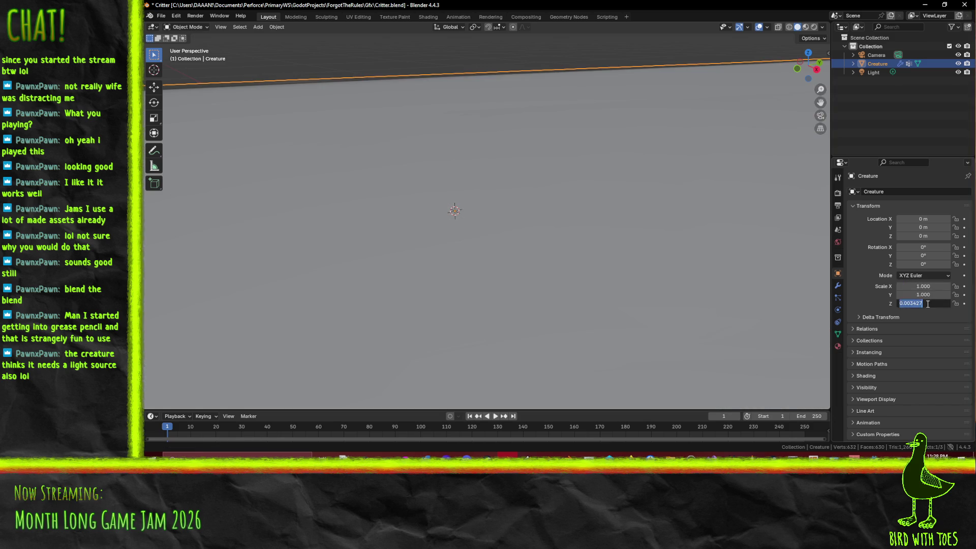
{"action": "type", "text": "1.000"}
{"action": "key", "text": "Return"}
- Frame the creature and enter Edit Mode with a low side view
{"action": "key", "text": "KP_Decimal"}
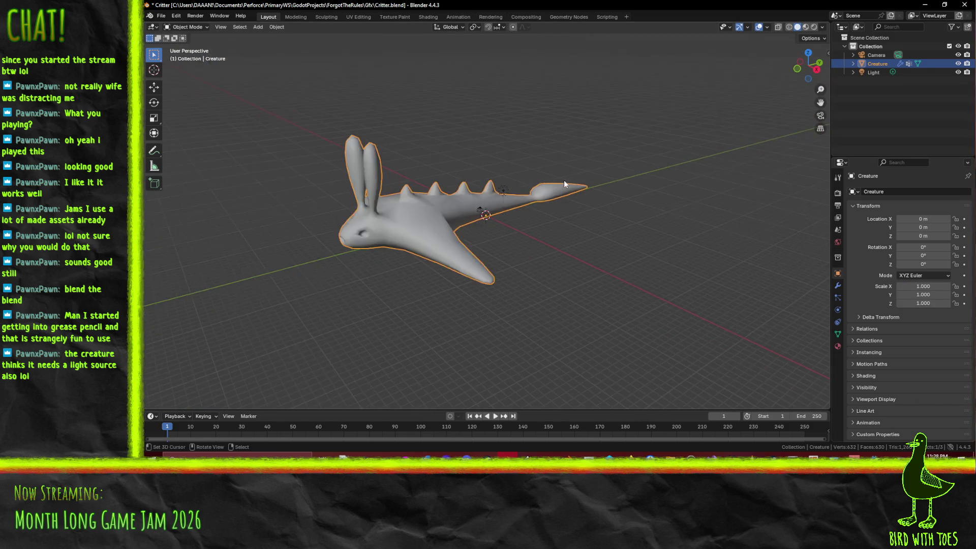
{"action": "key", "text": "Tab"}
{"action": "left_click_drag", "start_coordinate": [625, 211], "coordinate": [661, 204]}
- Scale the creature mesh down in a right-side orthographic view
{"action": "key", "text": "s"}
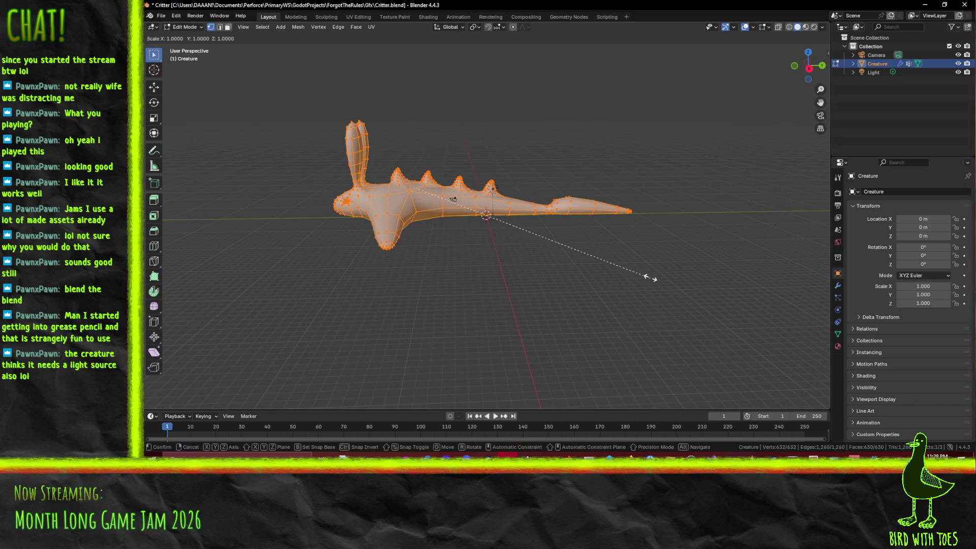
{"action": "key", "text": "Escape"}
{"action": "key", "text": "KP_1"}
{"action": "key", "text": "KP_3"}
{"action": "key", "text": "s"}
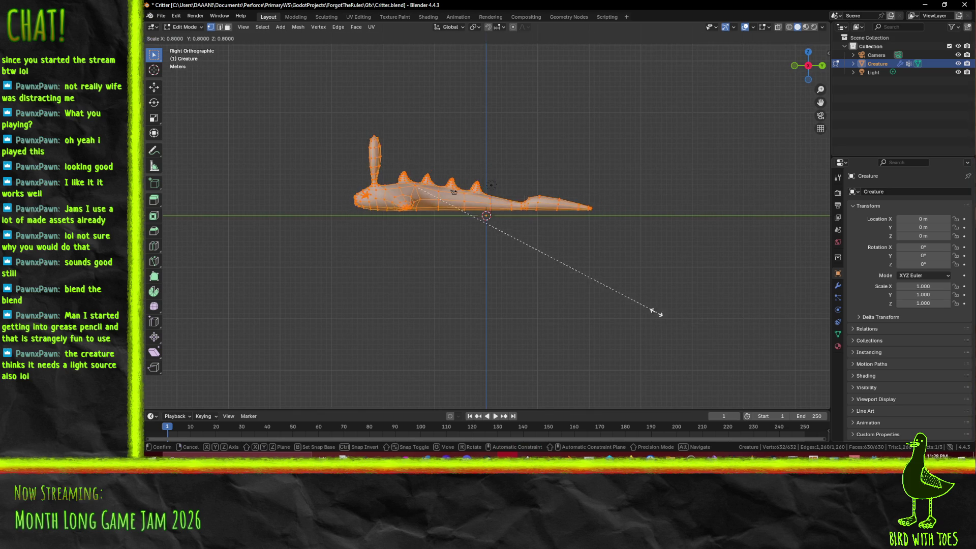
{"action": "left_click", "coordinate": [473, 237]}
- Move the mesh onto the origin, lowered 0.2 m, and save Critter.blend
{"action": "key", "text": "g"}
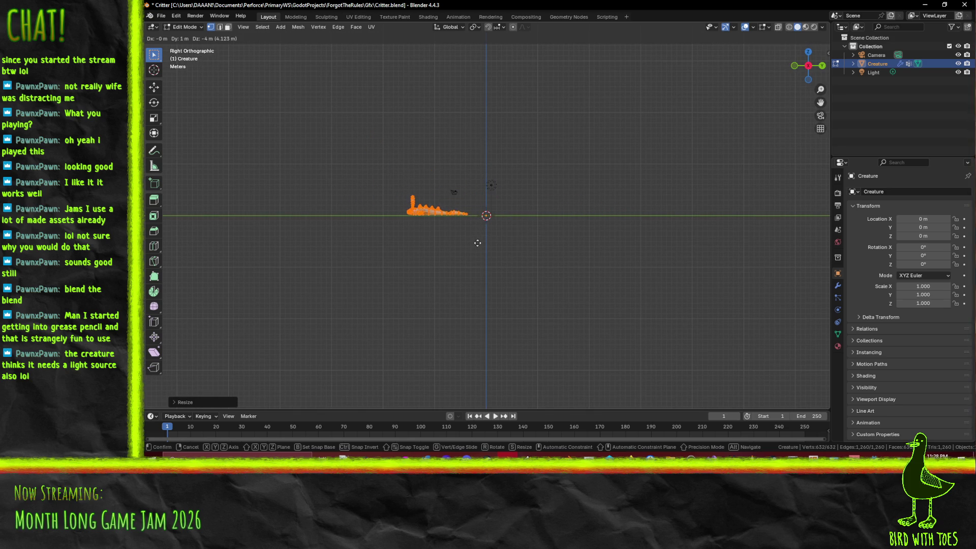
{"action": "left_click", "coordinate": [527, 244]}
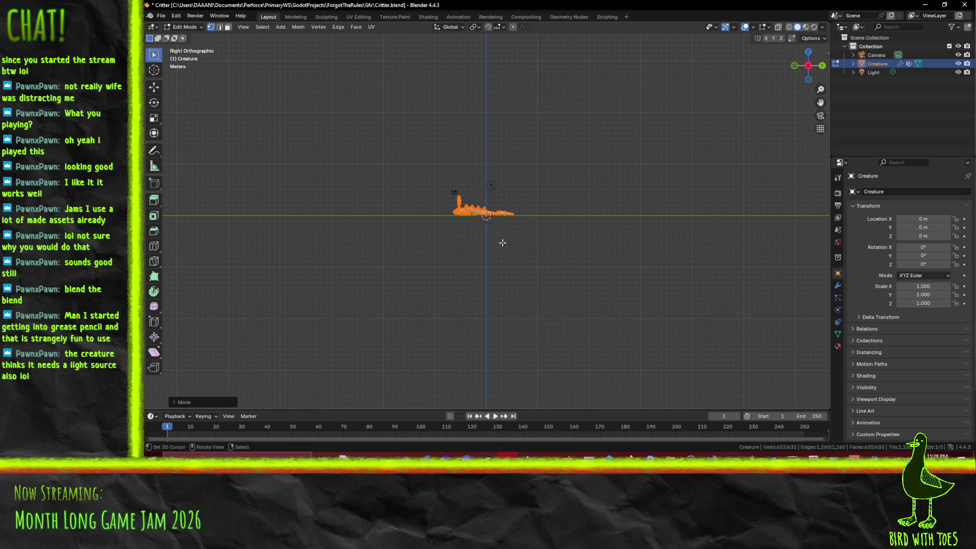
{"action": "scroll", "coordinate": [499, 243], "scroll_direction": "up", "scroll_amount": 5}
{"action": "scroll", "coordinate": [503, 247], "scroll_direction": "up", "scroll_amount": 2}
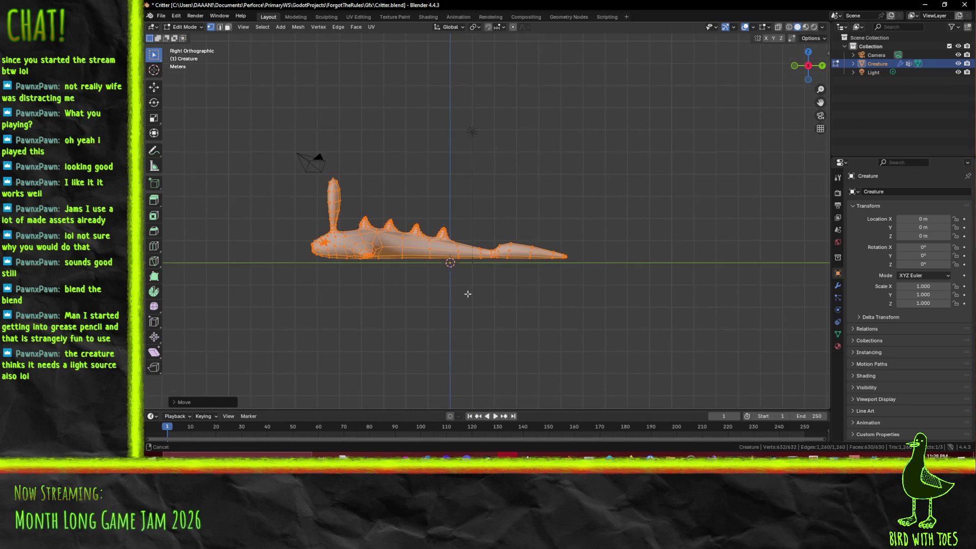
{"action": "key", "text": "g"}
{"action": "left_click", "coordinate": [502, 245]}
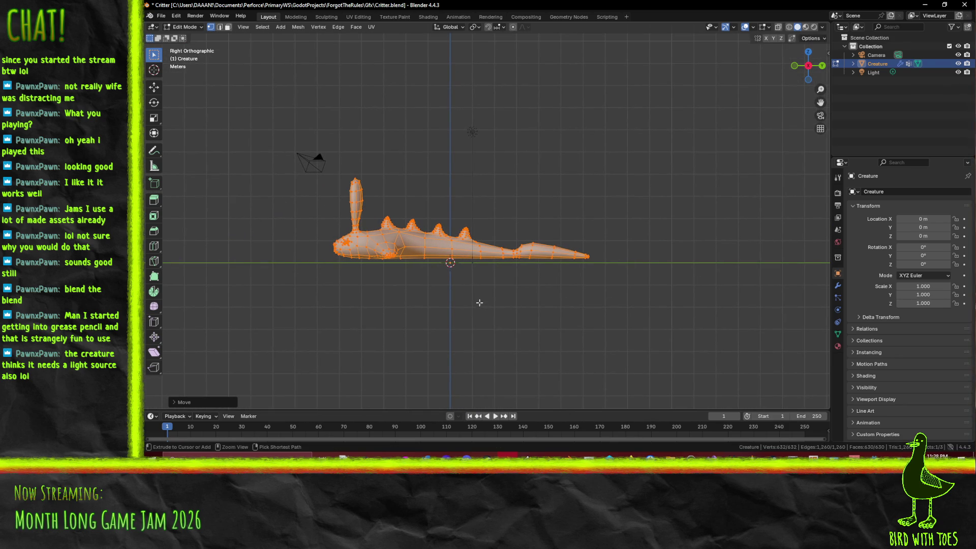
{"action": "scroll", "coordinate": [507, 204], "scroll_direction": "up", "scroll_amount": 3}
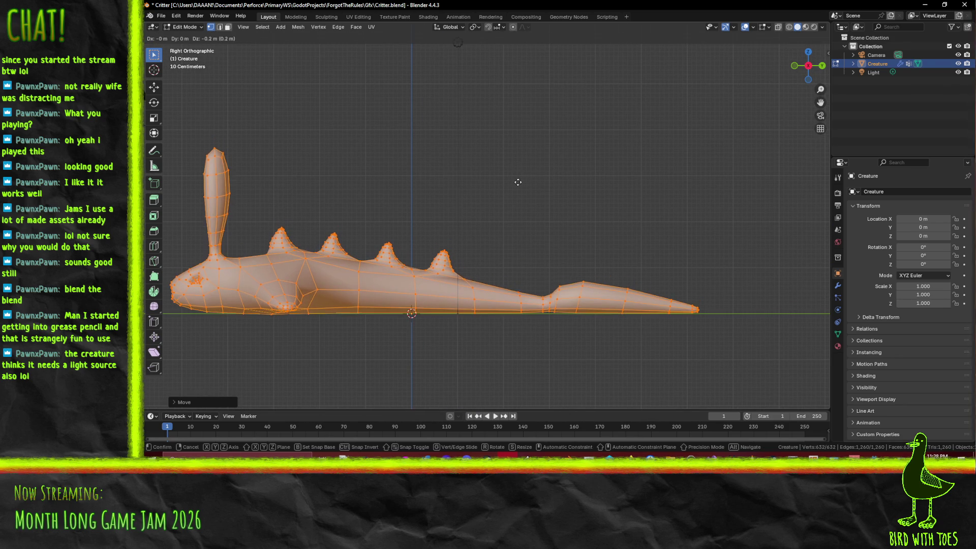
{"action": "scroll", "coordinate": [516, 183], "scroll_direction": "down", "scroll_amount": 8}
{"action": "key", "text": "ctrl+s"}
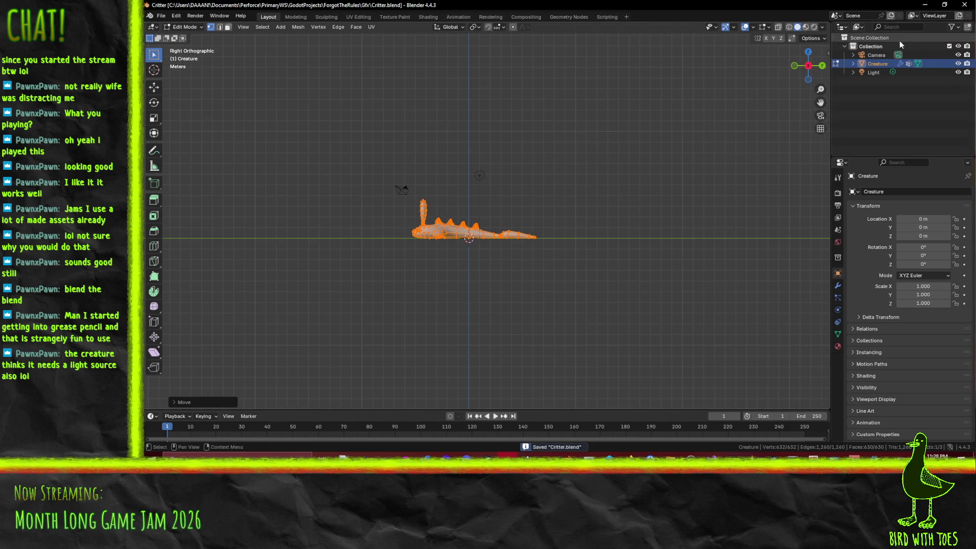
{"action": "left_click", "coordinate": [924, 5]}
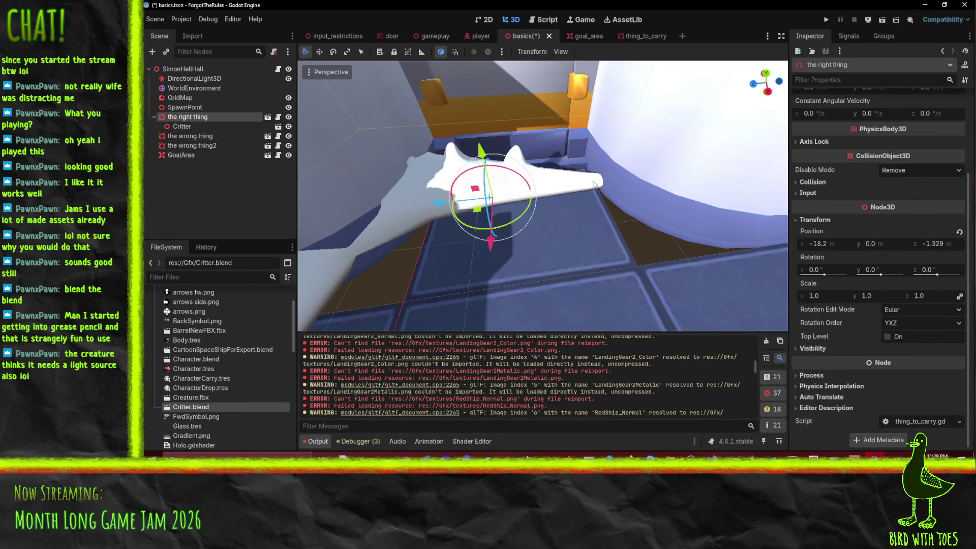
- Frame the reimported full-size critter in the Godot level, then return to Blender
{"action": "scroll", "coordinate": [566, 190], "scroll_direction": "down", "scroll_amount": 2}
{"action": "scroll", "coordinate": [566, 191], "scroll_direction": "up", "scroll_amount": 2}
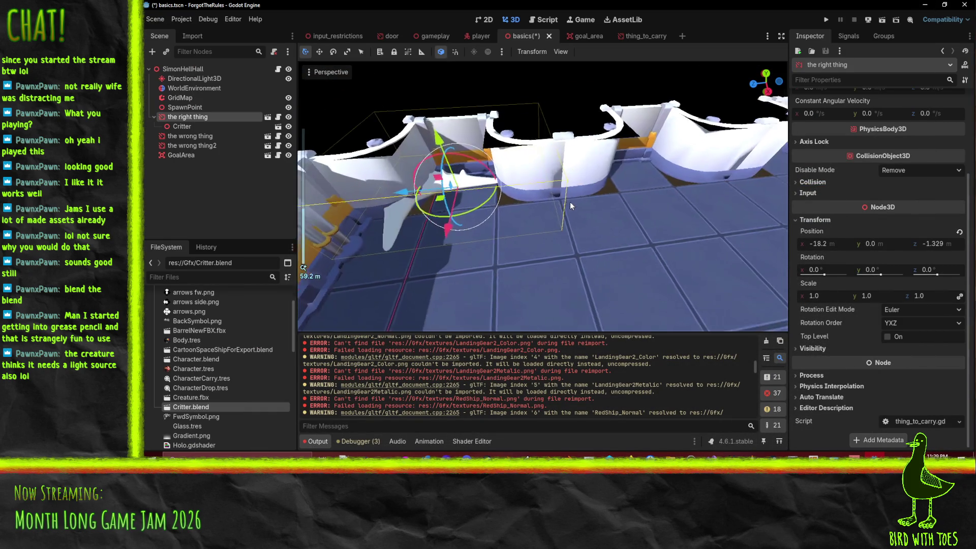
{"action": "key", "text": "f"}
{"action": "scroll", "coordinate": [578, 208], "scroll_direction": "down", "scroll_amount": 2}
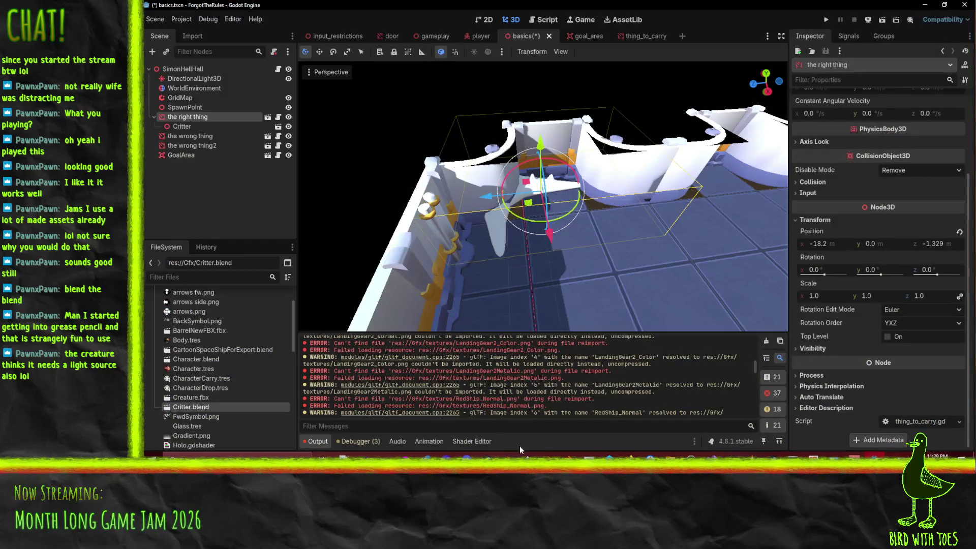
{"action": "key", "text": "alt+Tab"}
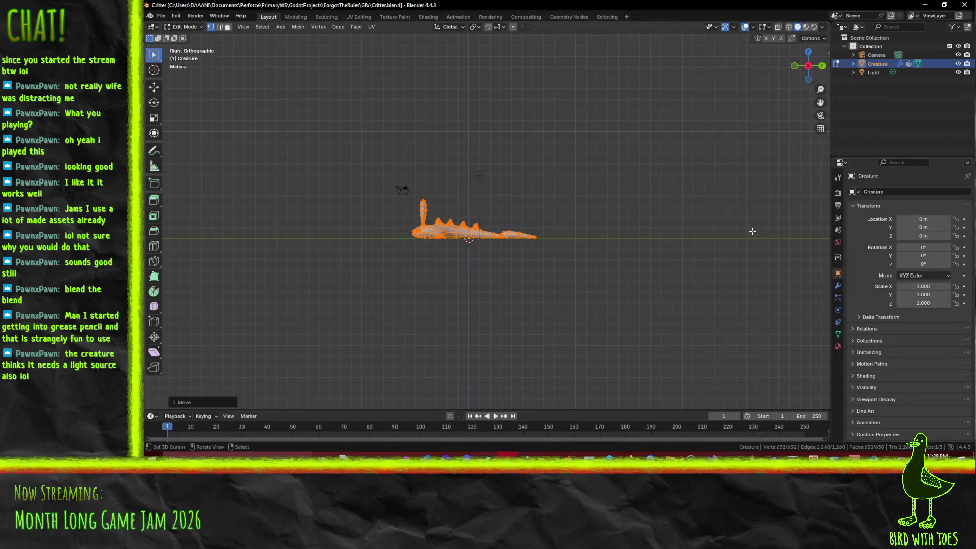
- Scale the creature mesh to 0.6, lower it onto the ground line and save Critter.blend
{"action": "key", "text": "s"}
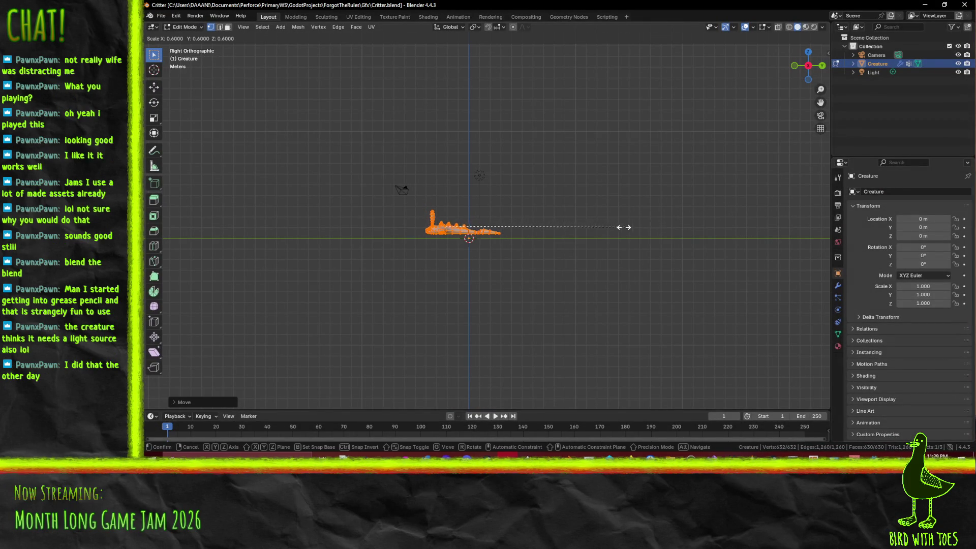
{"action": "left_click", "coordinate": [593, 229]}
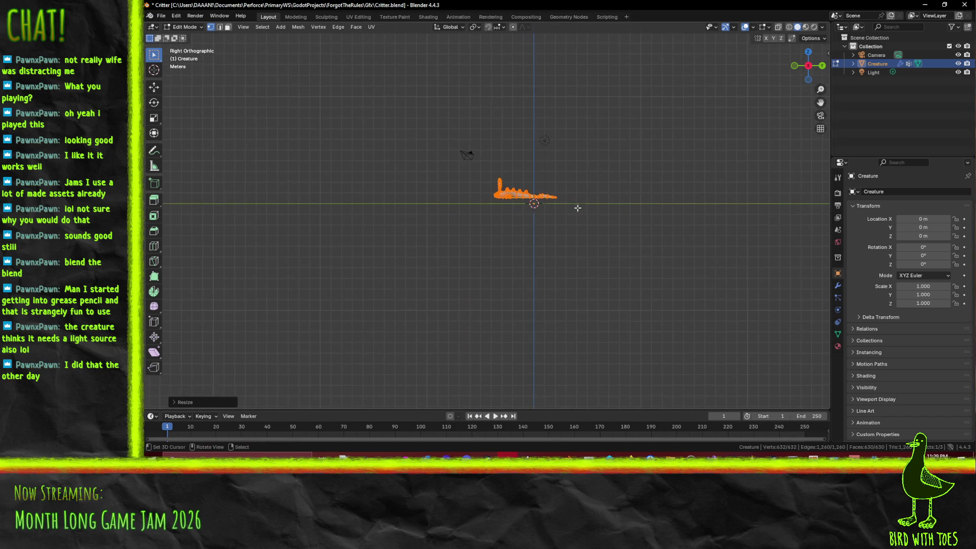
{"action": "key", "text": "KP_Decimal"}
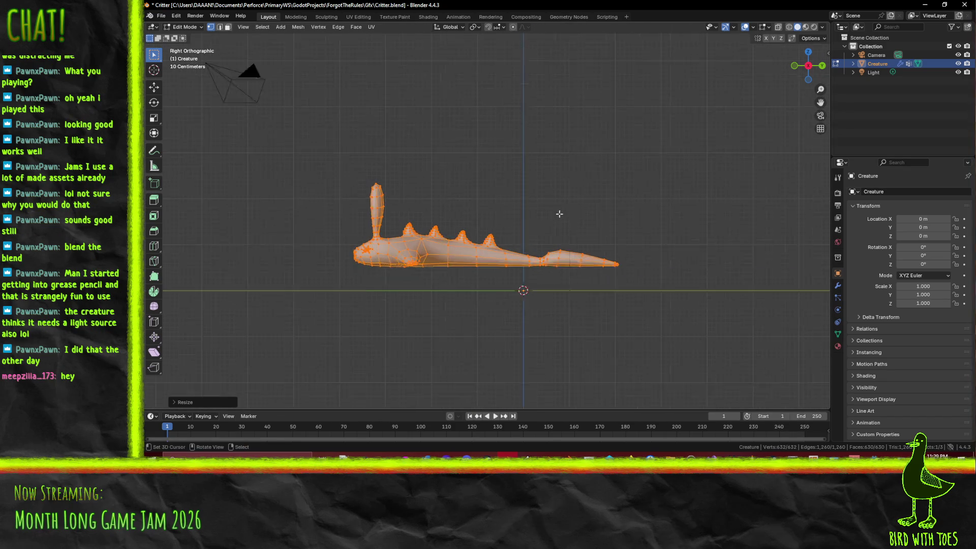
{"action": "scroll", "coordinate": [559, 213], "scroll_direction": "up", "scroll_amount": 1}
{"action": "key", "text": "g"}
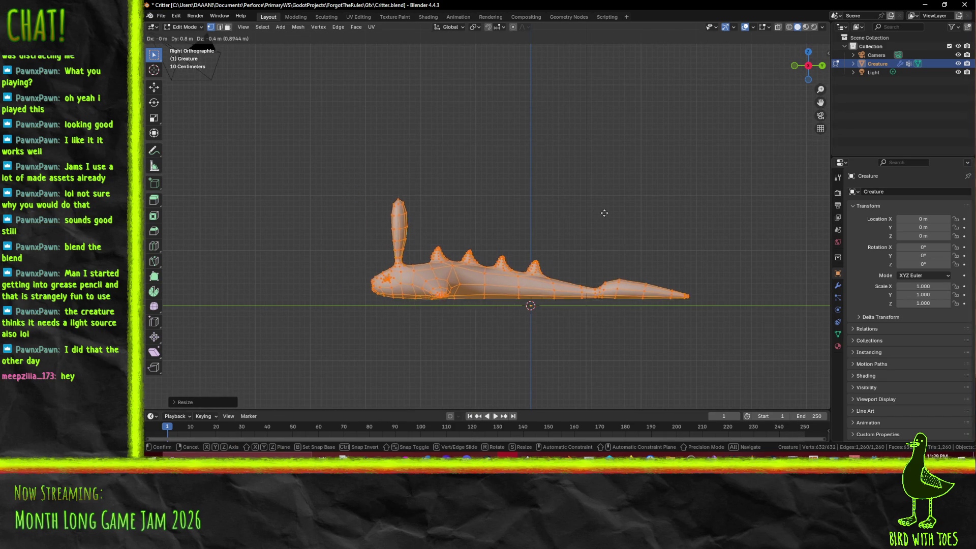
{"action": "left_click", "coordinate": [648, 213]}
{"action": "key", "text": "ctrl+s"}
{"action": "key", "text": "alt+Tab"}
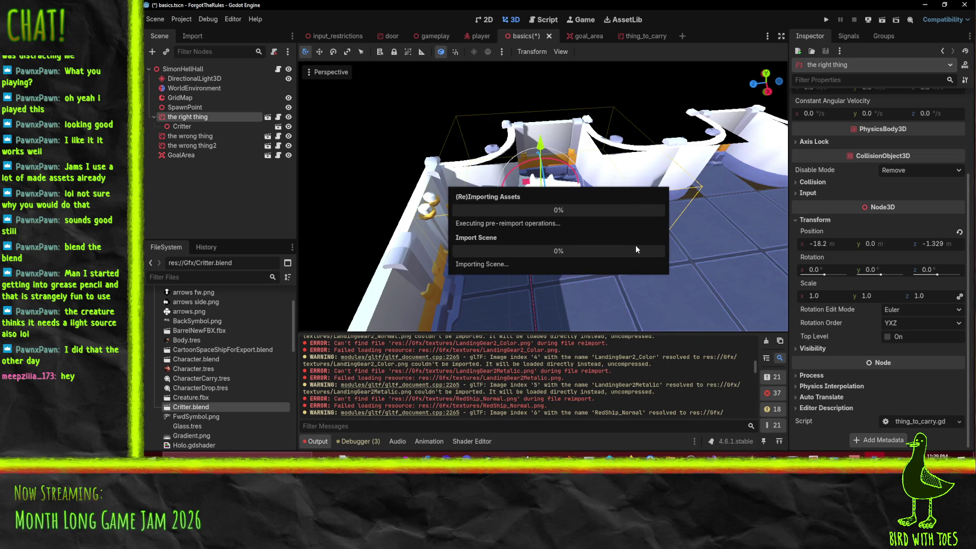
- Select the Critter node and shrink it with the scale gizmo handles
{"action": "scroll", "coordinate": [591, 229], "scroll_direction": "up", "scroll_amount": 5}
{"action": "left_click_drag", "start_coordinate": [592, 230], "coordinate": [594, 240]}
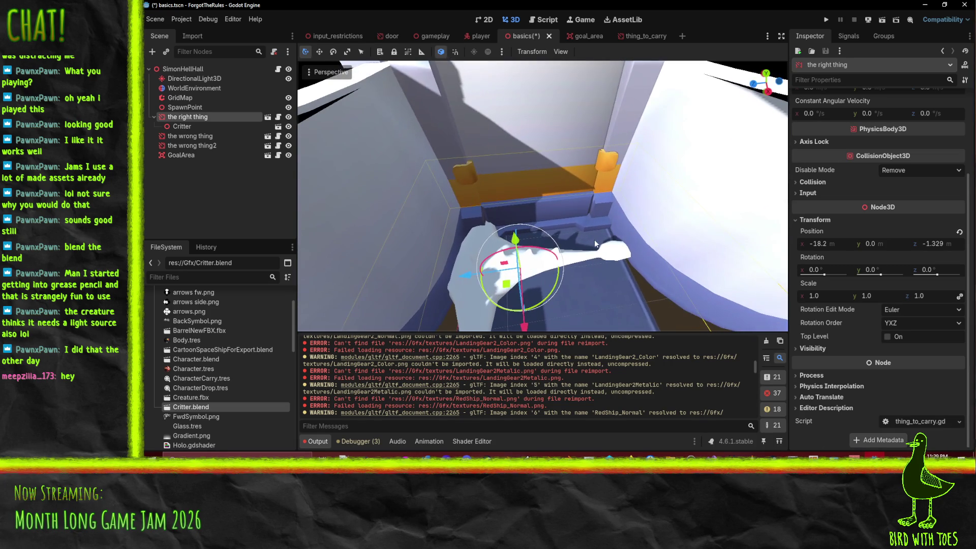
{"action": "left_click", "coordinate": [178, 126]}
{"action": "key", "text": "w"}
{"action": "key", "text": "f"}
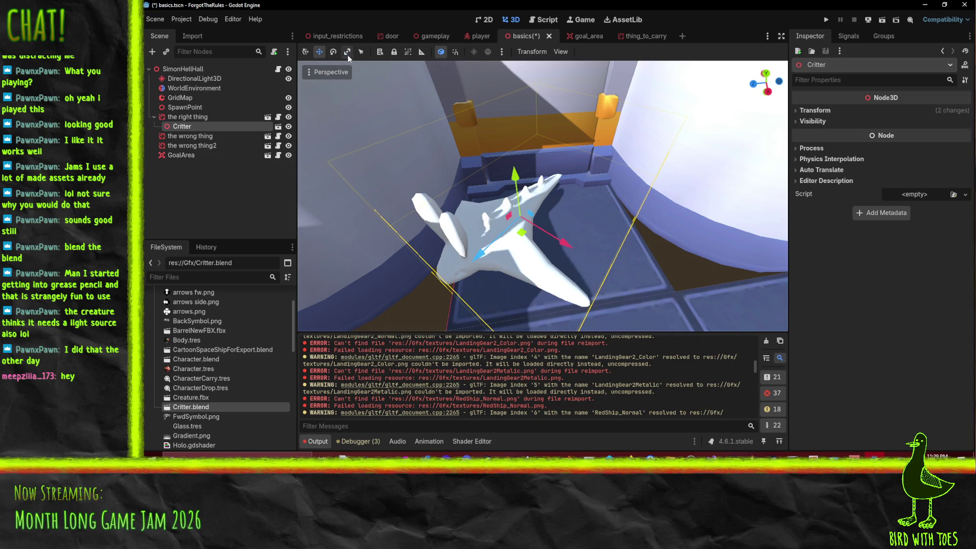
{"action": "mouse_move", "coordinate": [563, 245]}
{"action": "left_mouse_down"}
{"action": "mouse_move", "coordinate": [490, 255]}
{"action": "mouse_move", "coordinate": [564, 247]}
{"action": "mouse_move", "coordinate": [552, 241]}
{"action": "mouse_move", "coordinate": [545, 195]}
{"action": "left_mouse_up"}
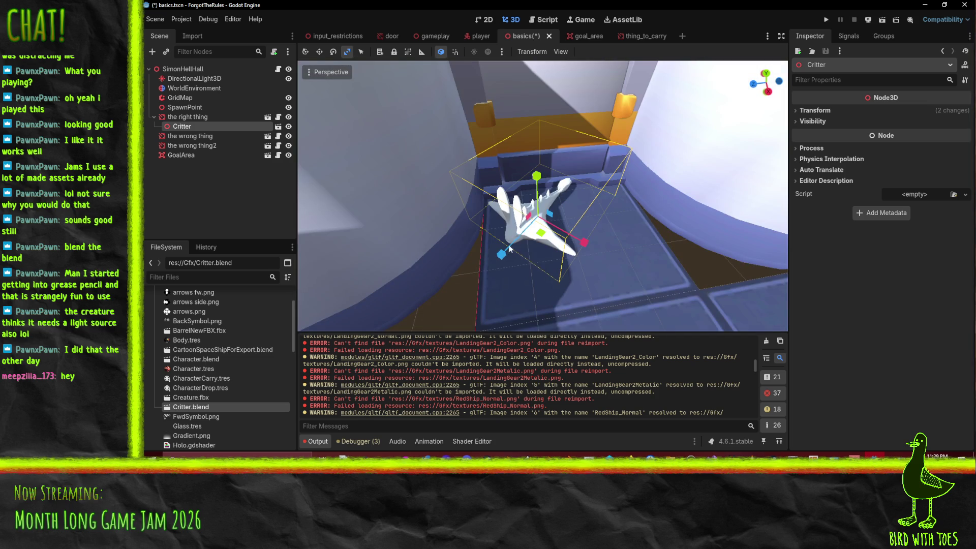
{"action": "left_click_drag", "start_coordinate": [583, 242], "coordinate": [584, 245]}
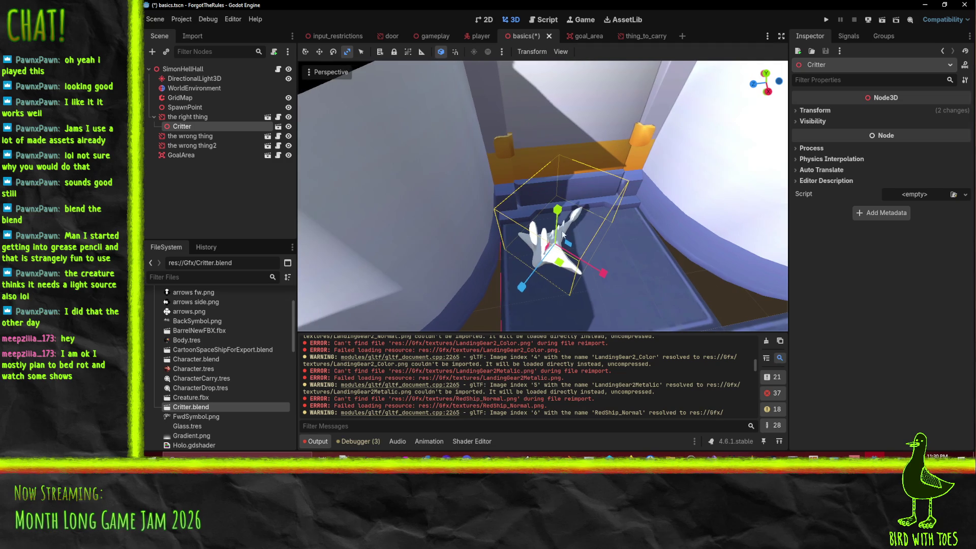
{"action": "mouse_move", "coordinate": [558, 260]}
{"action": "left_mouse_down"}
{"action": "mouse_move", "coordinate": [529, 279]}
{"action": "mouse_move", "coordinate": [554, 247]}
{"action": "left_mouse_up"}
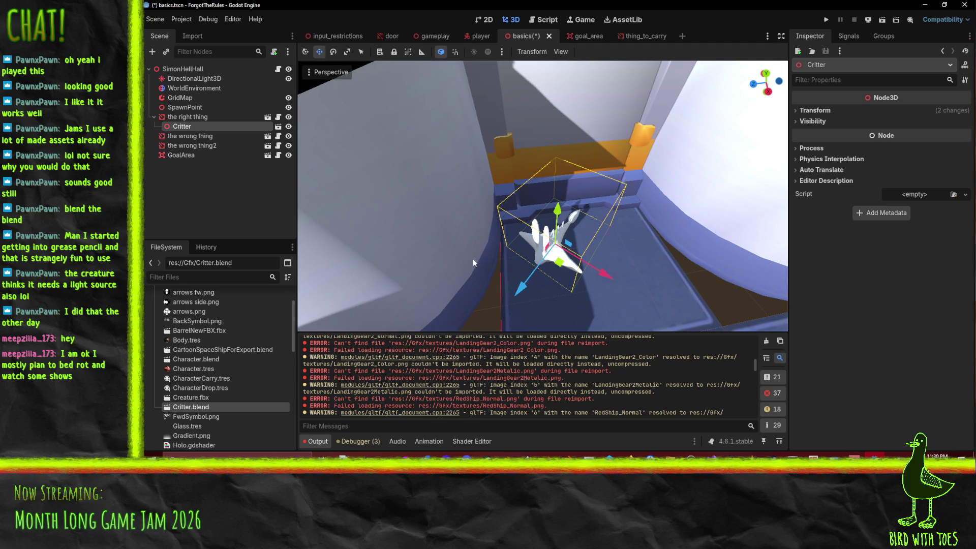
- Using global axes, move the Critter inside the right thing's box and check its transform
{"action": "left_click", "coordinate": [440, 52]}
{"action": "left_click_drag", "start_coordinate": [512, 253], "coordinate": [538, 254]}
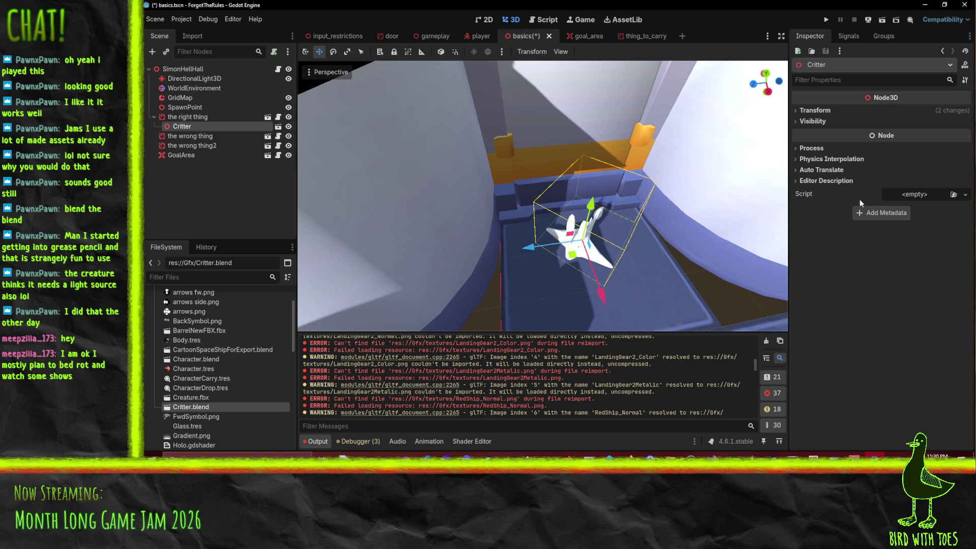
{"action": "left_click", "coordinate": [814, 111]}
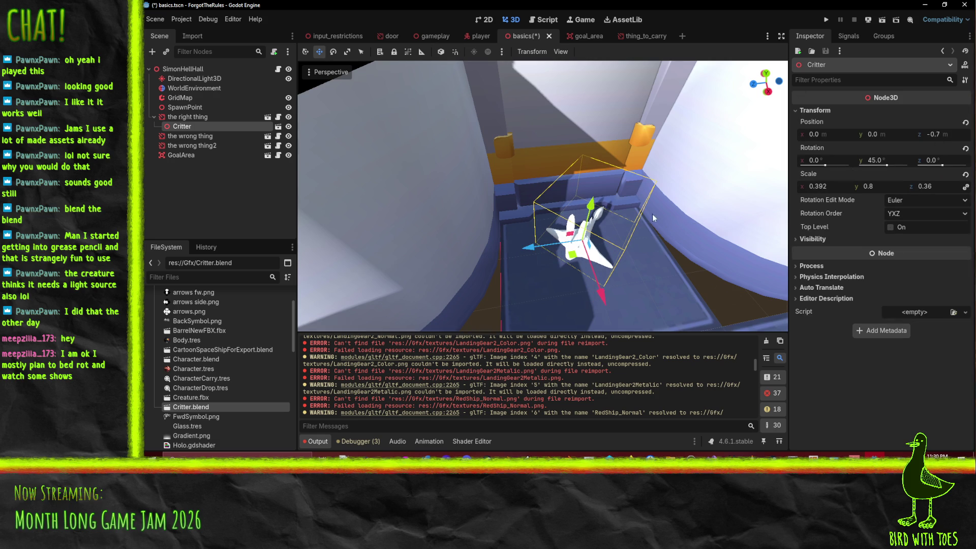
{"action": "left_click", "coordinate": [172, 114]}
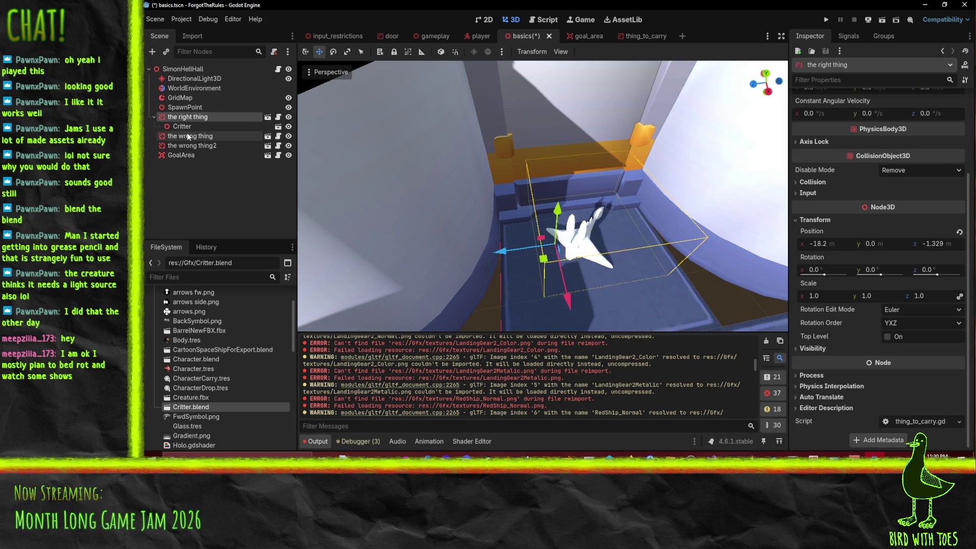
- Recentre the Critter along Z and move 'the right thing' back to Z -2.029
{"action": "left_click", "coordinate": [182, 127]}
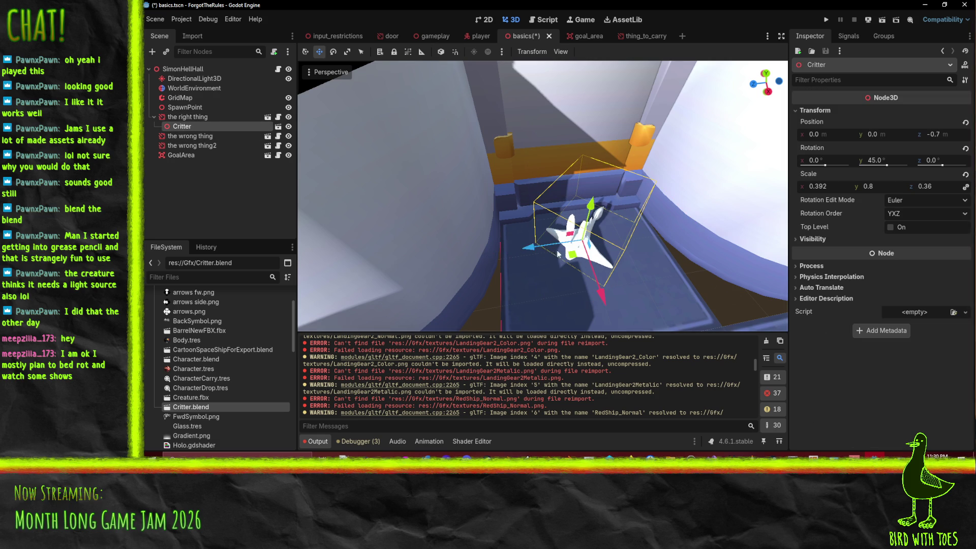
{"action": "left_click_drag", "start_coordinate": [523, 251], "coordinate": [494, 252]}
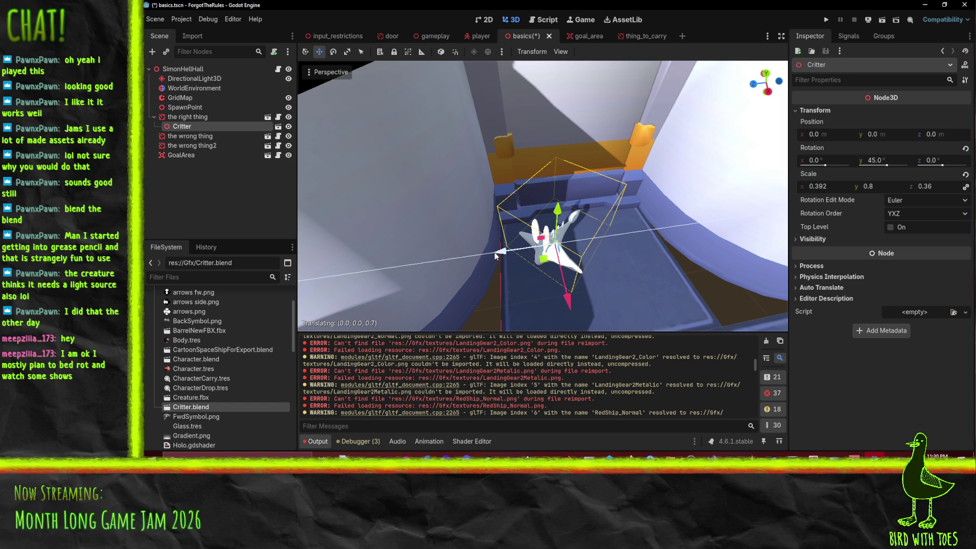
{"action": "left_click", "coordinate": [168, 117]}
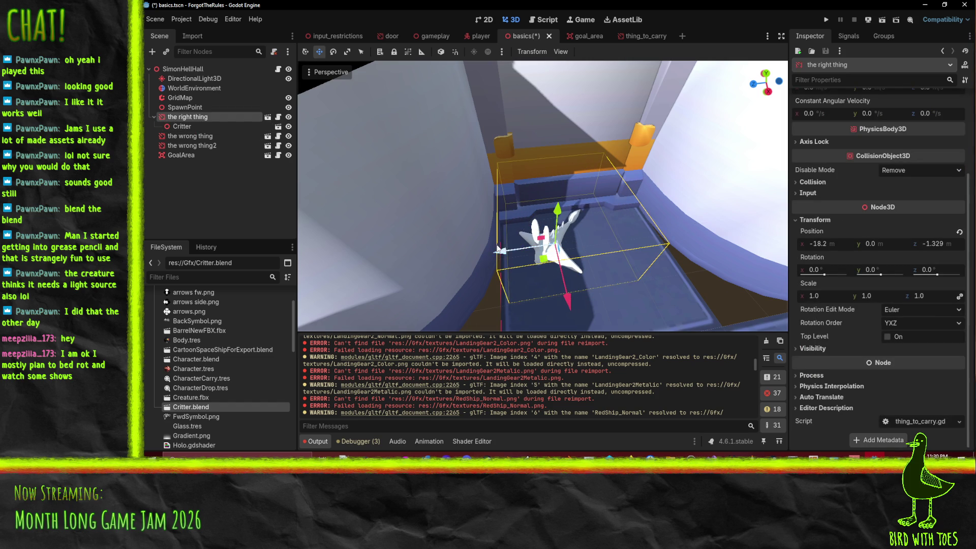
{"action": "left_click_drag", "start_coordinate": [502, 252], "coordinate": [532, 250]}
- Save the basics scene and add a BarrelNewFBX instance under 'the wrong thing'
{"action": "scroll", "coordinate": [613, 279], "scroll_direction": "down", "scroll_amount": 10}
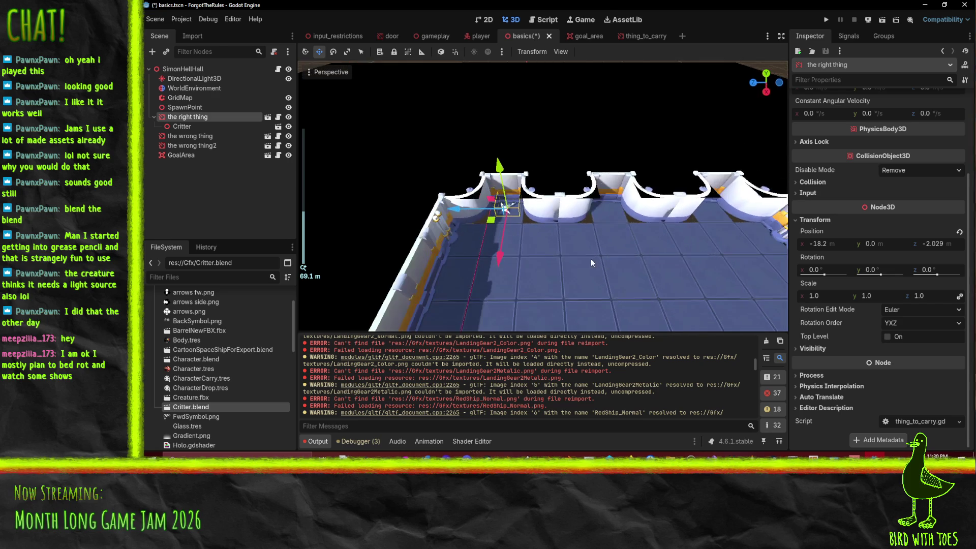
{"action": "key", "text": "ctrl+s"}
{"action": "scroll", "coordinate": [628, 230], "scroll_direction": "up", "scroll_amount": 5}
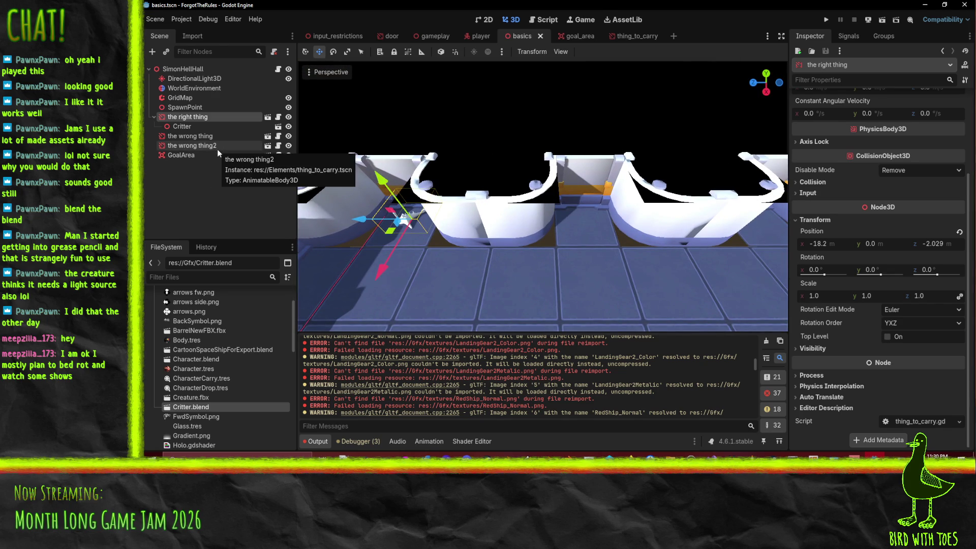
{"action": "left_click", "coordinate": [178, 136]}
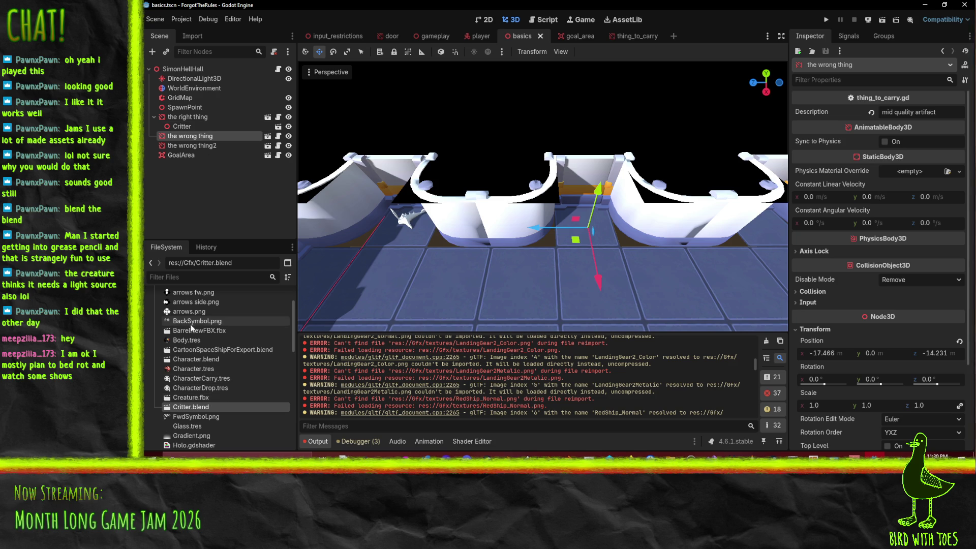
{"action": "mouse_move", "coordinate": [206, 330]}
{"action": "left_mouse_down"}
{"action": "mouse_move", "coordinate": [247, 282]}
{"action": "mouse_move", "coordinate": [193, 137]}
{"action": "left_mouse_up"}
- Add a BarrelNewFBX barrel model under 'the wrong thing2'
{"action": "scroll", "coordinate": [623, 278], "scroll_direction": "up", "scroll_amount": 5}
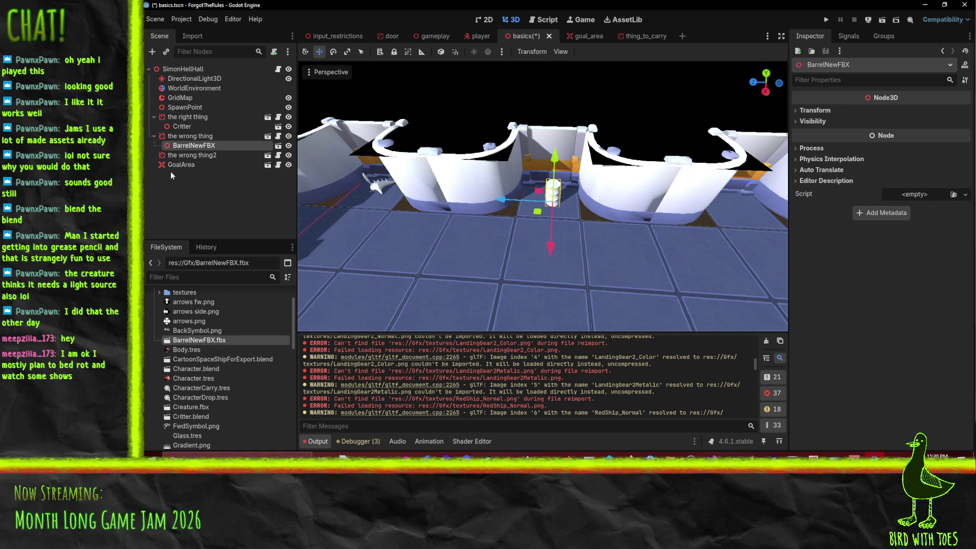
{"action": "left_click", "coordinate": [188, 155]}
{"action": "mouse_move", "coordinate": [195, 342]}
{"action": "left_mouse_down"}
{"action": "mouse_move", "coordinate": [219, 278]}
{"action": "mouse_move", "coordinate": [192, 155]}
{"action": "left_mouse_up"}
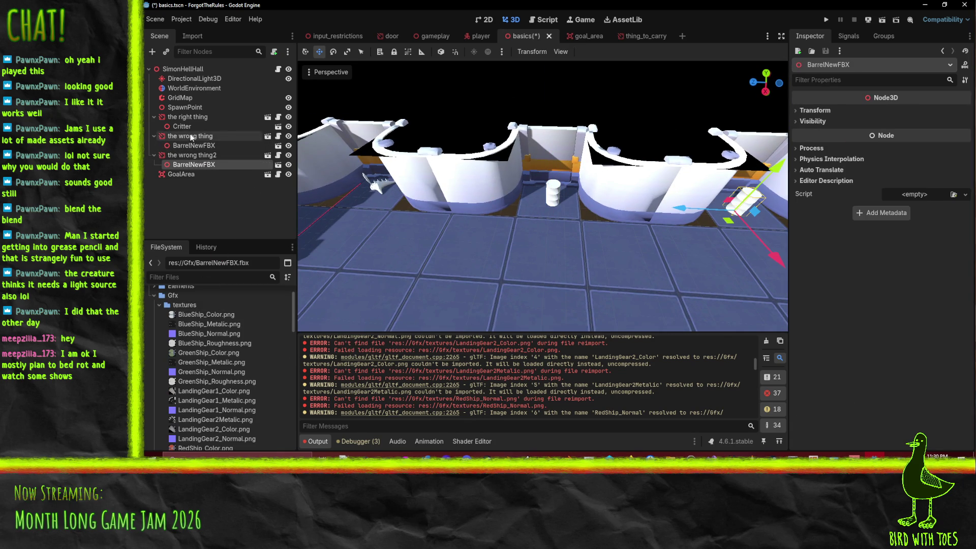
- Nudge 'the wrong thing' 0.4 along Z and save the basics scene
{"action": "left_click", "coordinate": [191, 136]}
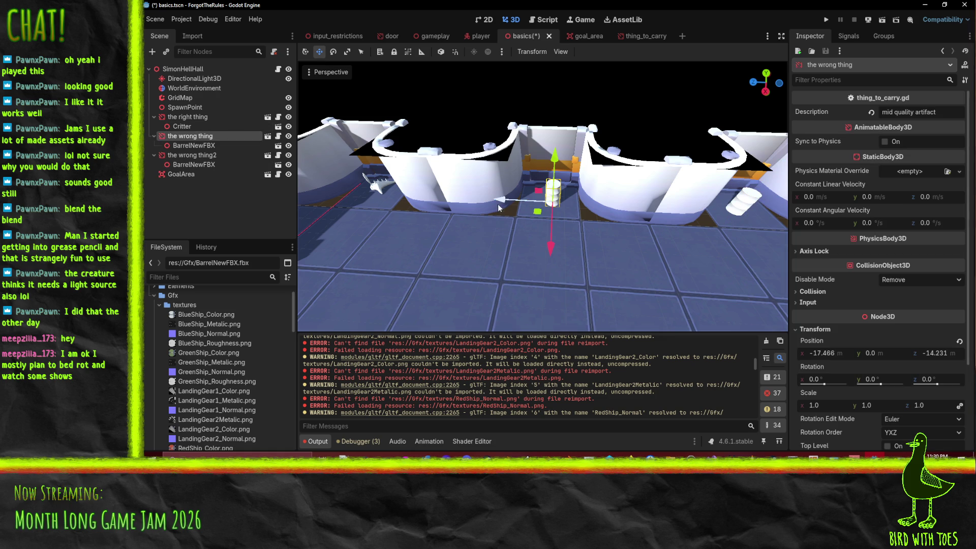
{"action": "left_click_drag", "start_coordinate": [502, 202], "coordinate": [496, 203]}
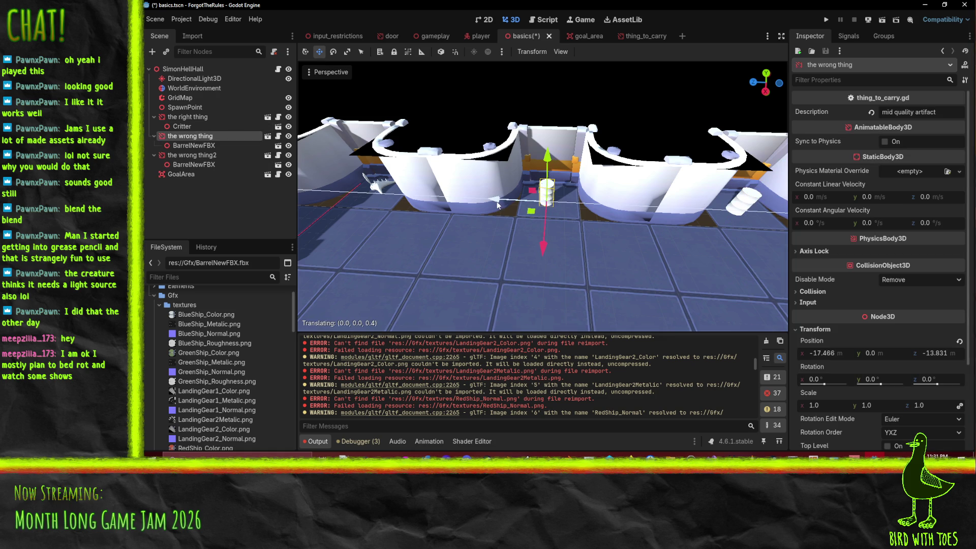
{"action": "left_click", "coordinate": [192, 155]}
{"action": "left_click_drag", "start_coordinate": [638, 212], "coordinate": [551, 222]}
{"action": "key", "text": "ctrl+s"}
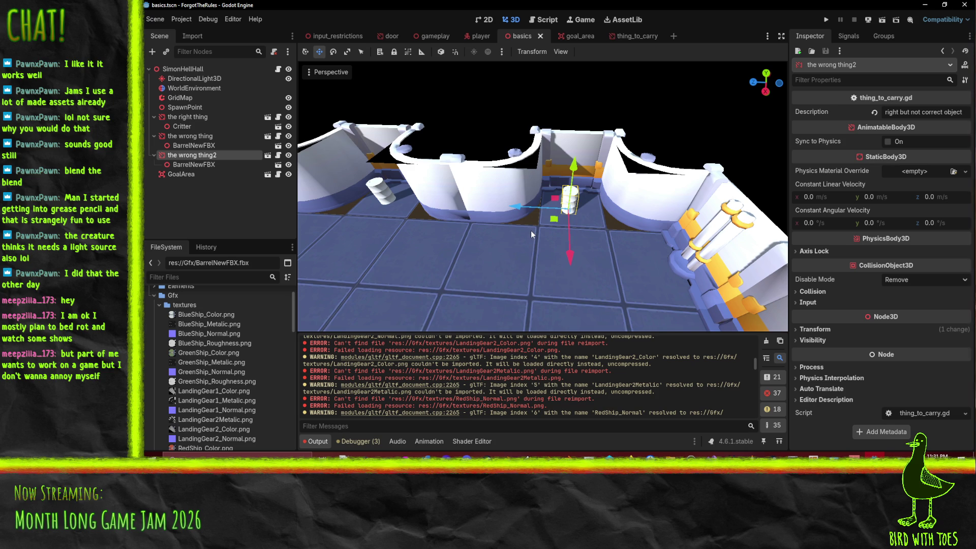
- Run the game with F6, start it, and walk the character to the barrel to carry it
{"action": "key", "text": "F6"}
{"action": "key", "text": "e"}
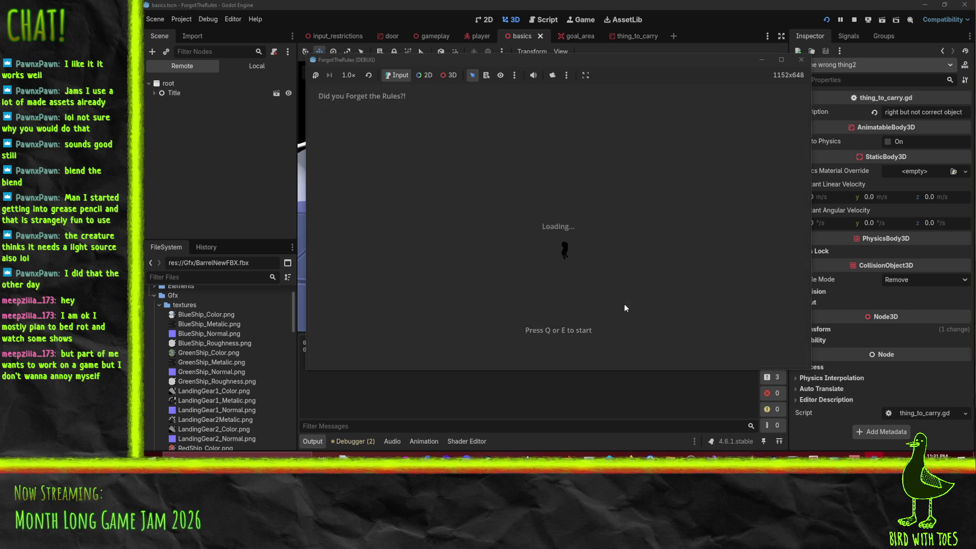
{"action": "key", "text": "w"}
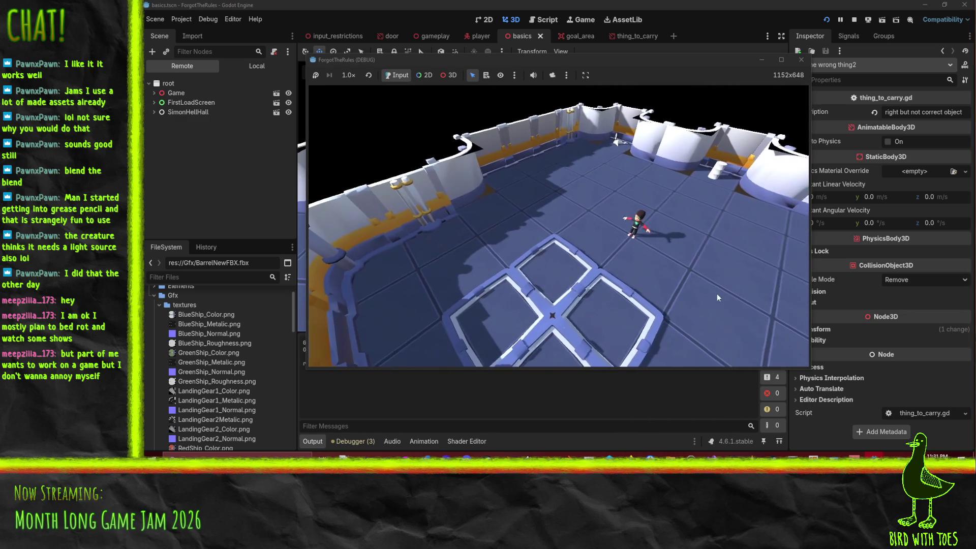
{"action": "key", "text": "w"}
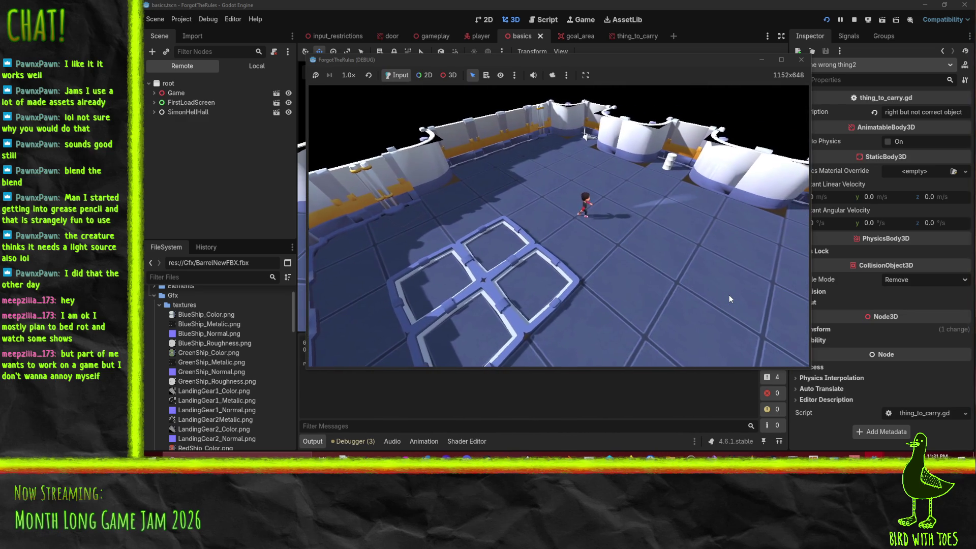
{"action": "key", "text": "w"}
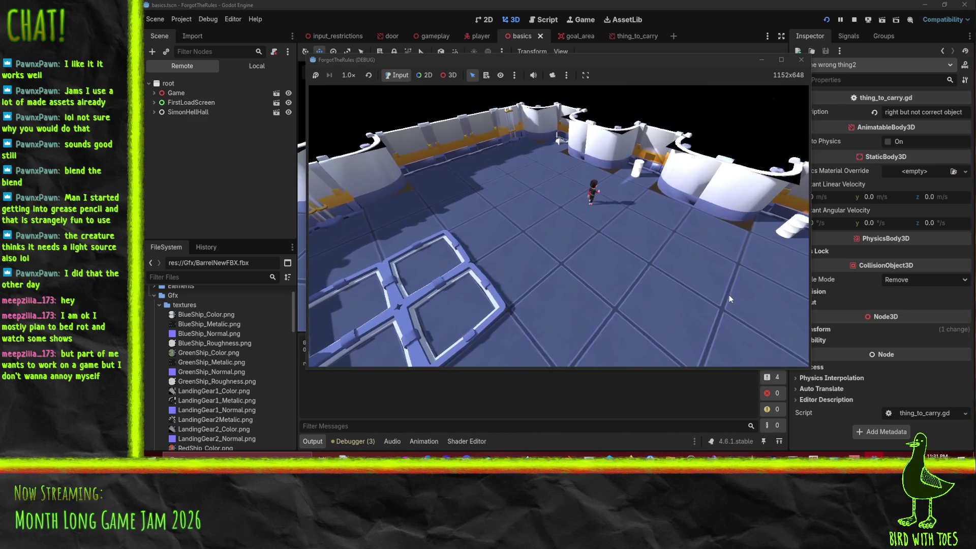
{"action": "key", "text": "w"}
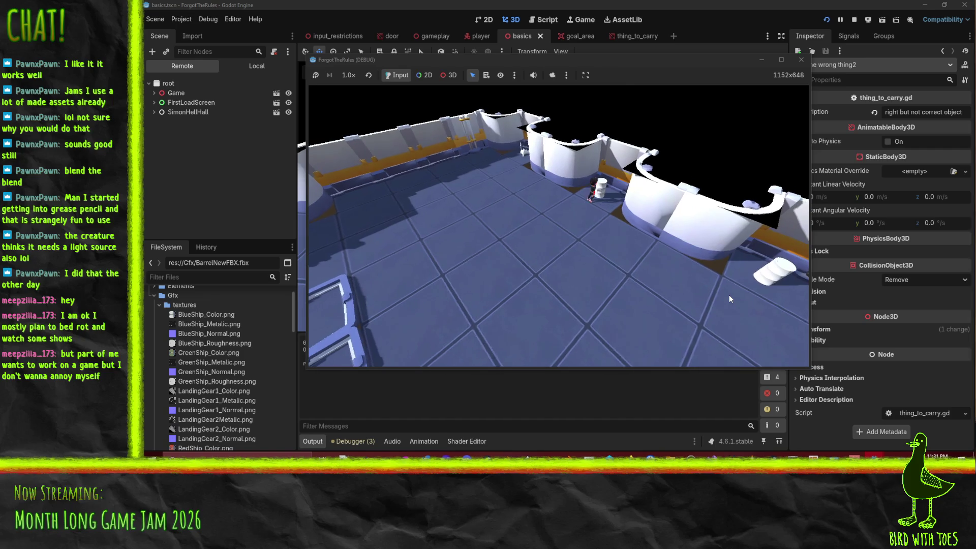
{"action": "key", "text": "w"}
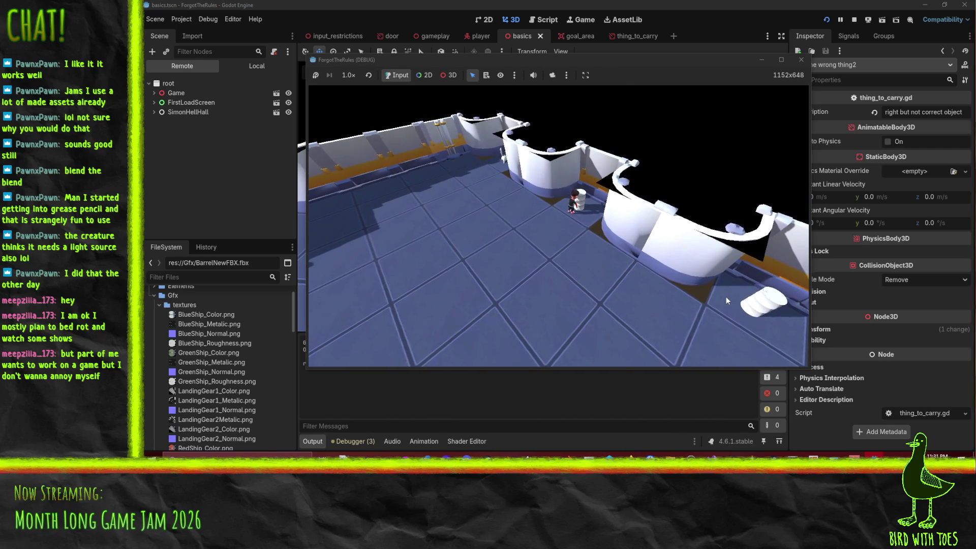
{"action": "key", "text": "a"}
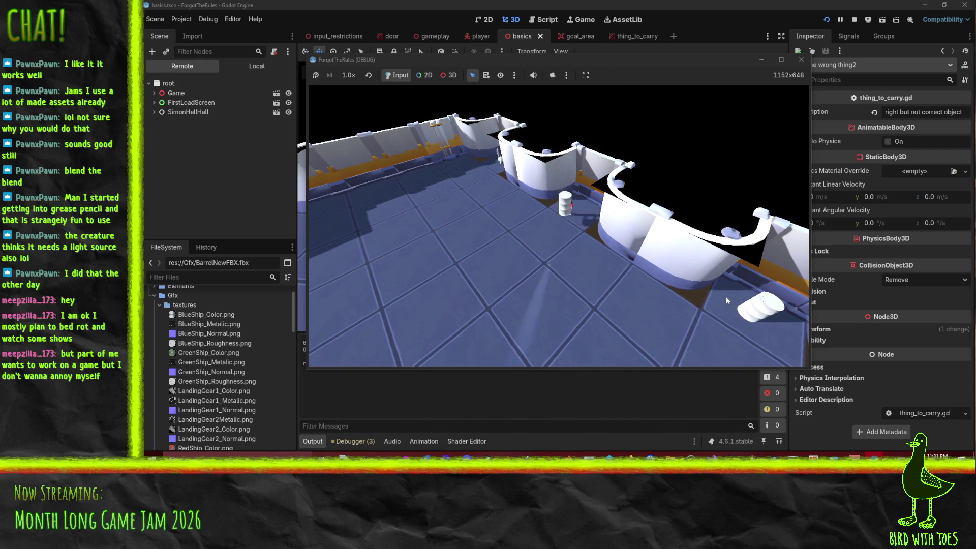
{"action": "key", "text": "d"}
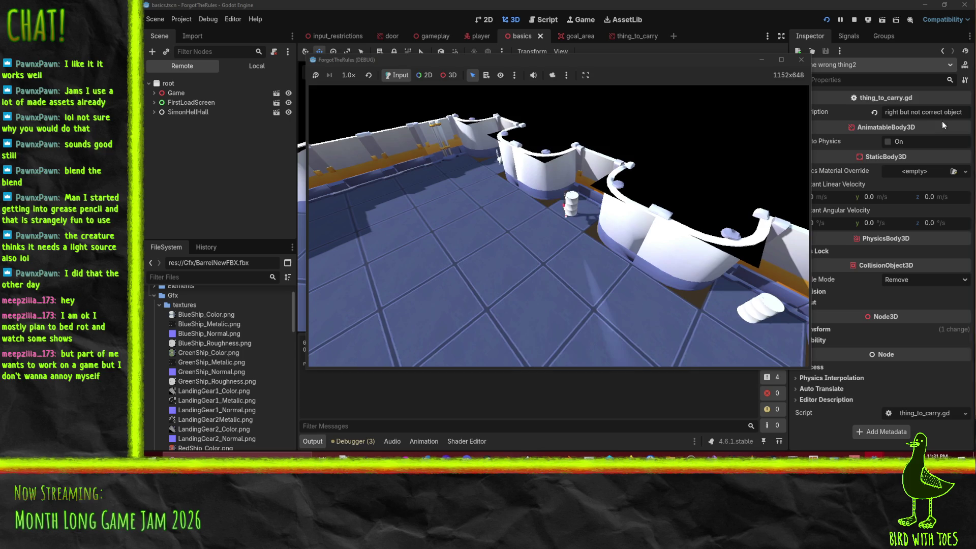
- Stop the game, orbit around the level's barrels, and launch it again
{"action": "left_click", "coordinate": [799, 60]}
{"action": "mouse_move", "coordinate": [444, 210]}
{"action": "left_mouse_down"}
{"action": "mouse_move", "coordinate": [494, 219]}
{"action": "mouse_move", "coordinate": [501, 297]}
{"action": "left_mouse_up"}
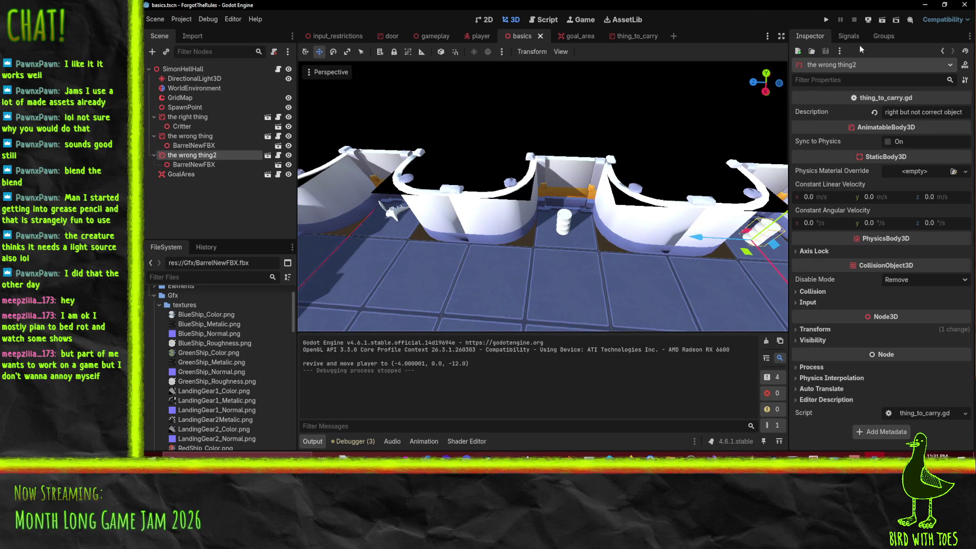
{"action": "left_click", "coordinate": [829, 21]}
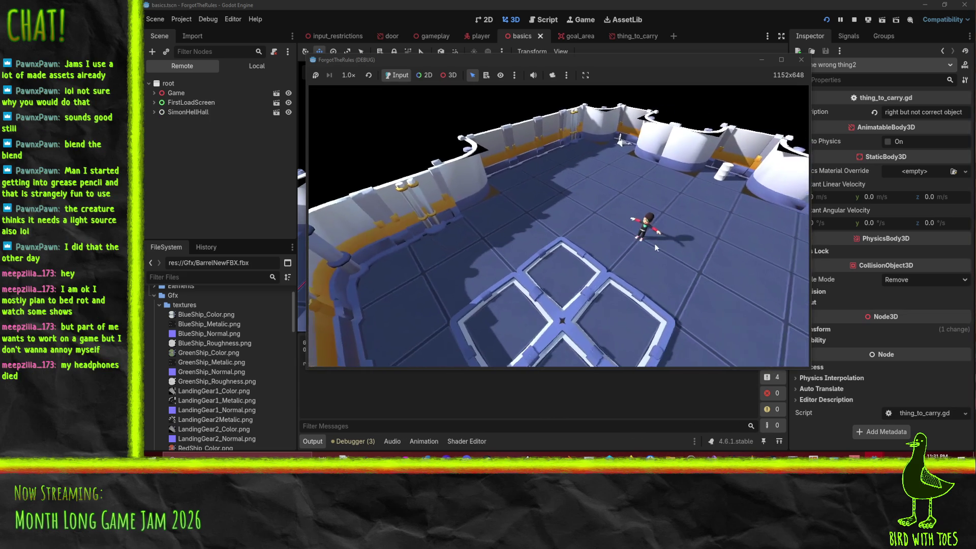
- Run the character along the back wall, onto the goal floor pattern, then stop the game
{"action": "key", "text": "w"}
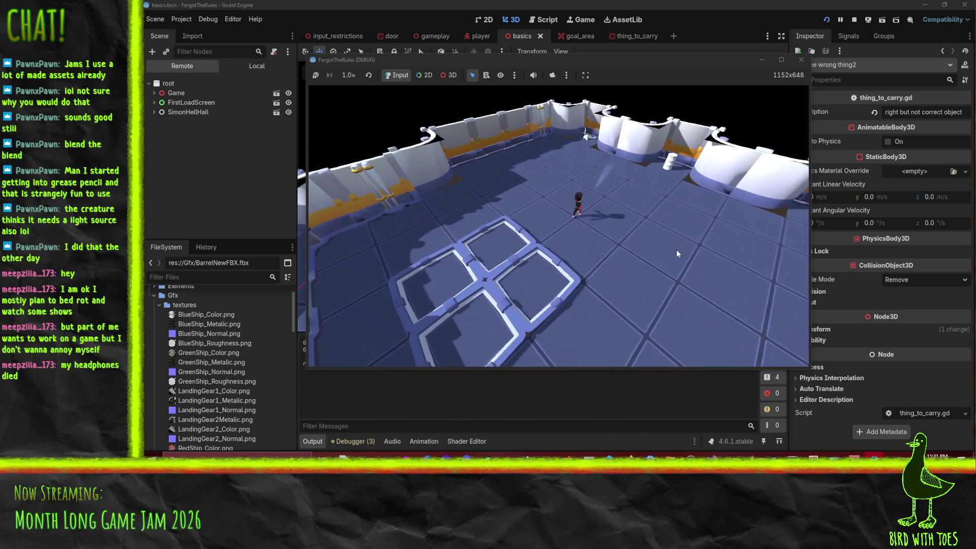
{"action": "key", "text": "w"}
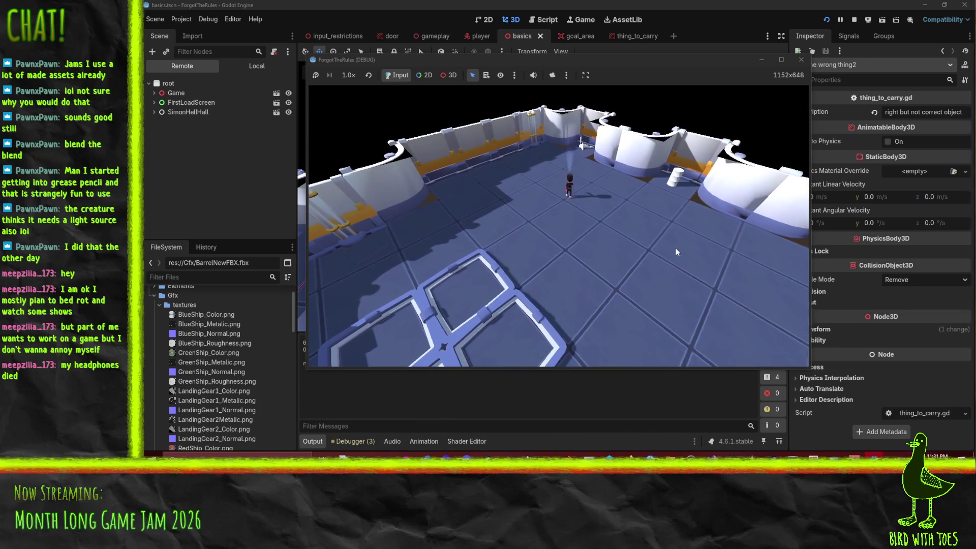
{"action": "key", "text": "w"}
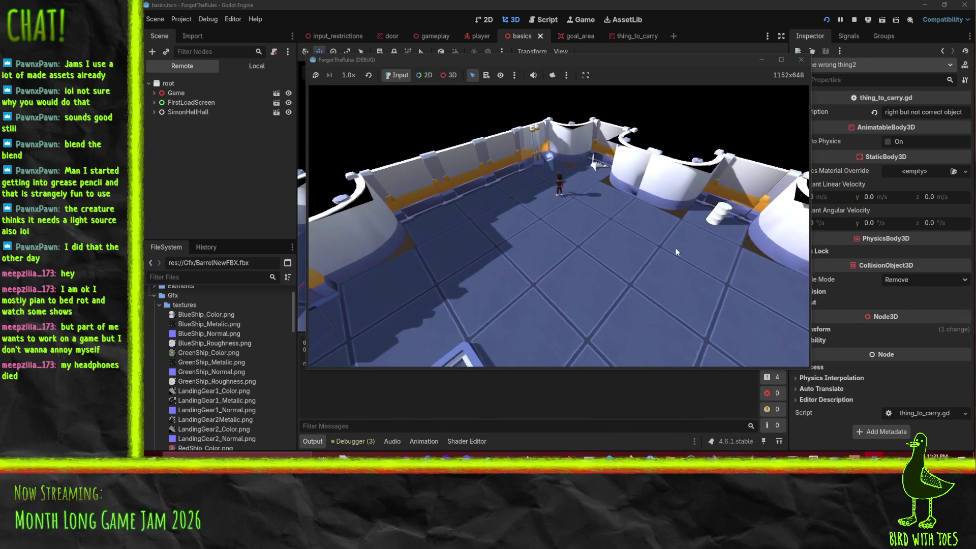
{"action": "key", "text": "w"}
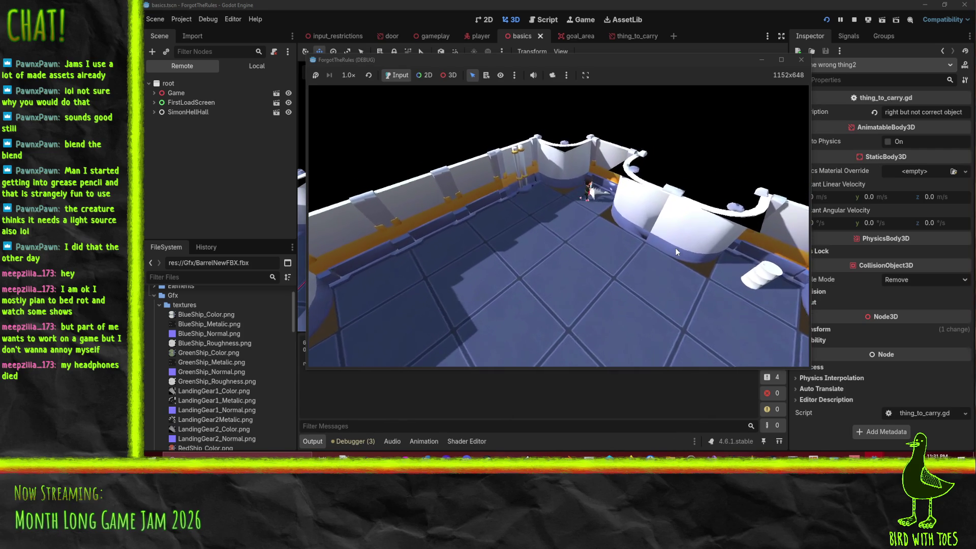
{"action": "key", "text": "w"}
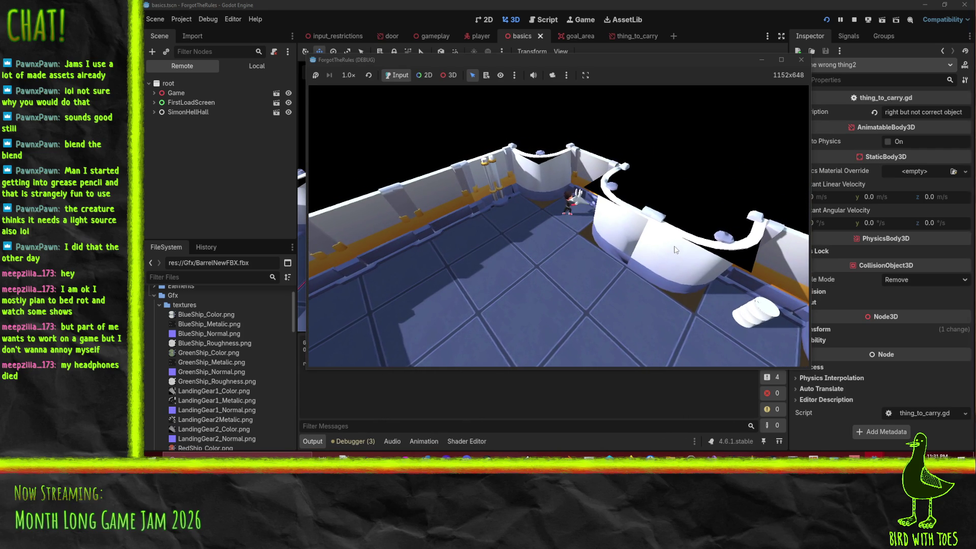
{"action": "key", "text": "s"}
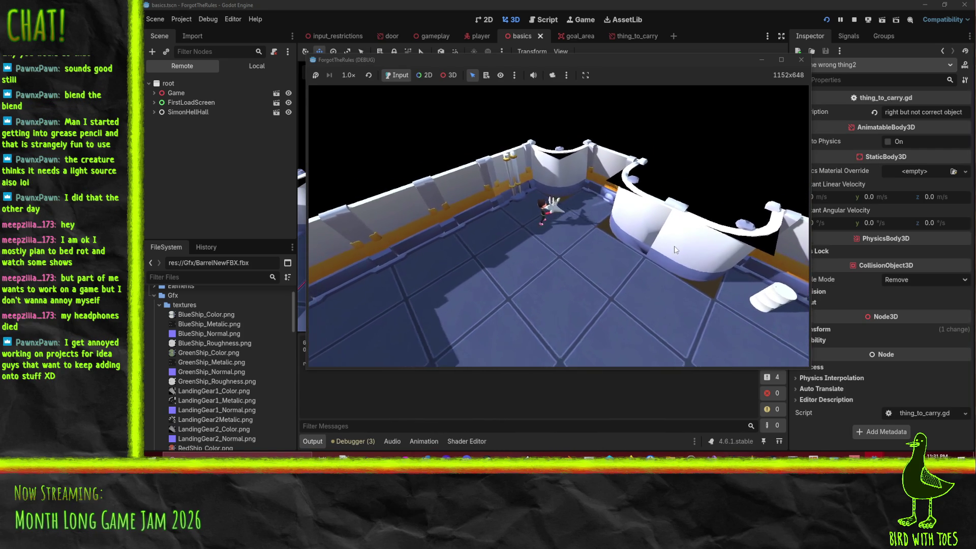
{"action": "key", "text": "s"}
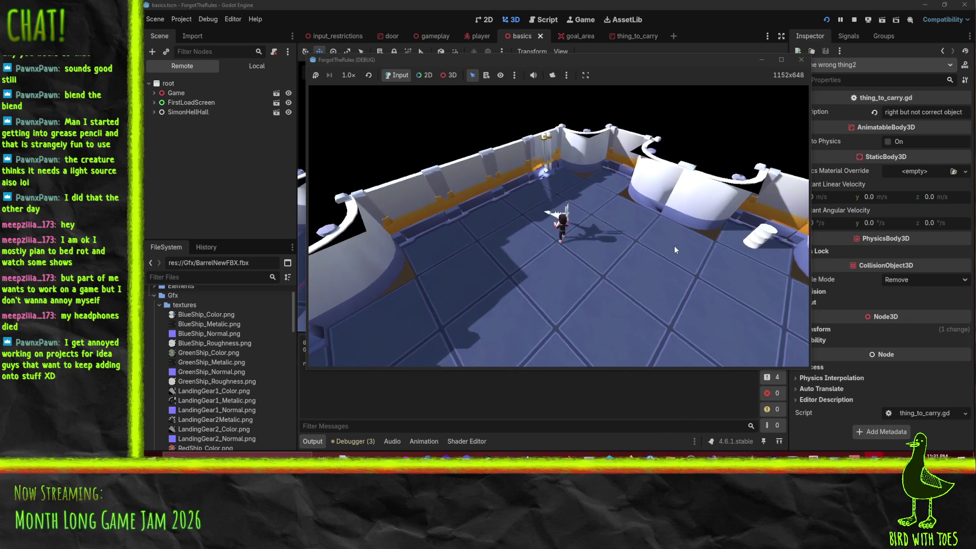
{"action": "key", "text": "s"}
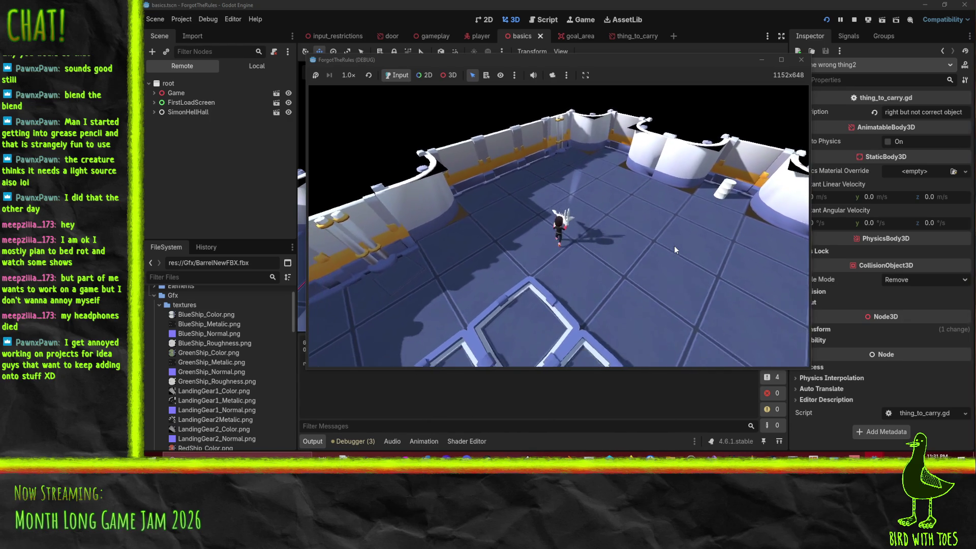
{"action": "key", "text": "s"}
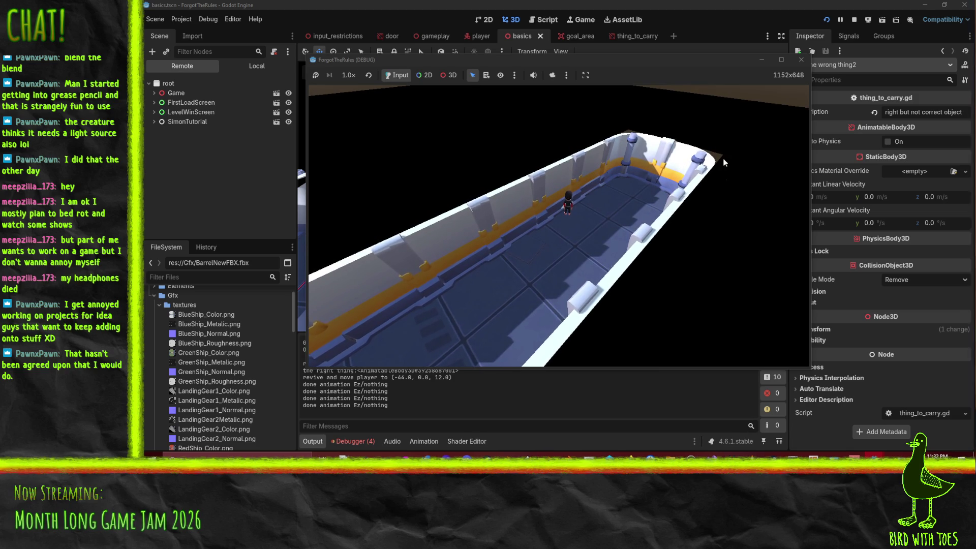
{"action": "left_click", "coordinate": [801, 60]}
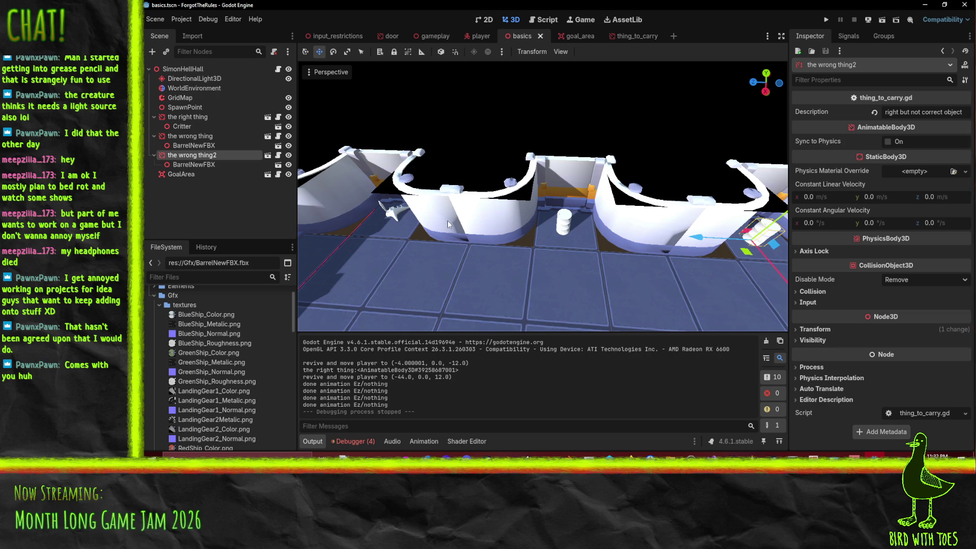
- Frame the wrong thing2 barrel, select the wrong thing barrel, then switch to the player scene
{"action": "scroll", "coordinate": [526, 218], "scroll_direction": "down", "scroll_amount": 5}
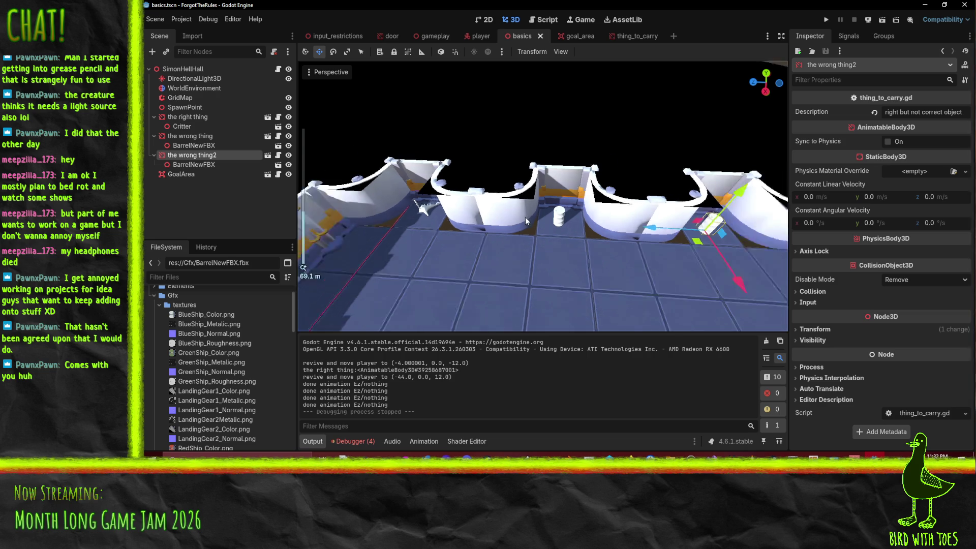
{"action": "key", "text": "f"}
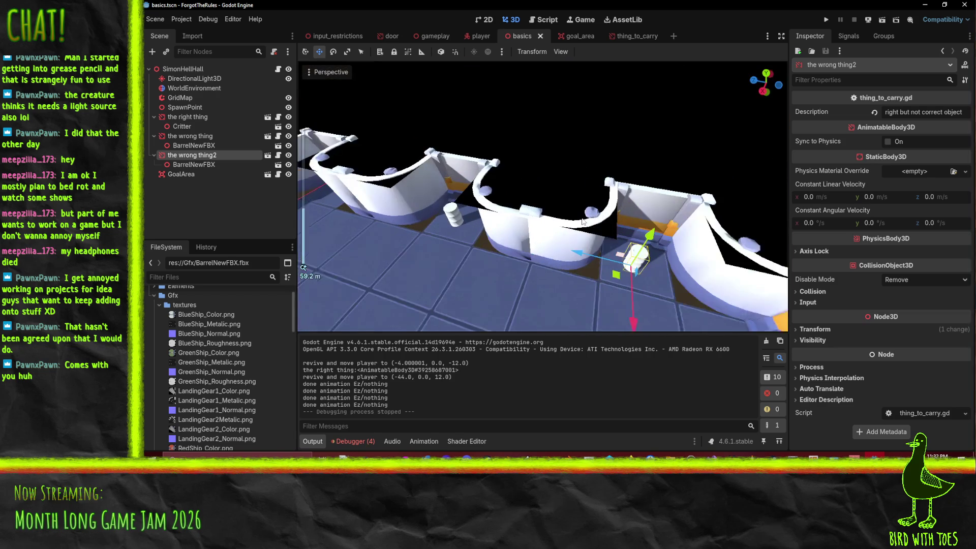
{"action": "left_click", "coordinate": [459, 223]}
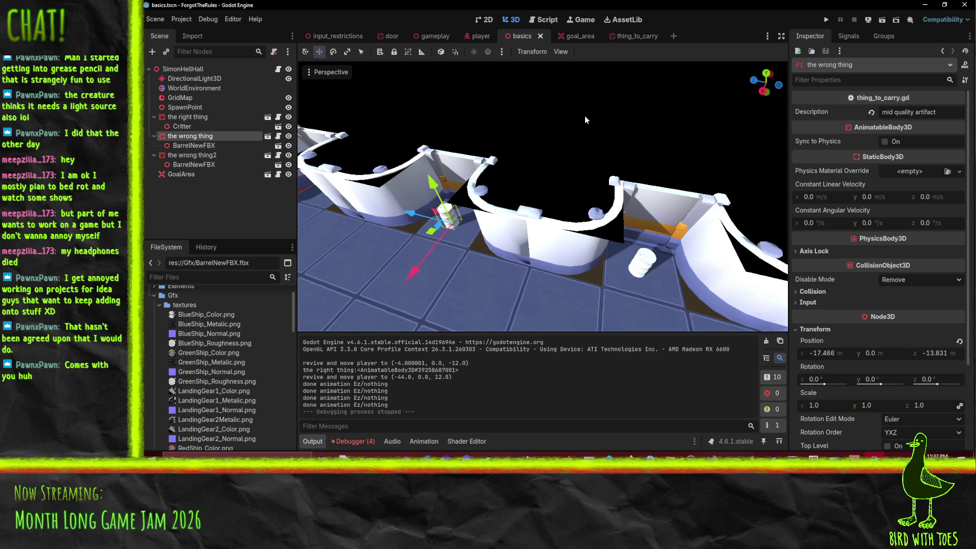
{"action": "left_click", "coordinate": [475, 40]}
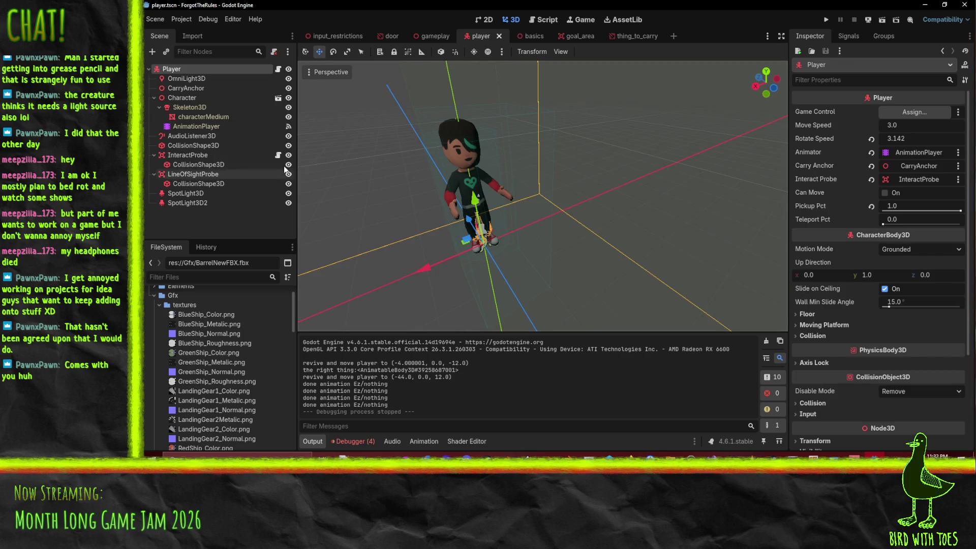
- Set the player's CollisionShape3D cylinder radius to 0.4 m and save the player scene
{"action": "left_click", "coordinate": [203, 146]}
{"action": "mouse_move", "coordinate": [302, 146]}
{"action": "left_mouse_down"}
{"action": "mouse_move", "coordinate": [401, 124]}
{"action": "mouse_move", "coordinate": [390, 105]}
{"action": "left_mouse_up"}
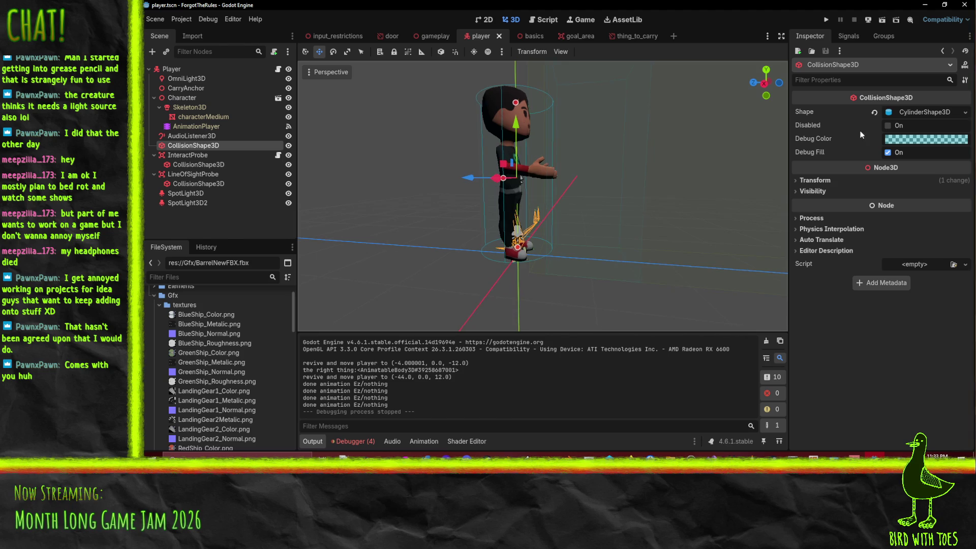
{"action": "left_click", "coordinate": [912, 115]}
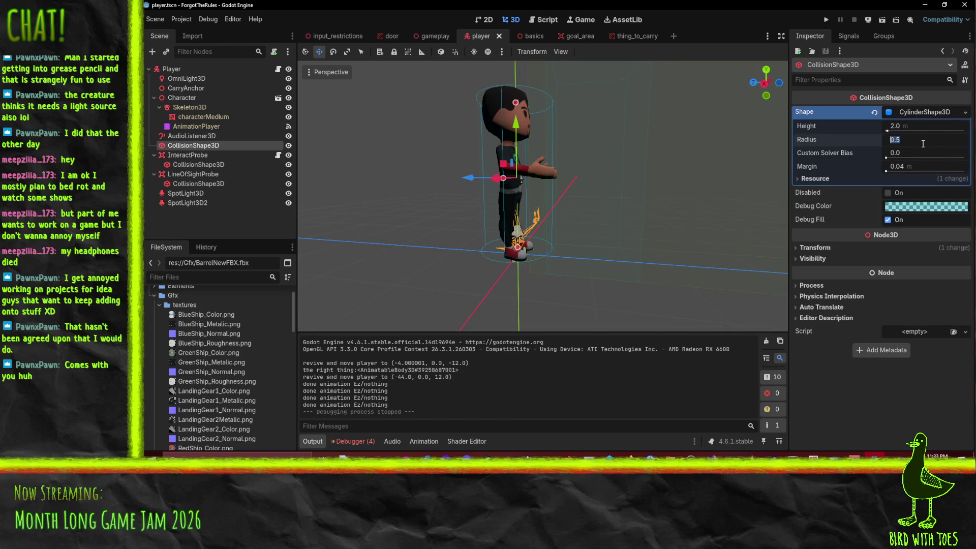
{"action": "type", "text": "04"}
{"action": "key", "text": "Return"}
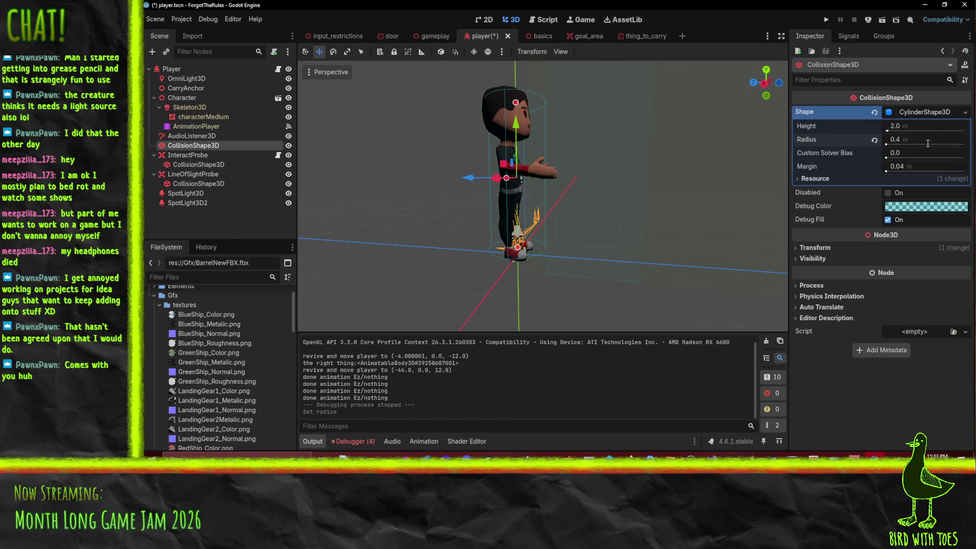
{"action": "key", "text": "ctrl+s"}
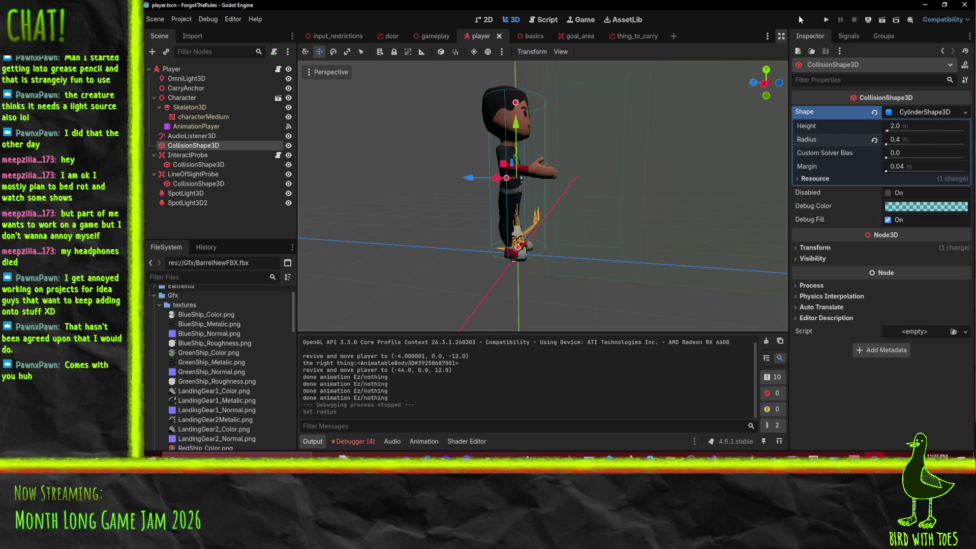
- Shift the collision cylinder slightly sideways, then save and run the game
{"action": "mouse_move", "coordinate": [671, 124]}
{"action": "left_mouse_down"}
{"action": "mouse_move", "coordinate": [660, 154]}
{"action": "mouse_move", "coordinate": [684, 177]}
{"action": "left_mouse_up"}
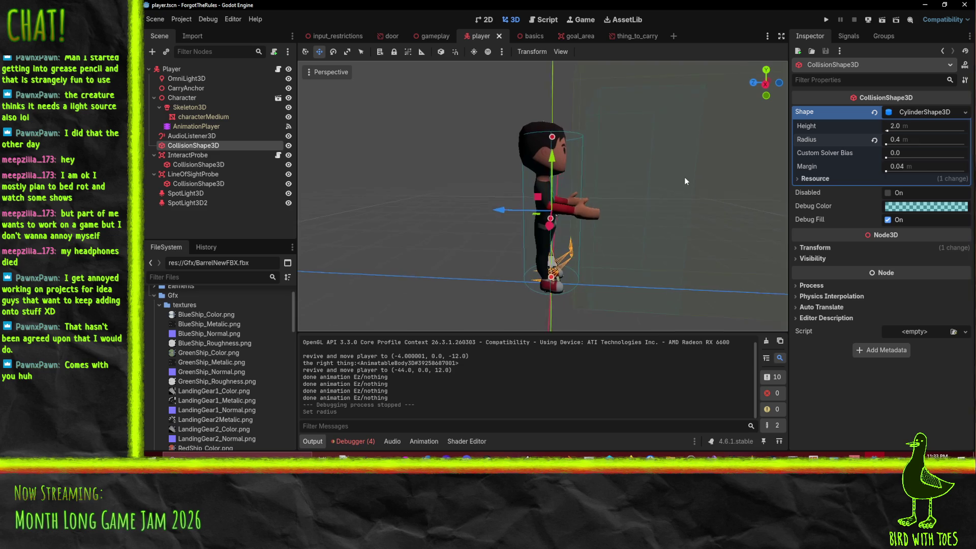
{"action": "left_click_drag", "start_coordinate": [504, 213], "coordinate": [521, 203]}
{"action": "left_click", "coordinate": [829, 20]}
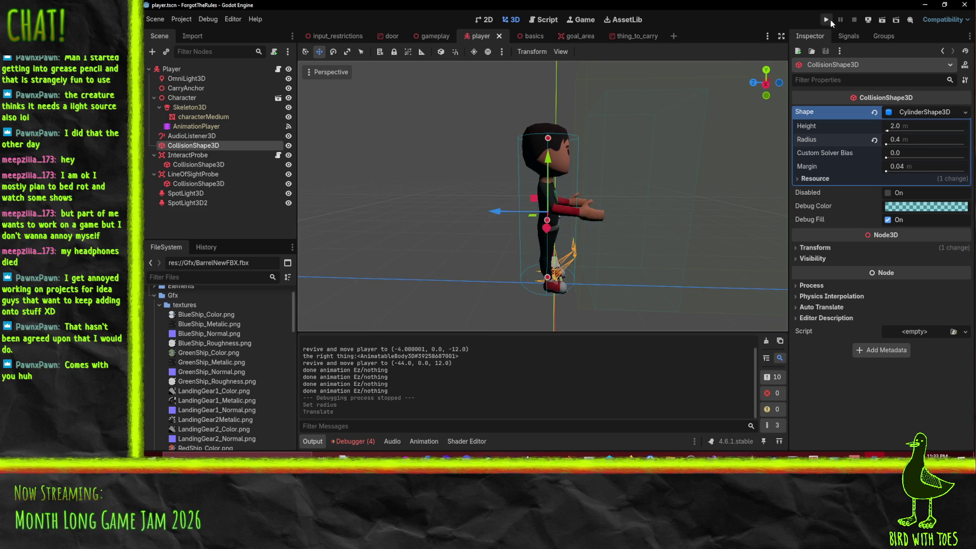
- Start the game from its title screen with E, play a while, then stop it
{"action": "key", "text": "e"}
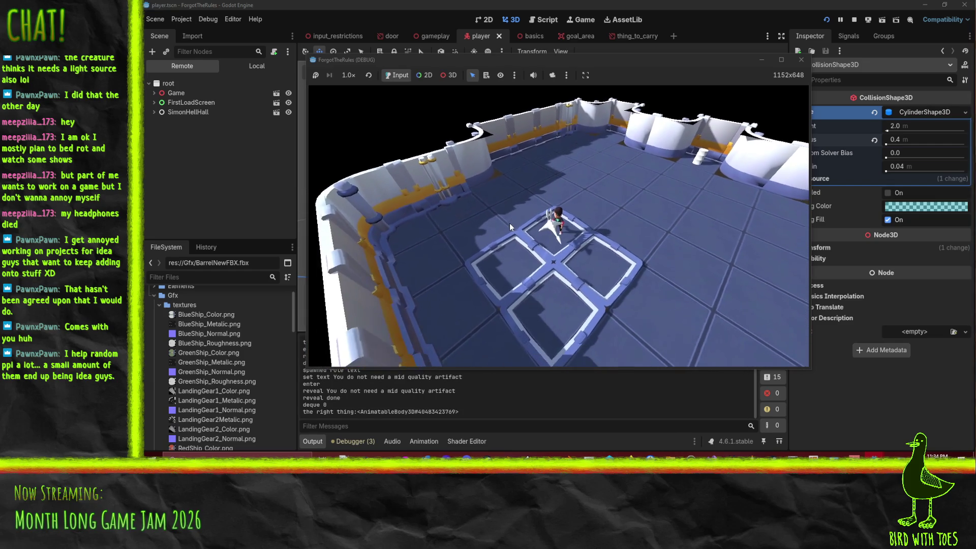
{"action": "left_click", "coordinate": [854, 19]}
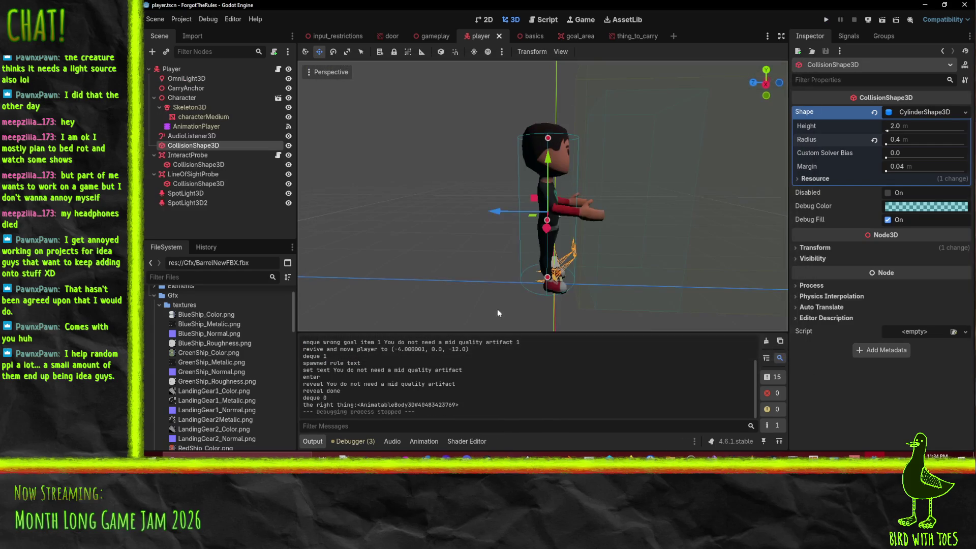
- Orbit around the character, then collapse the Gfx folder in the FileSystem dock
{"action": "mouse_move", "coordinate": [625, 235]}
{"action": "left_mouse_down"}
{"action": "mouse_move", "coordinate": [637, 221]}
{"action": "mouse_move", "coordinate": [619, 222]}
{"action": "left_mouse_up"}
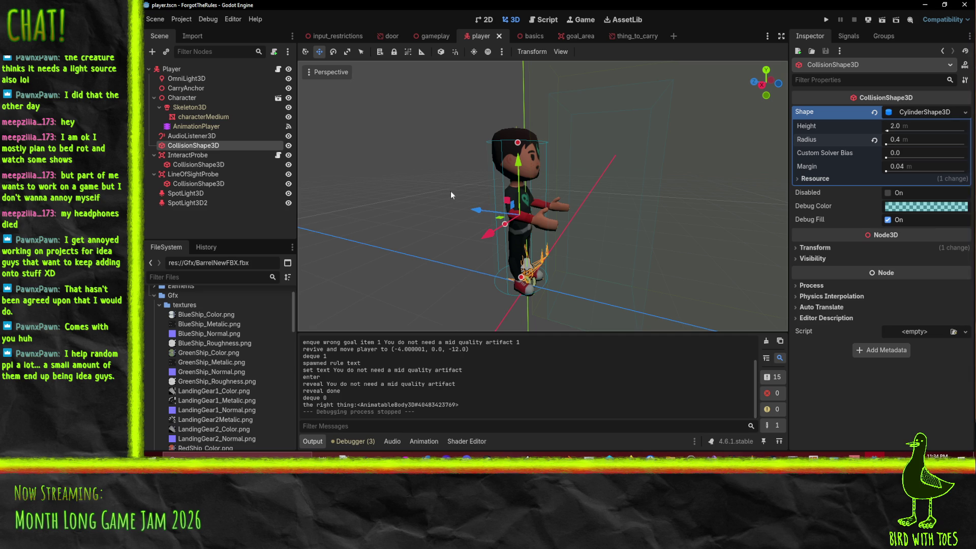
{"action": "scroll", "coordinate": [593, 259], "scroll_direction": "down", "scroll_amount": 5}
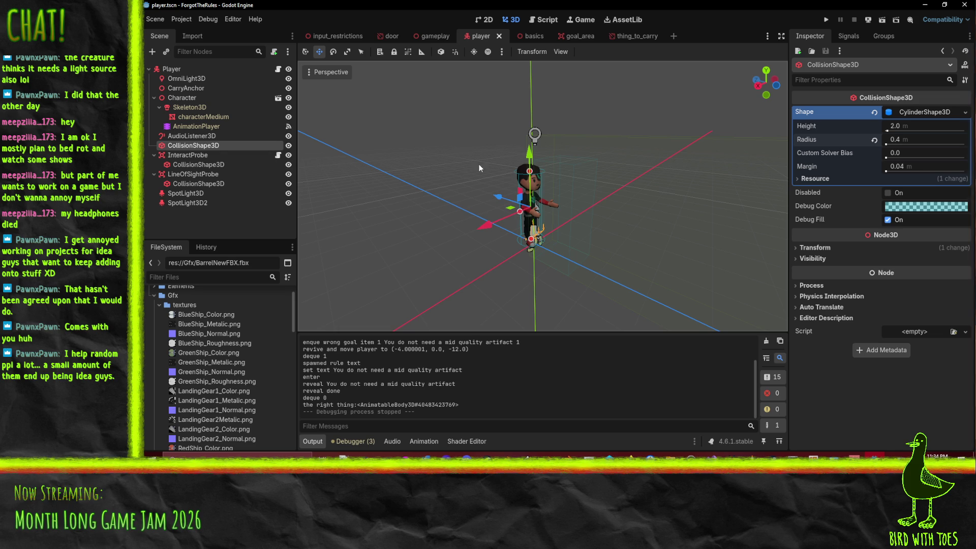
{"action": "left_click", "coordinate": [154, 295]}
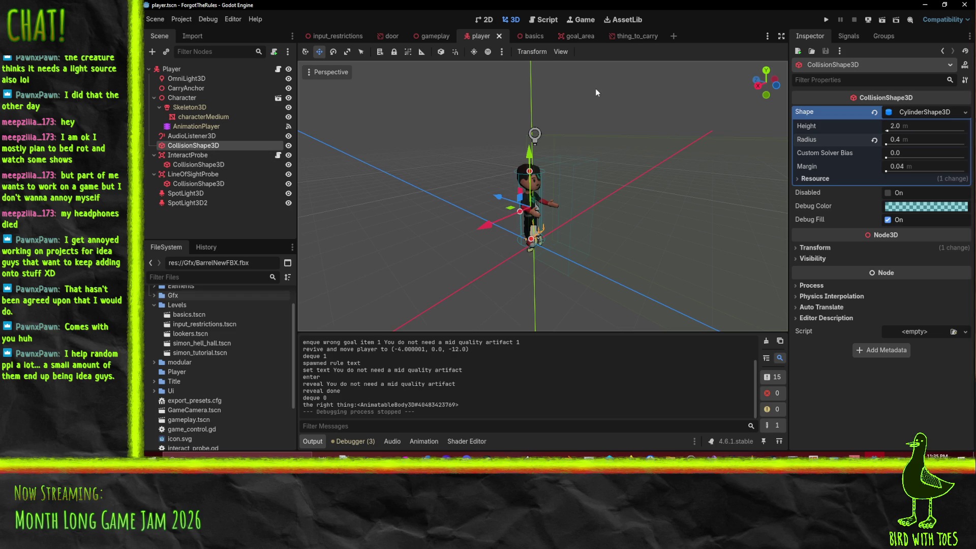
- Switch to the Script workspace and scroll through player.gd
{"action": "left_click", "coordinate": [556, 20]}
{"action": "scroll", "coordinate": [579, 276], "scroll_direction": "up", "scroll_amount": 15}
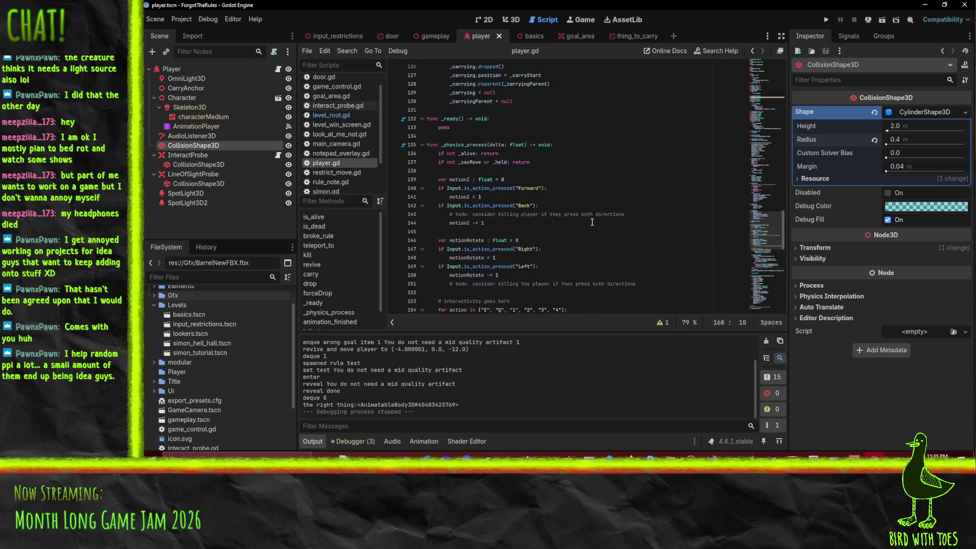
{"action": "scroll", "coordinate": [581, 226], "scroll_direction": "up", "scroll_amount": 4}
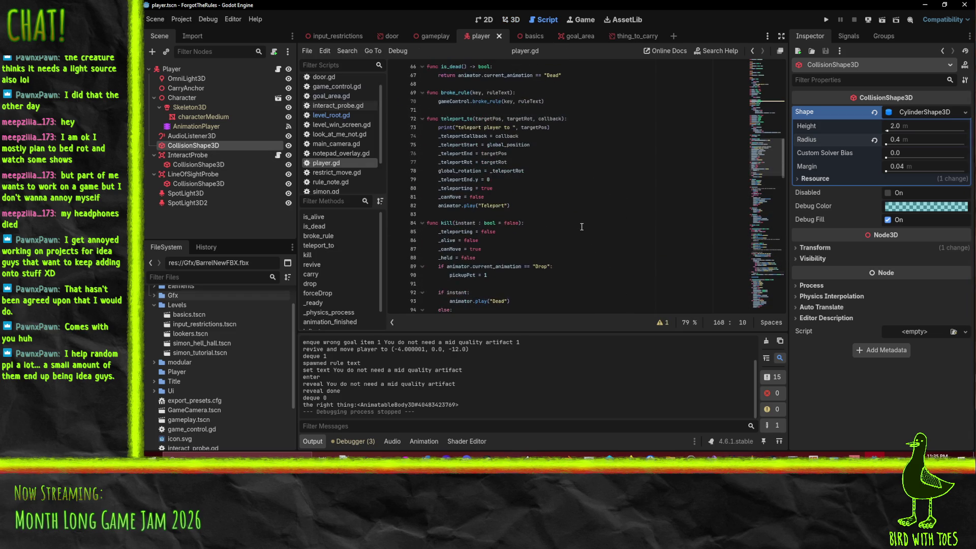
{"action": "scroll", "coordinate": [582, 226], "scroll_direction": "up", "scroll_amount": 9}
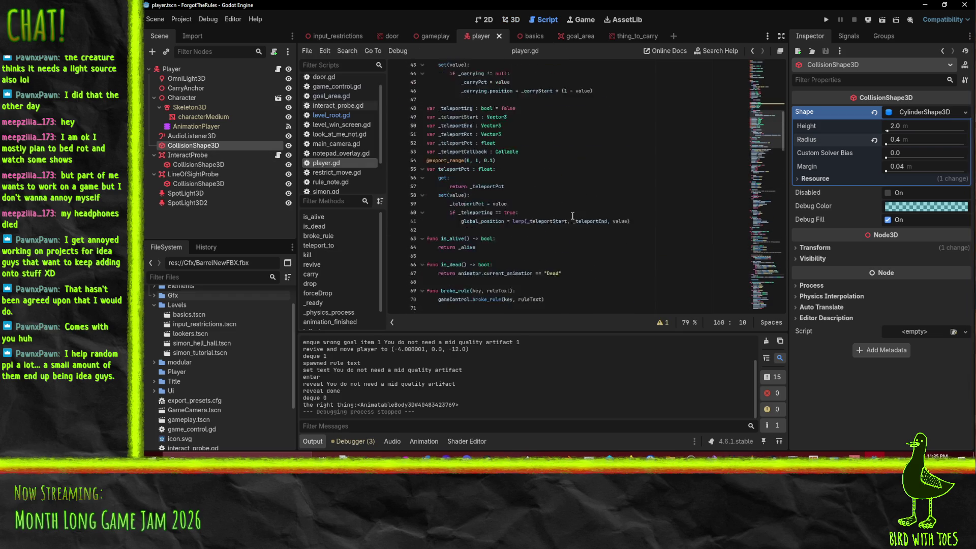
{"action": "scroll", "coordinate": [573, 217], "scroll_direction": "up", "scroll_amount": 2}
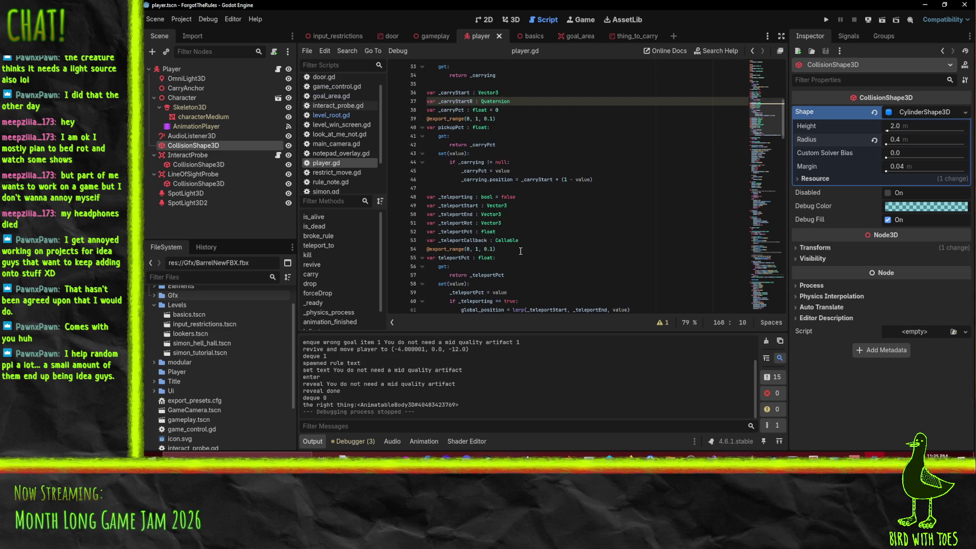
{"action": "scroll", "coordinate": [589, 233], "scroll_direction": "up", "scroll_amount": 3}
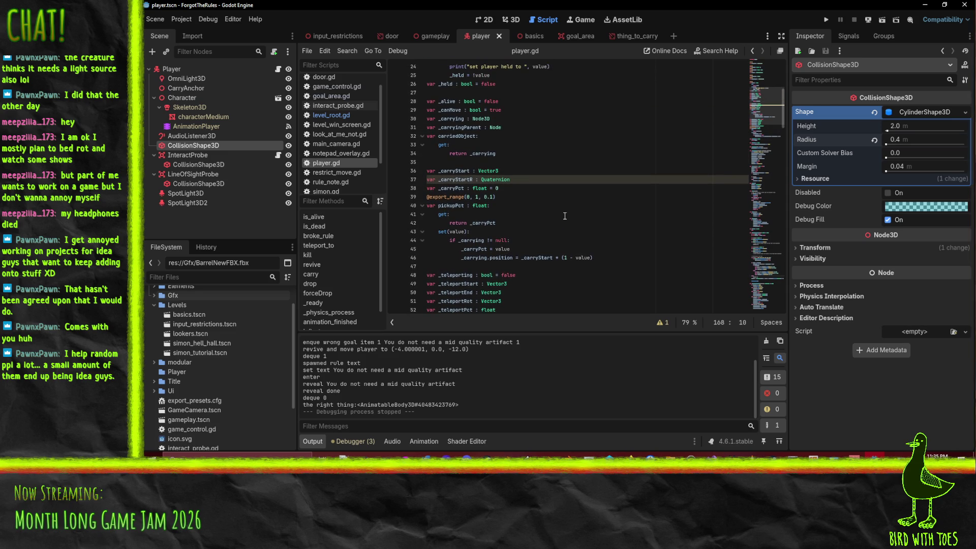
{"action": "scroll", "coordinate": [565, 216], "scroll_direction": "up", "scroll_amount": 2}
{"action": "scroll", "coordinate": [519, 193], "scroll_direction": "down", "scroll_amount": 8}
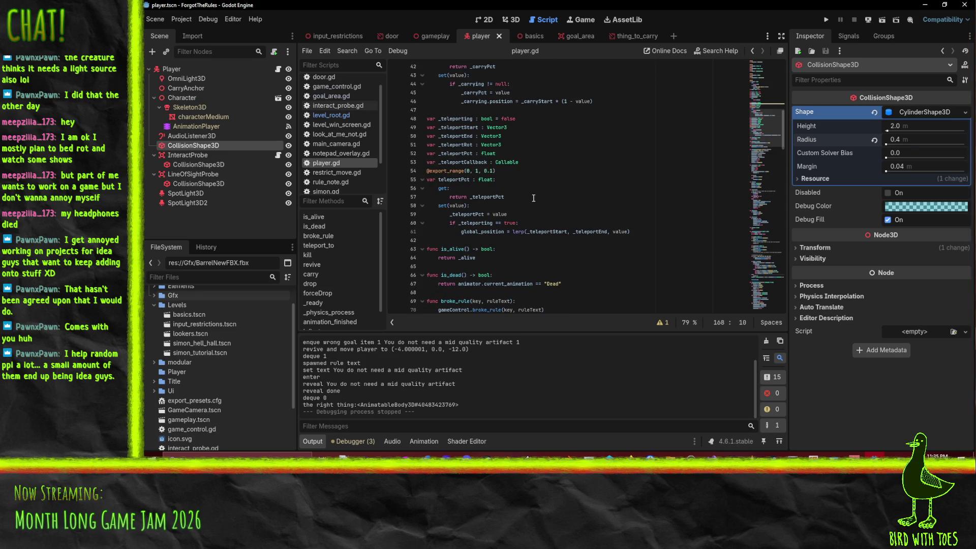
{"action": "scroll", "coordinate": [533, 206], "scroll_direction": "down", "scroll_amount": 1}
{"action": "scroll", "coordinate": [534, 214], "scroll_direction": "down", "scroll_amount": 1}
{"action": "scroll", "coordinate": [535, 214], "scroll_direction": "up", "scroll_amount": 2}
- Highlight the _carrying variable's uses in player.gd, then open game_control.gd
{"action": "left_click", "coordinate": [559, 161]}
{"action": "scroll", "coordinate": [568, 175], "scroll_direction": "up", "scroll_amount": 4}
{"action": "scroll", "coordinate": [561, 155], "scroll_direction": "up", "scroll_amount": 1}
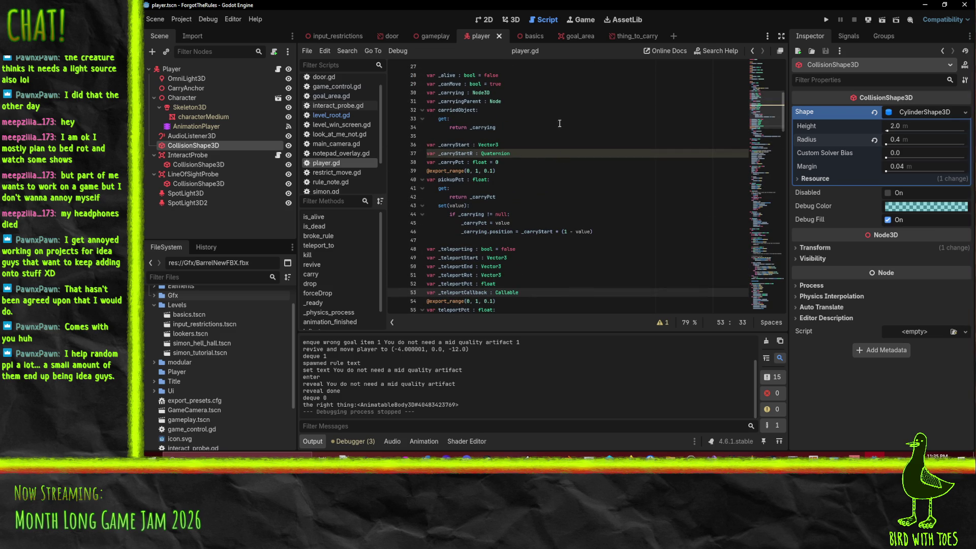
{"action": "scroll", "coordinate": [544, 129], "scroll_direction": "up", "scroll_amount": 1}
{"action": "double_click", "coordinate": [482, 153]}
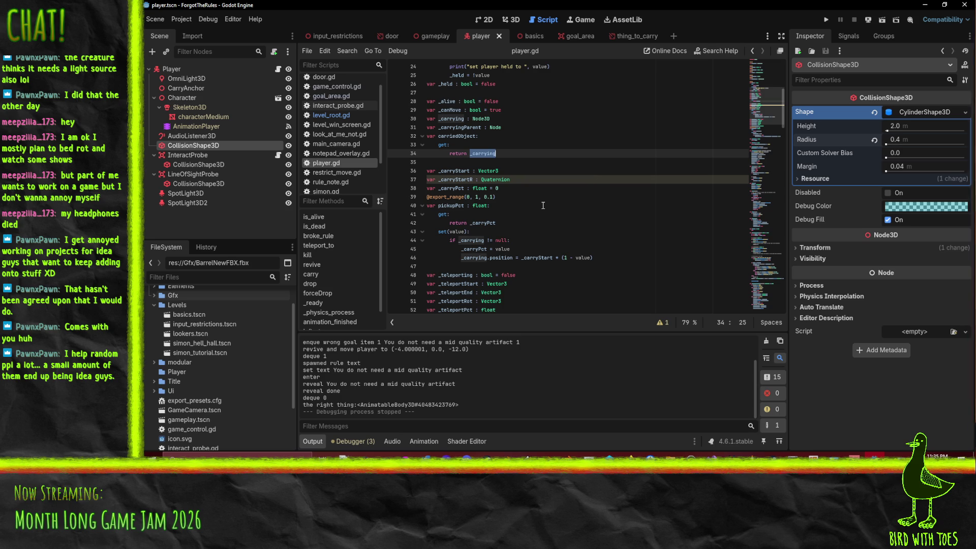
{"action": "scroll", "coordinate": [331, 125], "scroll_direction": "up", "scroll_amount": 1}
{"action": "left_click", "coordinate": [346, 101]}
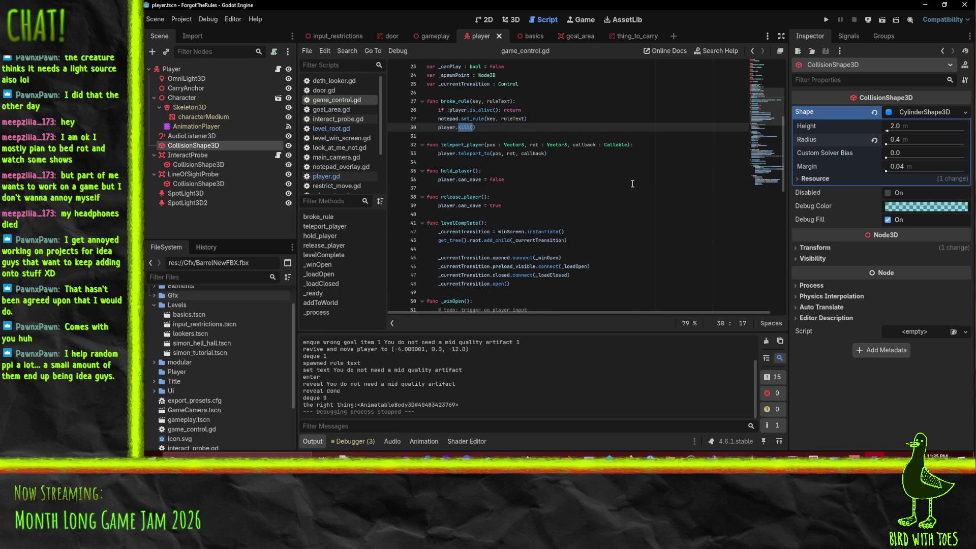
- Inspect levelComplete and _winOpen, highlighting where _currentTransition is used
{"action": "scroll", "coordinate": [631, 185], "scroll_direction": "down", "scroll_amount": 1}
{"action": "left_click", "coordinate": [482, 205]}
{"action": "scroll", "coordinate": [508, 205], "scroll_direction": "down", "scroll_amount": 2}
{"action": "double_click", "coordinate": [465, 205]}
{"action": "scroll", "coordinate": [554, 211], "scroll_direction": "down", "scroll_amount": 2}
{"action": "left_click", "coordinate": [554, 210]}
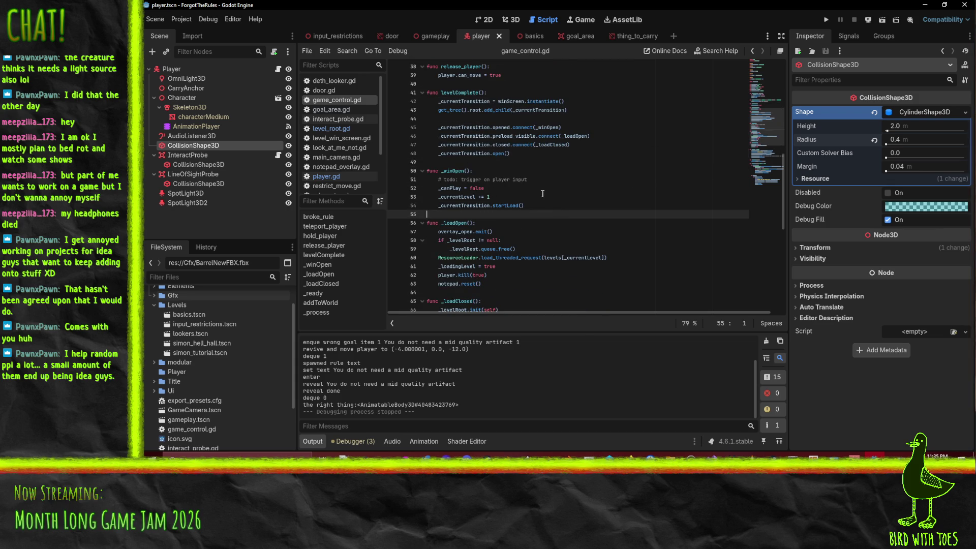
{"action": "left_click", "coordinate": [544, 198]}
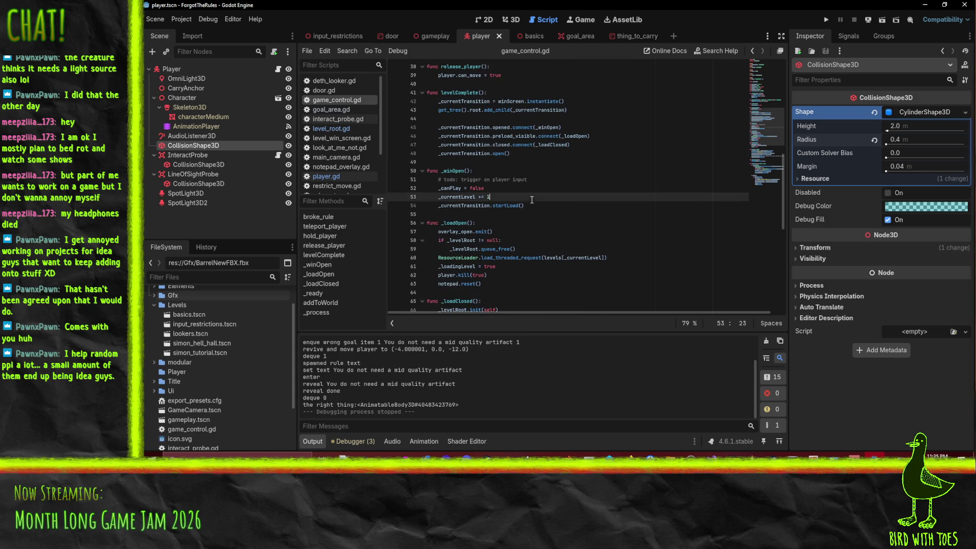
{"action": "left_click_drag", "start_coordinate": [531, 200], "coordinate": [555, 189]}
- Delete the '# todo' comment in _winOpen and add a new line after '_canPlay = false'
{"action": "left_click", "coordinate": [555, 181]}
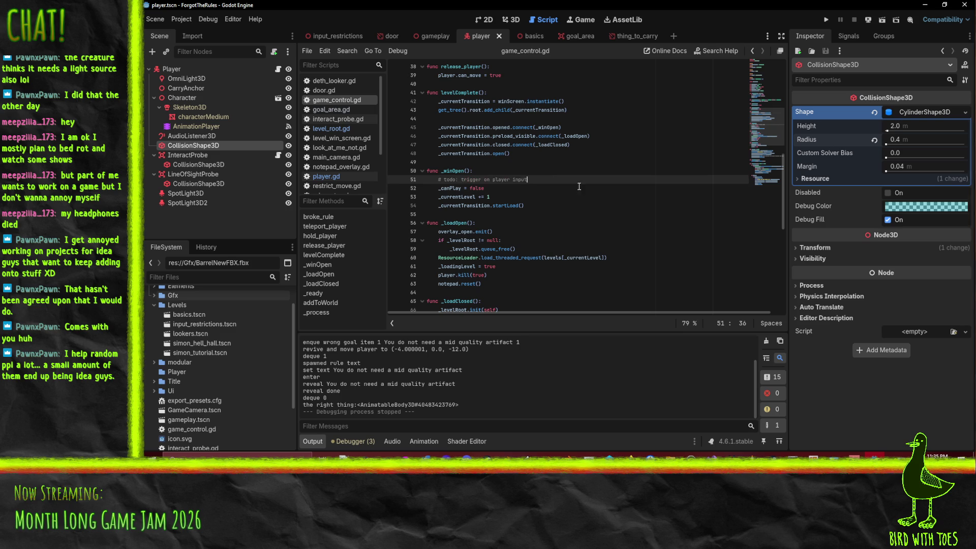
{"action": "key", "text": "shift+Home"}
{"action": "key", "text": "BackSpace"}
{"action": "key", "text": "BackSpace"}
{"action": "left_click", "coordinate": [500, 180]}
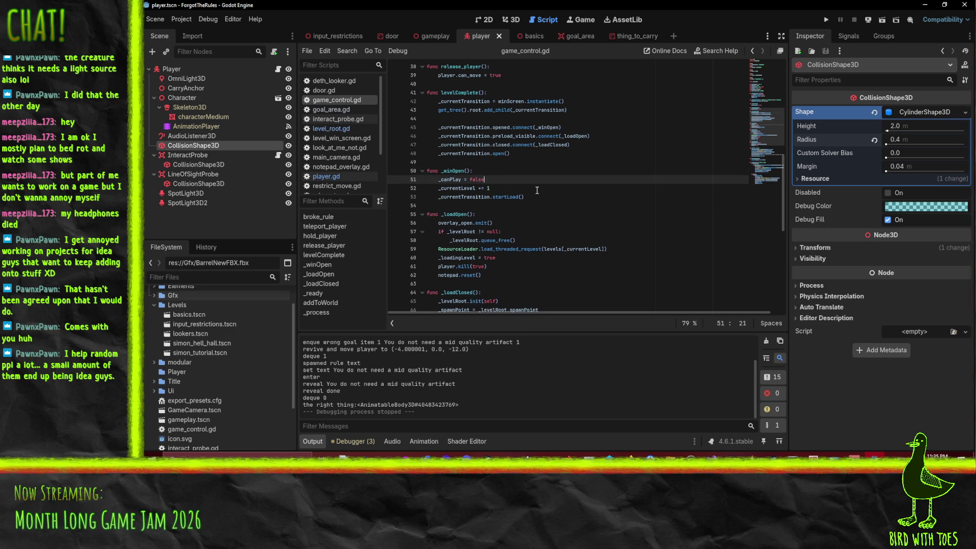
{"action": "scroll", "coordinate": [535, 190], "scroll_direction": "up", "scroll_amount": 1}
{"action": "key", "text": "Return"}
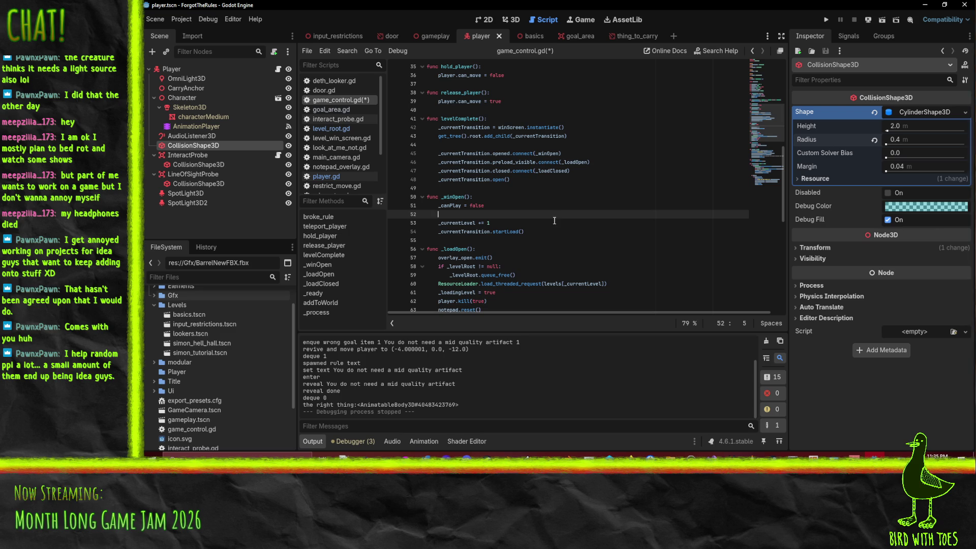
- Check the _loadingLevel declaration, then bring up the open browser window previews
{"action": "scroll", "coordinate": [598, 222], "scroll_direction": "up", "scroll_amount": 8}
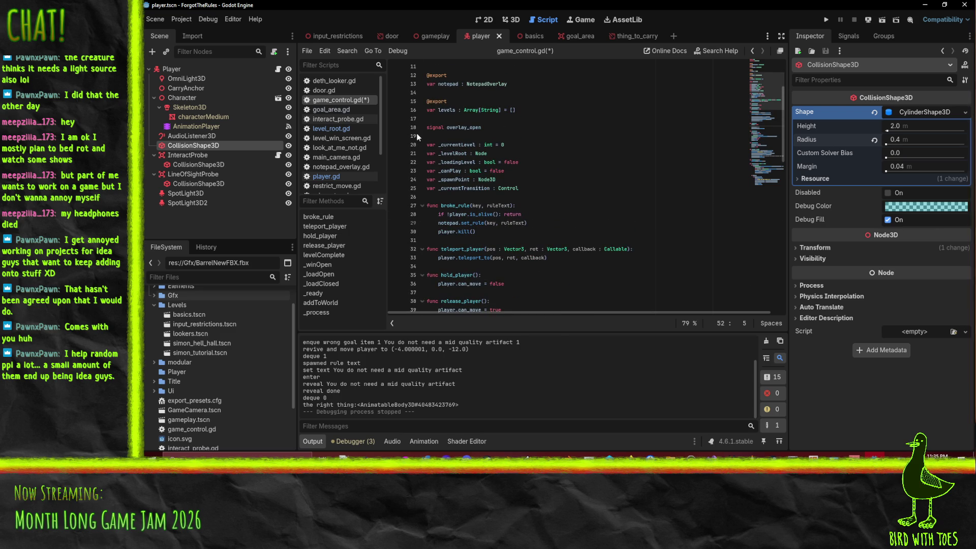
{"action": "scroll", "coordinate": [612, 175], "scroll_direction": "down", "scroll_amount": 7}
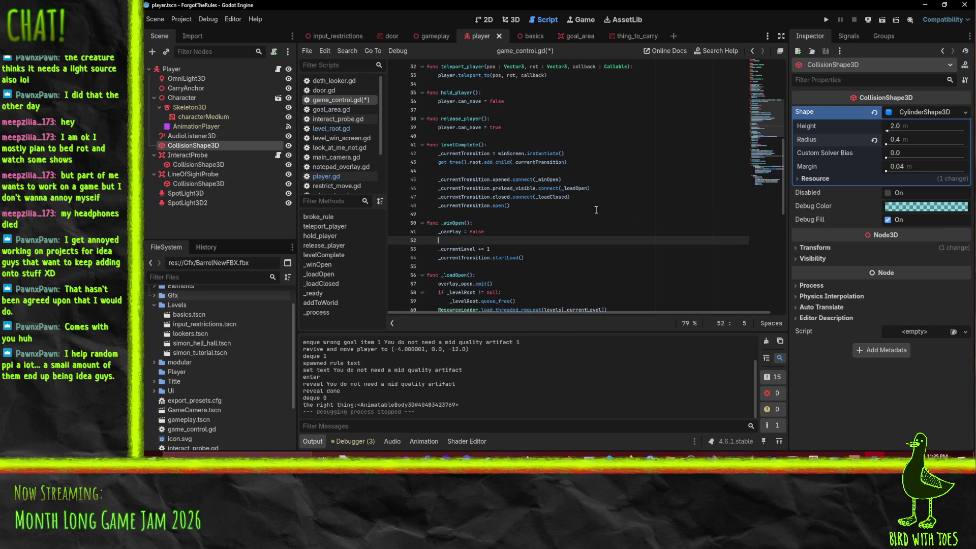
{"action": "scroll", "coordinate": [610, 244], "scroll_direction": "up", "scroll_amount": 6}
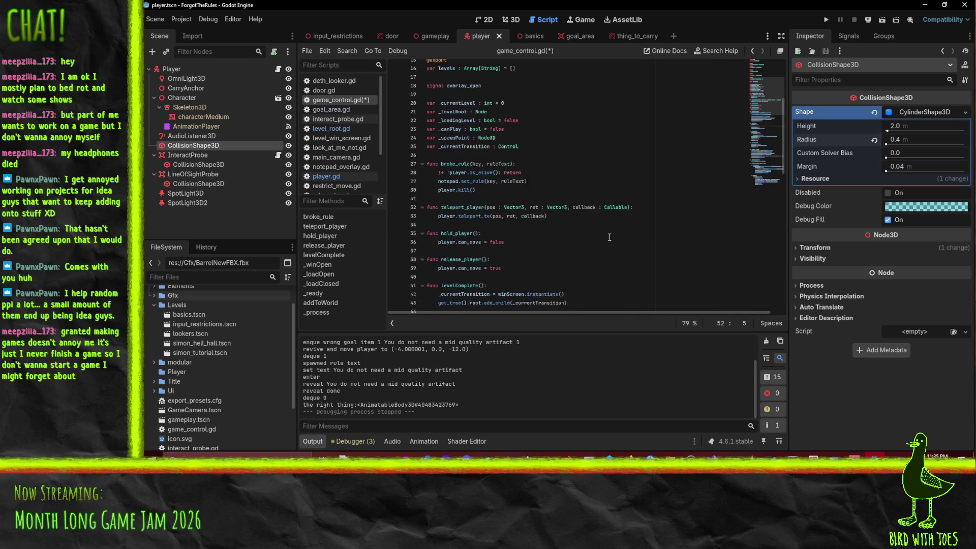
{"action": "double_click", "coordinate": [465, 136]}
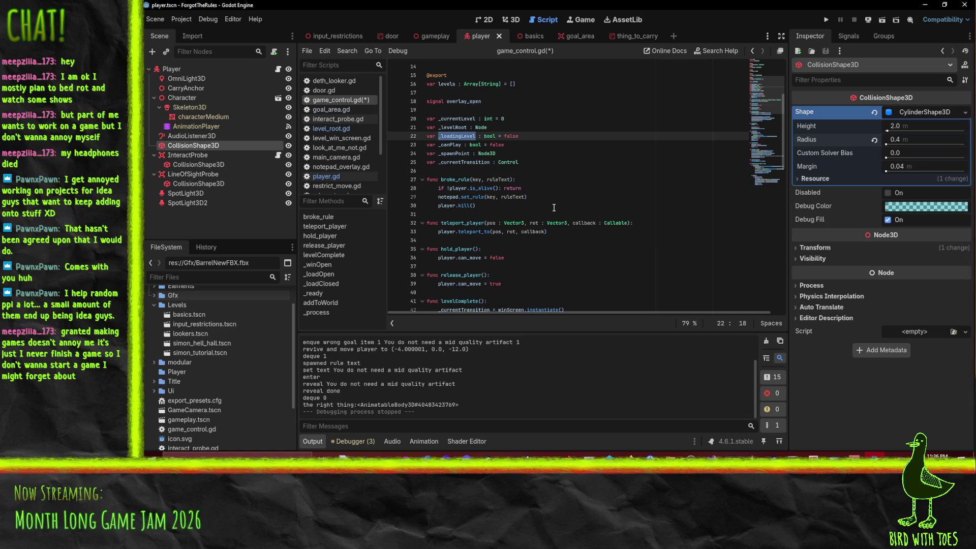
{"action": "left_click", "coordinate": [629, 455]}
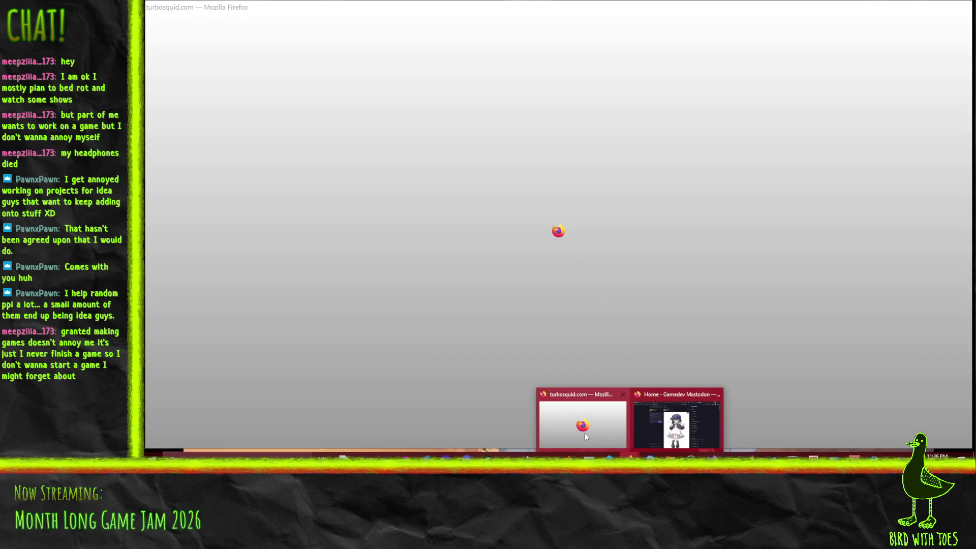
{"action": "left_click", "coordinate": [585, 432]}
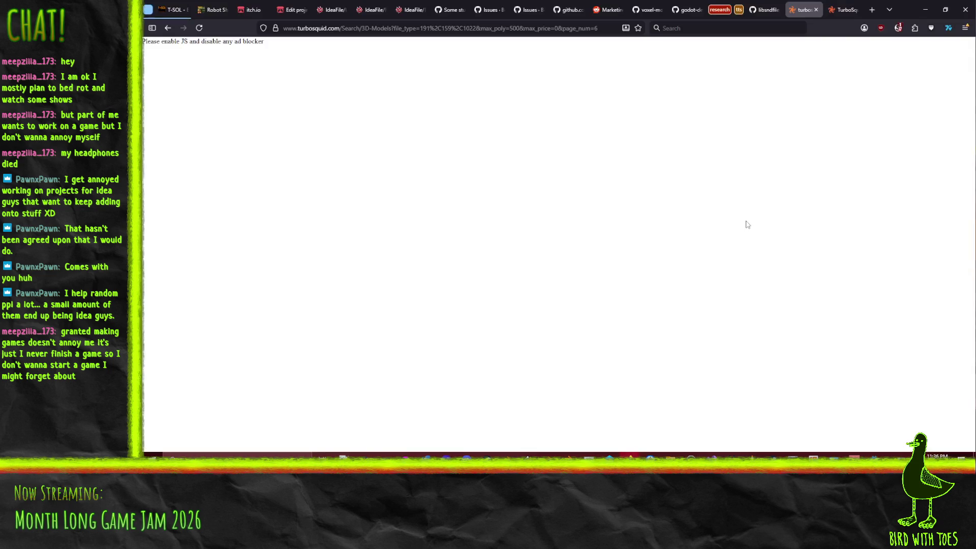
{"action": "left_click", "coordinate": [250, 10]}
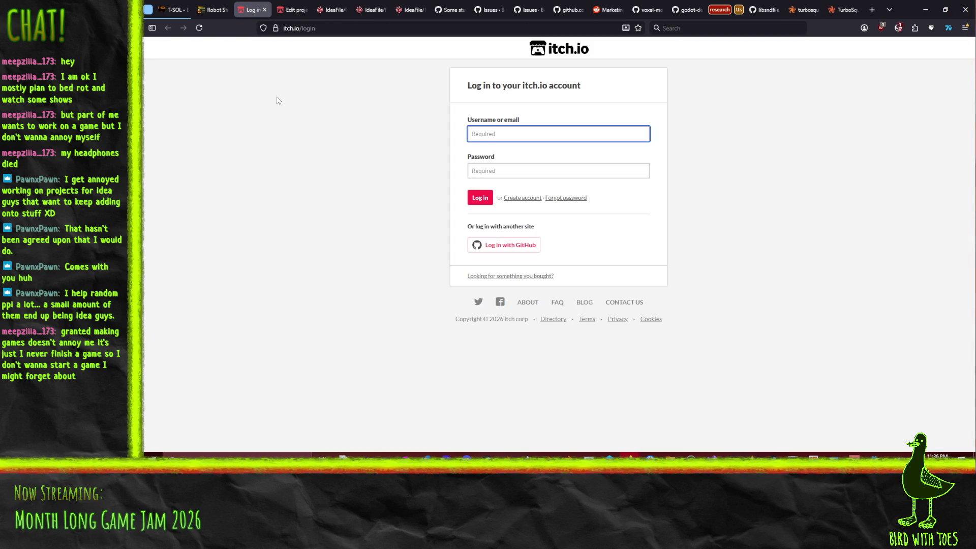
{"action": "left_click", "coordinate": [925, 9]}
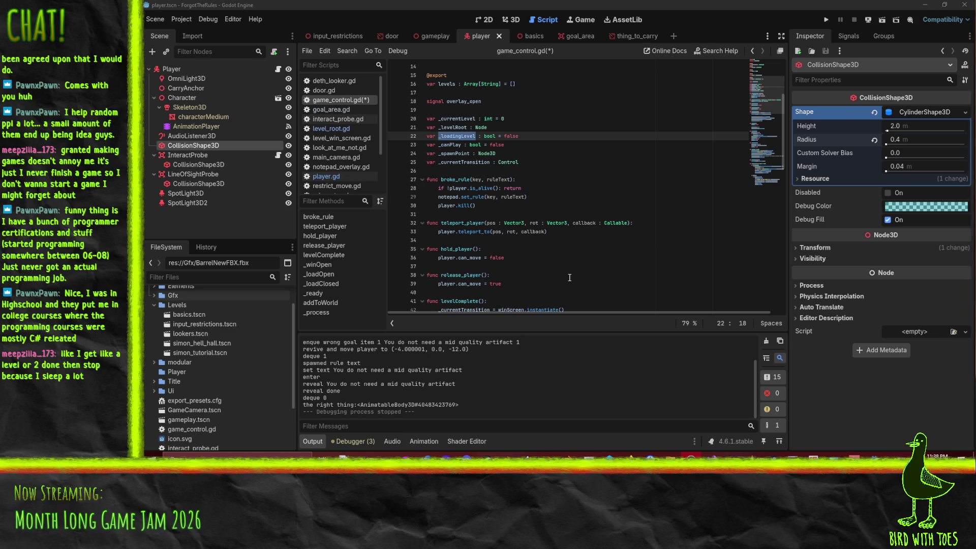
{"action": "mouse_move", "coordinate": [629, 456]}
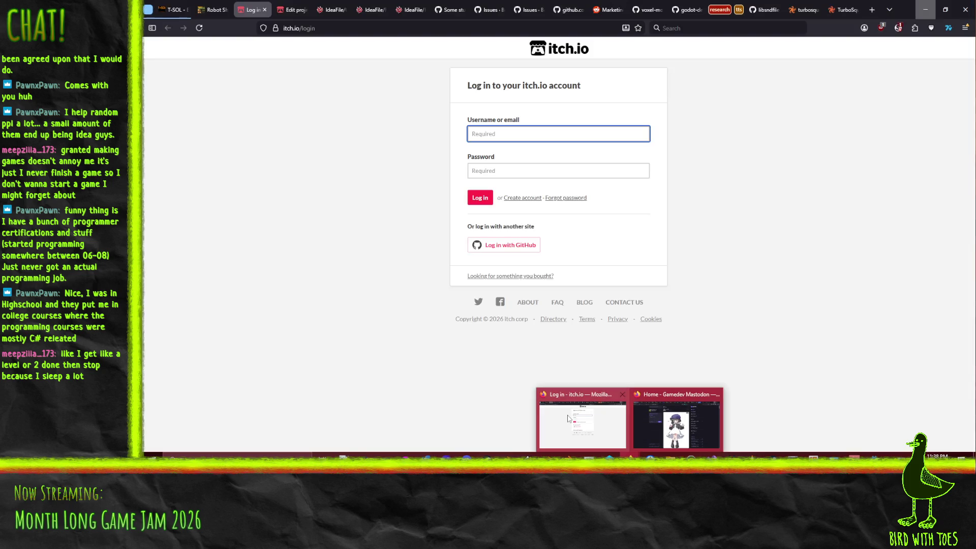
- Bring the browser forward and scroll through the T-SOL game page
{"action": "left_click", "coordinate": [568, 418]}
{"action": "left_click", "coordinate": [172, 10]}
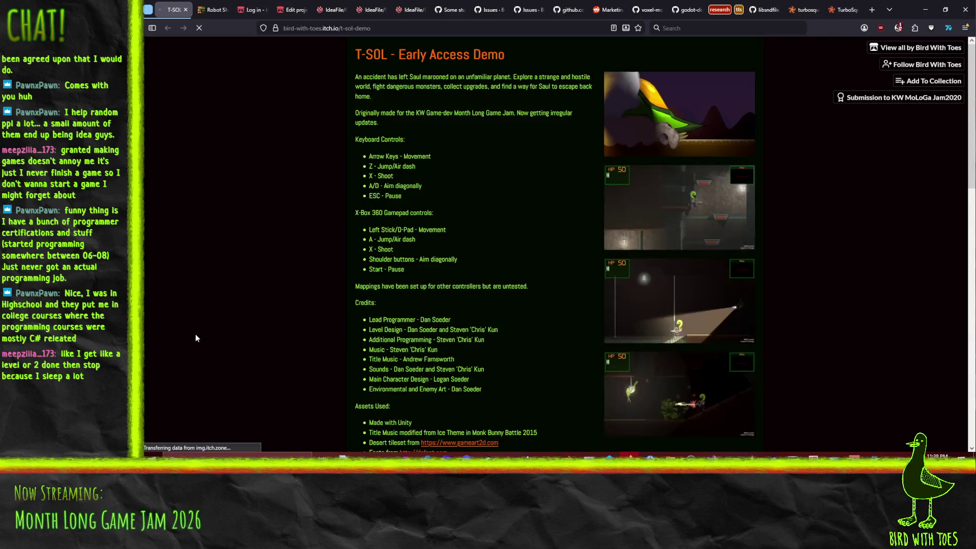
{"action": "scroll", "coordinate": [531, 213], "scroll_direction": "down", "scroll_amount": 2}
{"action": "scroll", "coordinate": [531, 217], "scroll_direction": "down", "scroll_amount": 7}
{"action": "scroll", "coordinate": [547, 259], "scroll_direction": "down", "scroll_amount": 3}
{"action": "scroll", "coordinate": [532, 260], "scroll_direction": "up", "scroll_amount": 6}
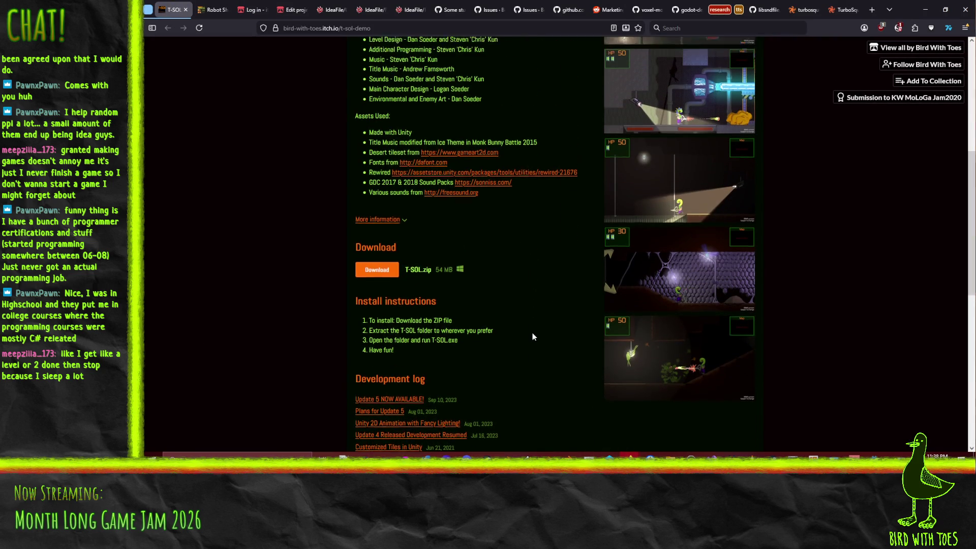
- Enlarge and browse the T-SOL screenshots, starting with the HP 30 cave shot
{"action": "left_click", "coordinate": [732, 316]}
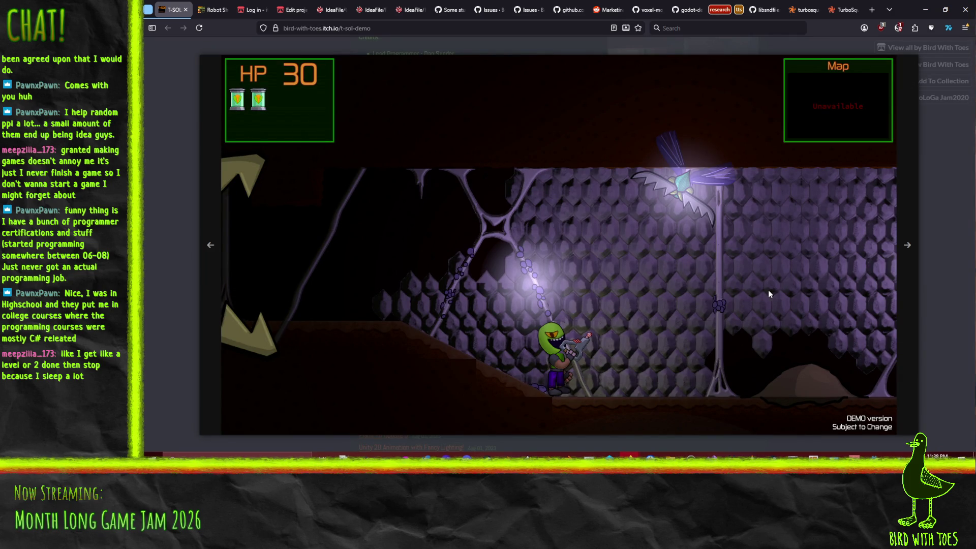
{"action": "left_click", "coordinate": [915, 244]}
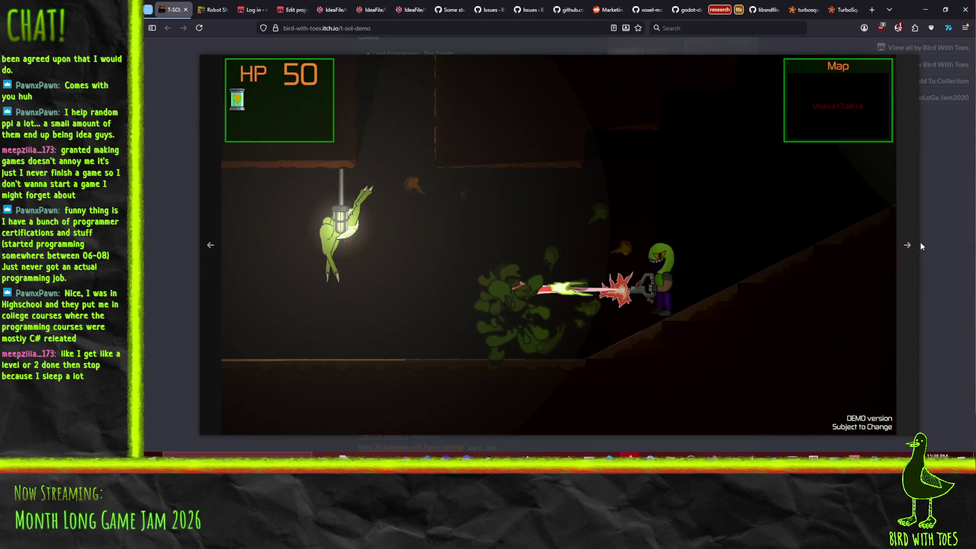
{"action": "left_click", "coordinate": [949, 240]}
{"action": "scroll", "coordinate": [881, 263], "scroll_direction": "up", "scroll_amount": 2}
{"action": "left_click", "coordinate": [715, 159]}
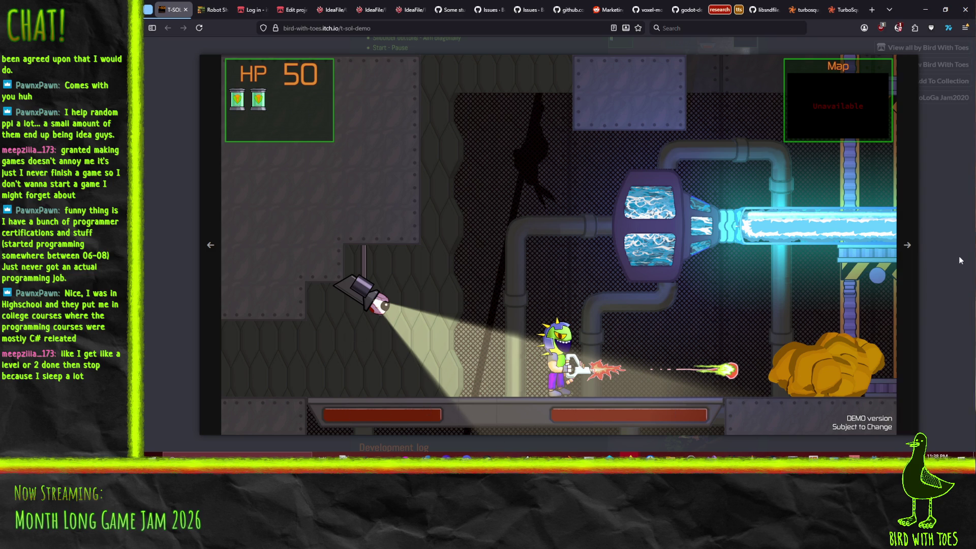
{"action": "left_click", "coordinate": [941, 249]}
{"action": "scroll", "coordinate": [798, 288], "scroll_direction": "up", "scroll_amount": 2}
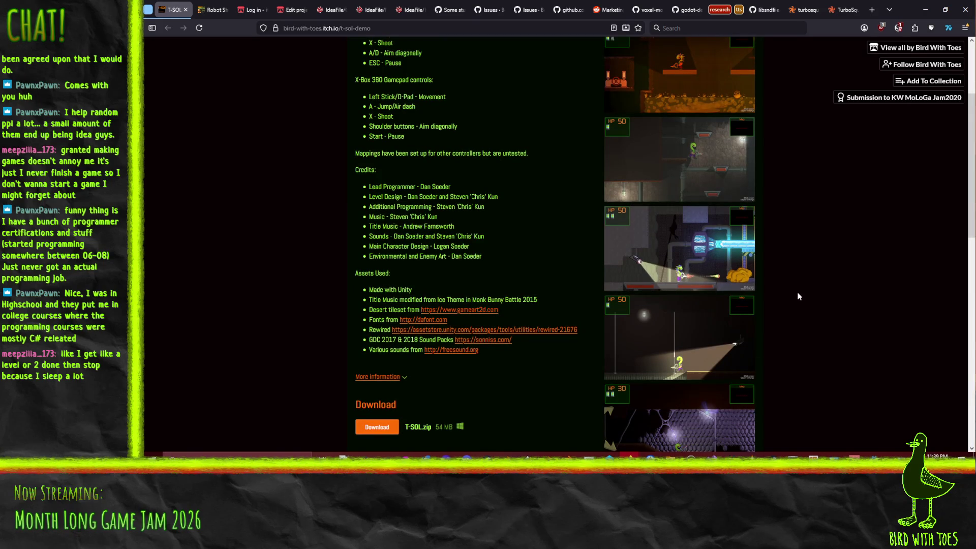
{"action": "scroll", "coordinate": [813, 298], "scroll_direction": "up", "scroll_amount": 2}
{"action": "scroll", "coordinate": [852, 323], "scroll_direction": "up", "scroll_amount": 1}
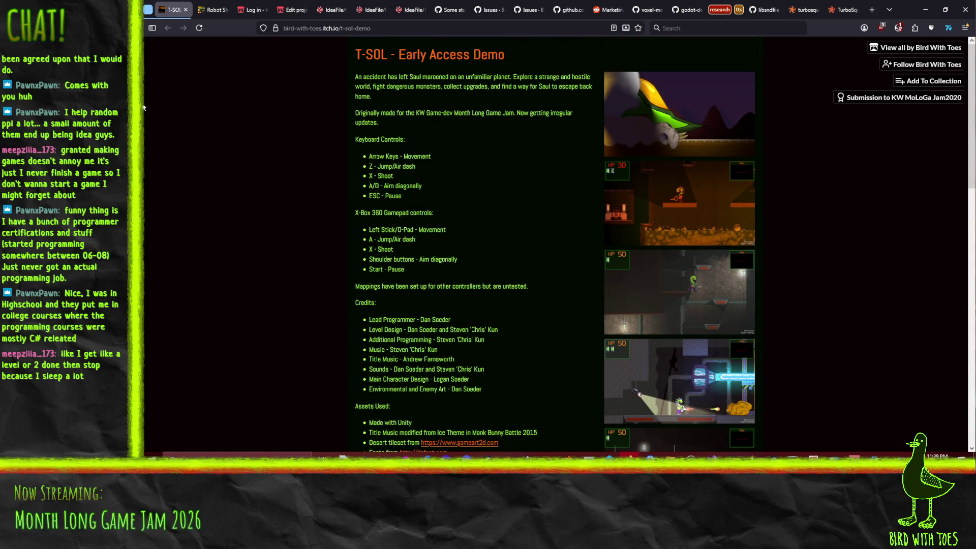
- Look over the Robot Shooter page, then return to the Godot editor
{"action": "left_click", "coordinate": [213, 10]}
{"action": "scroll", "coordinate": [304, 266], "scroll_direction": "down", "scroll_amount": 2}
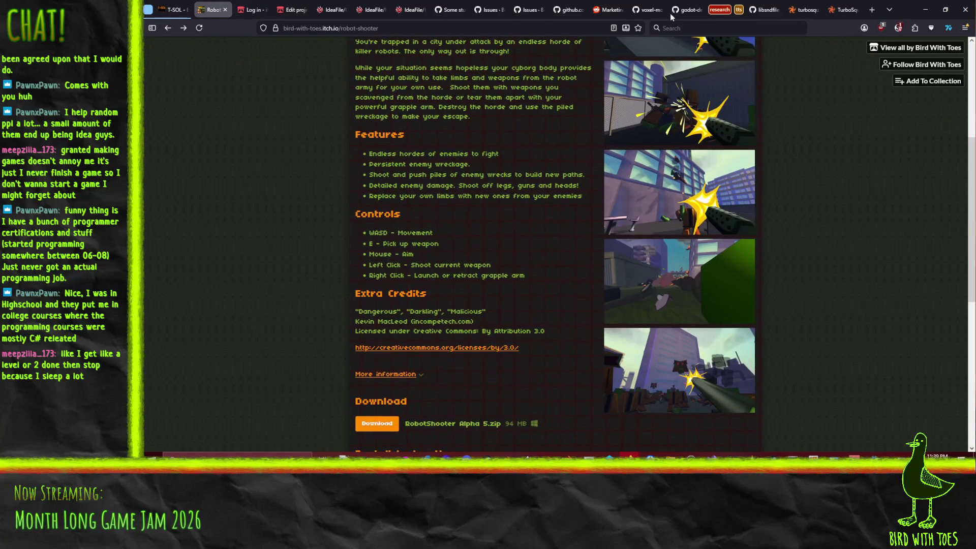
{"action": "scroll", "coordinate": [578, 332], "scroll_direction": "up", "scroll_amount": 1}
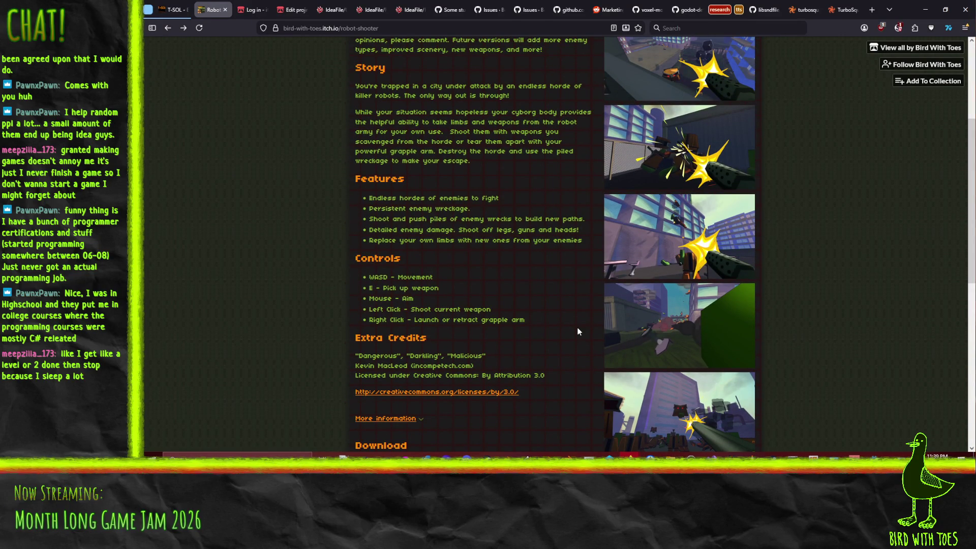
{"action": "key", "text": "alt+Tab"}
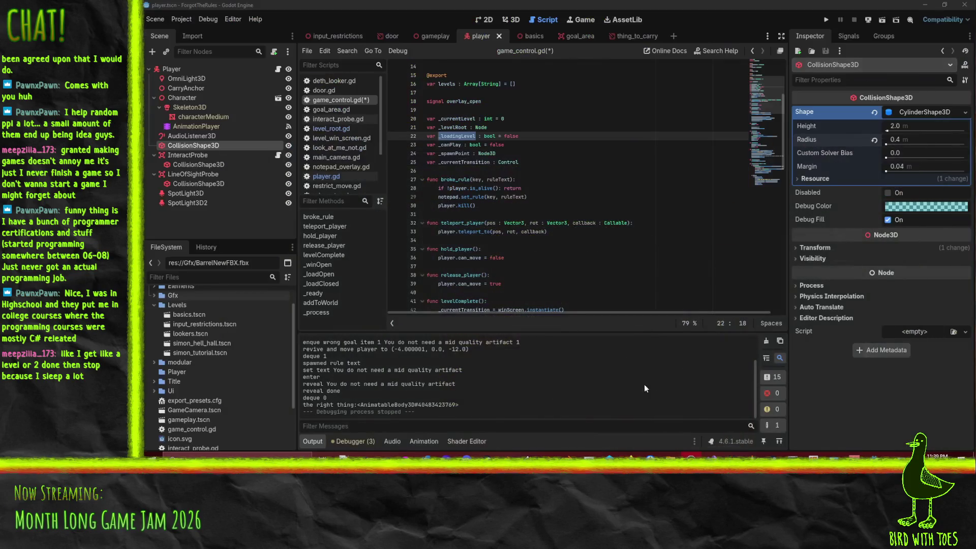
- Glance over game_control.gd, then bring the Robot Shooter itch.io page back to the front
{"action": "left_click", "coordinate": [612, 212]}
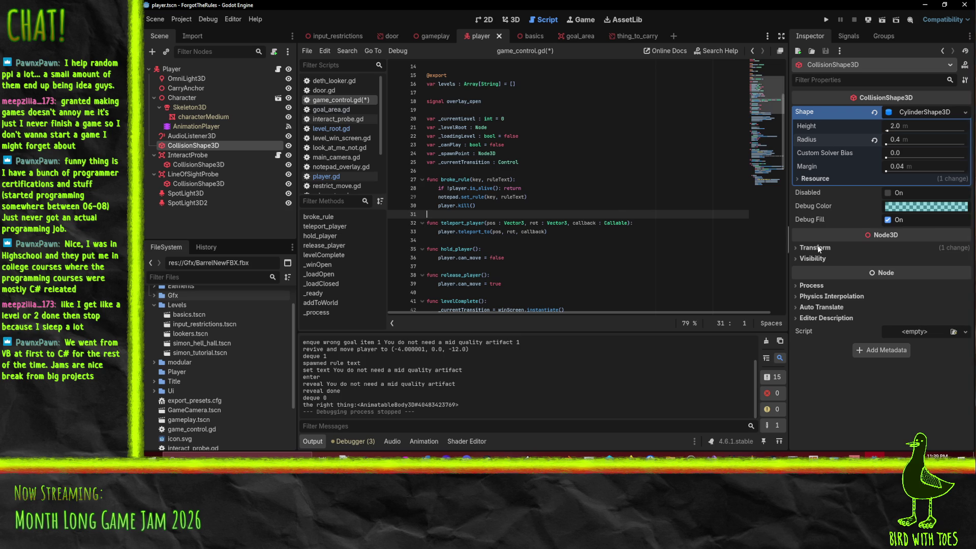
{"action": "mouse_move", "coordinate": [629, 455]}
{"action": "left_click", "coordinate": [587, 423]}
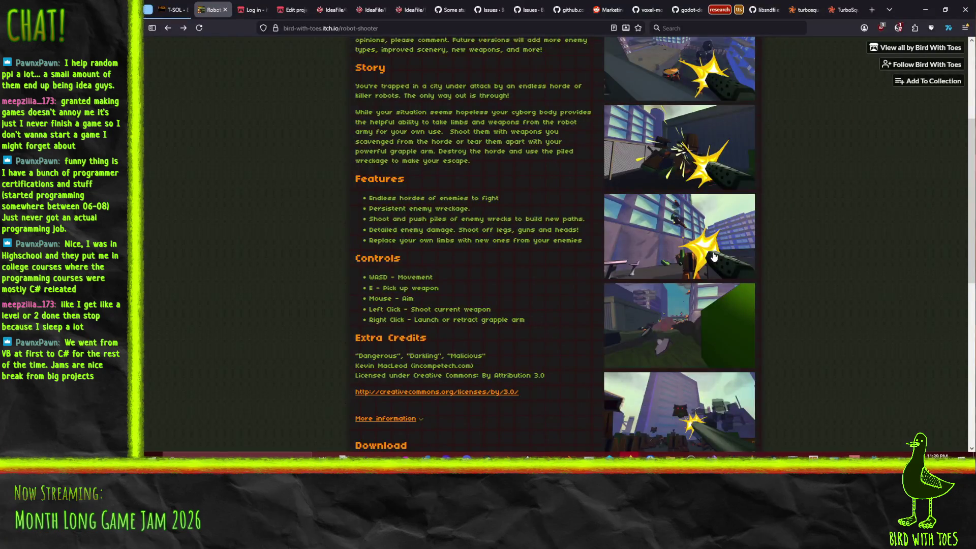
- Enlarge the last Robot Shooter screenshot, step back two images, close the viewer and minimize Firefox
{"action": "scroll", "coordinate": [716, 284], "scroll_direction": "up", "scroll_amount": 1}
{"action": "scroll", "coordinate": [725, 324], "scroll_direction": "down", "scroll_amount": 1}
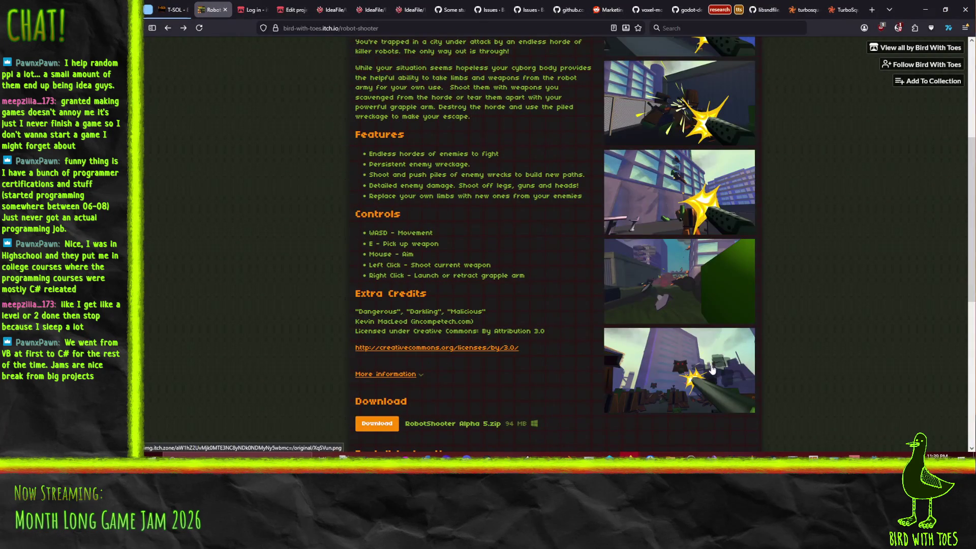
{"action": "left_click", "coordinate": [720, 351]}
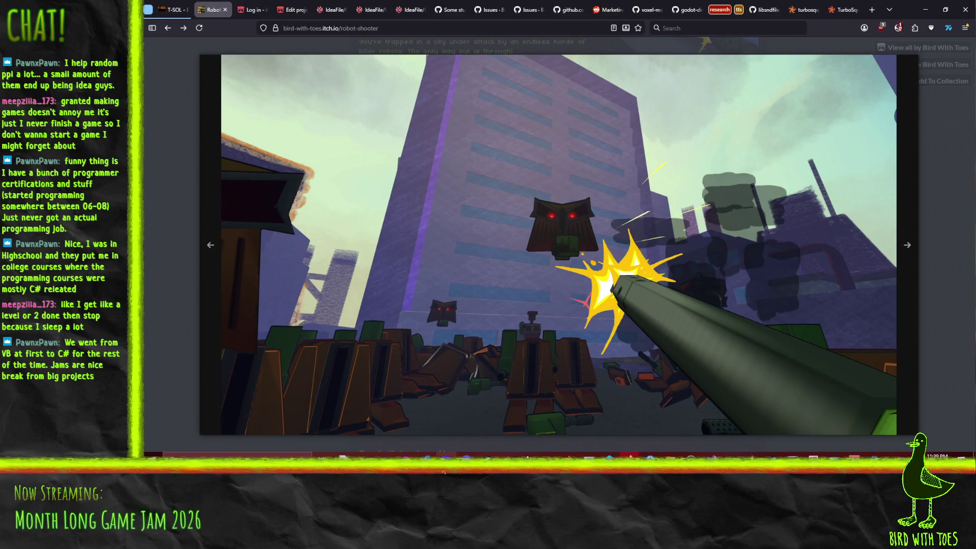
{"action": "mouse_move", "coordinate": [466, 454]}
{"action": "left_click", "coordinate": [210, 323]}
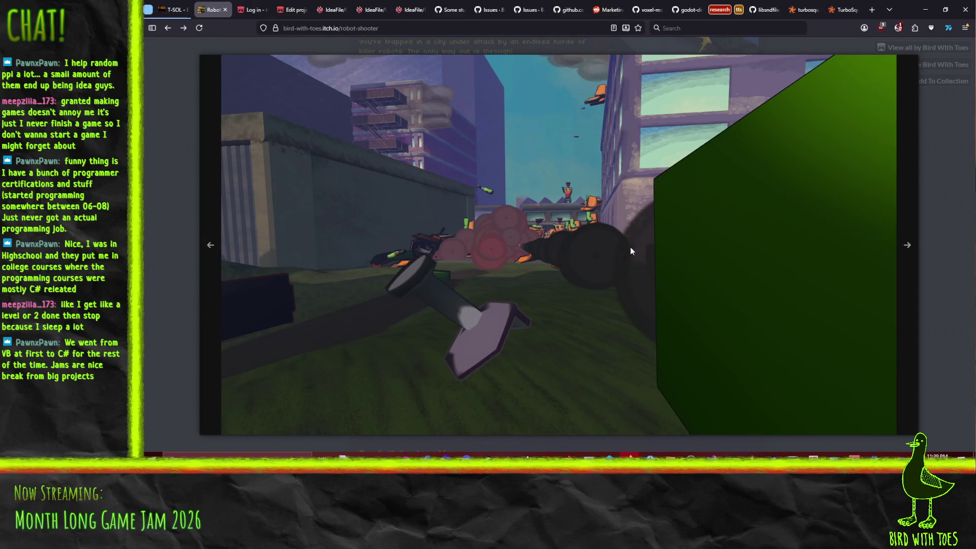
{"action": "left_click", "coordinate": [203, 291]}
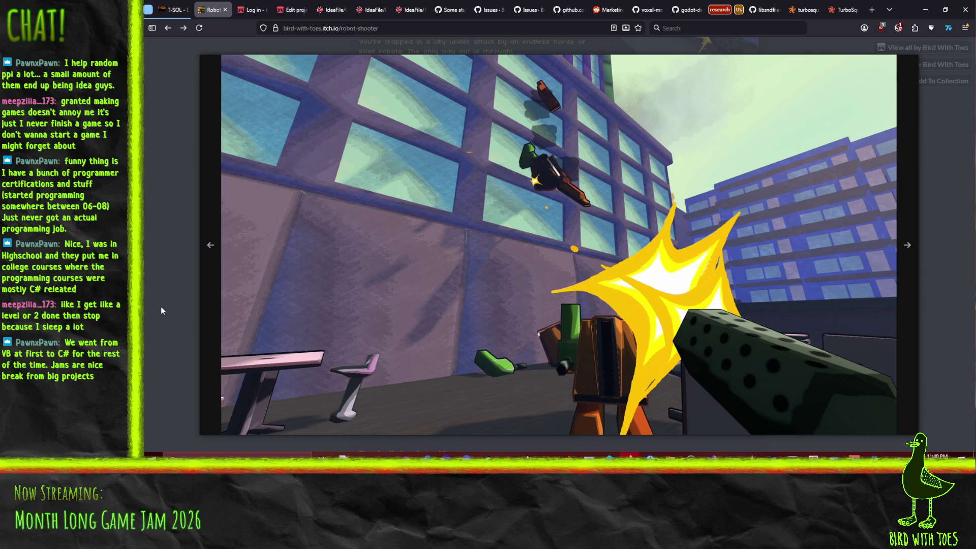
{"action": "left_click", "coordinate": [173, 299]}
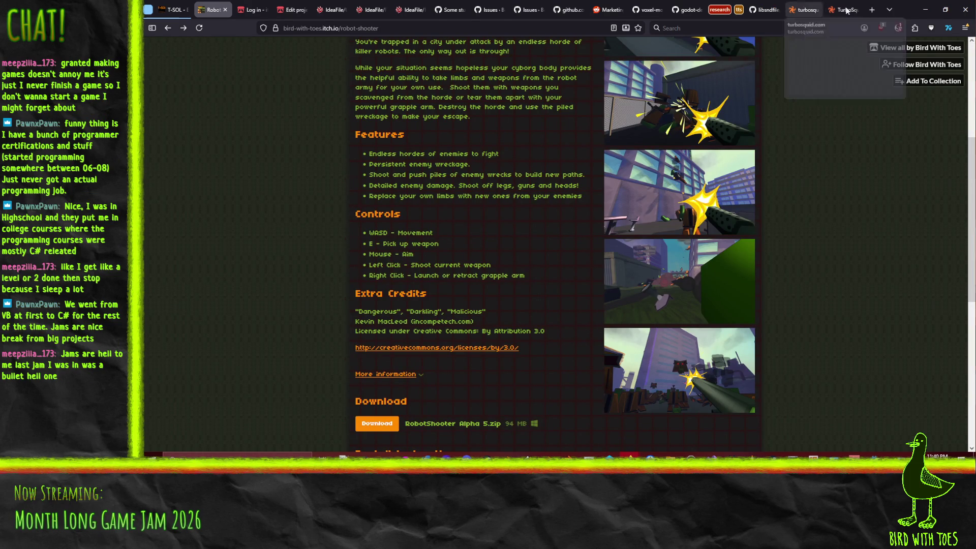
{"action": "left_click", "coordinate": [925, 9]}
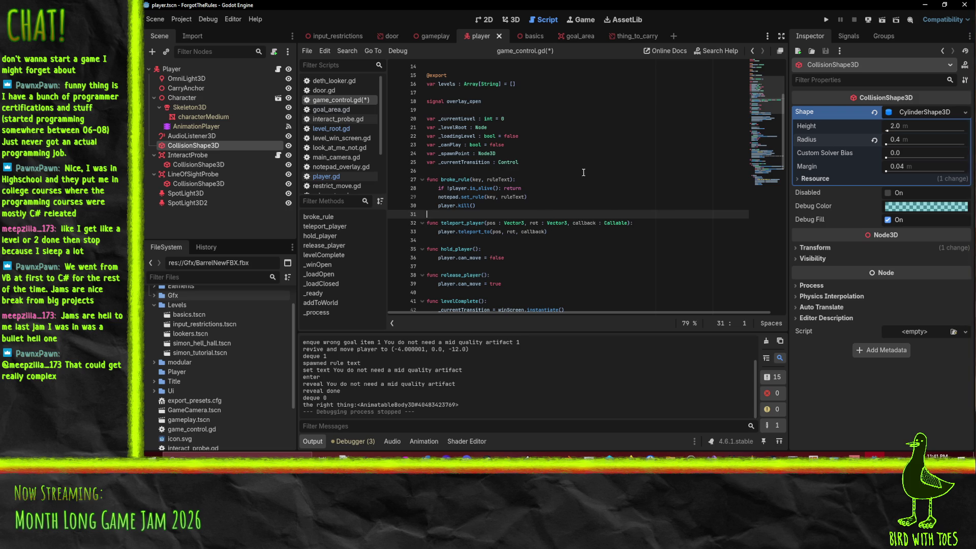
{"action": "left_click", "coordinate": [575, 197]}
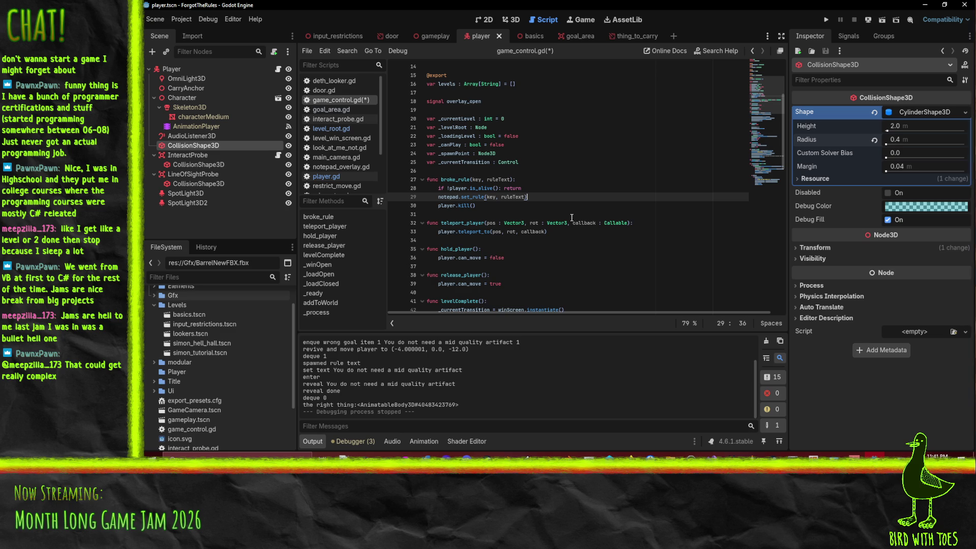
{"action": "left_click", "coordinate": [576, 236]}
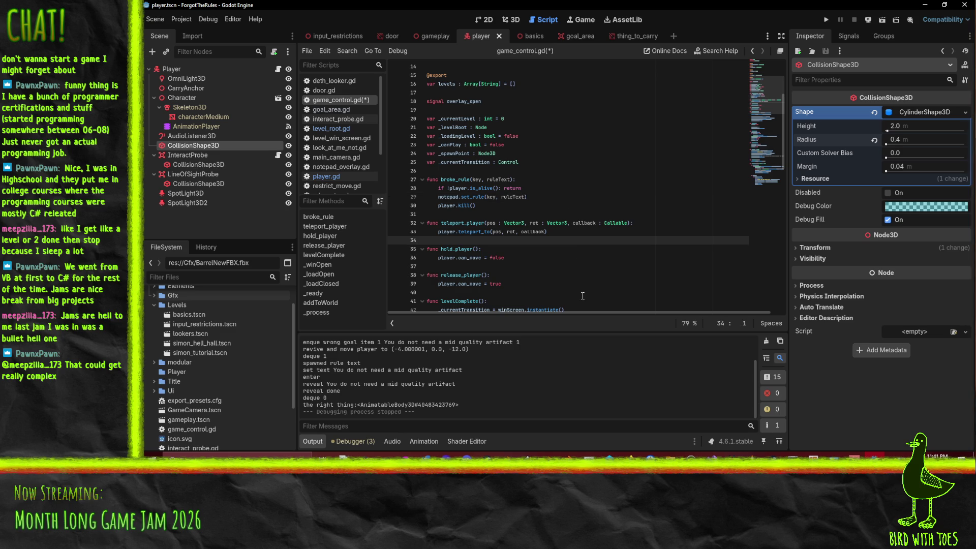
{"action": "scroll", "coordinate": [539, 256], "scroll_direction": "down", "scroll_amount": 9}
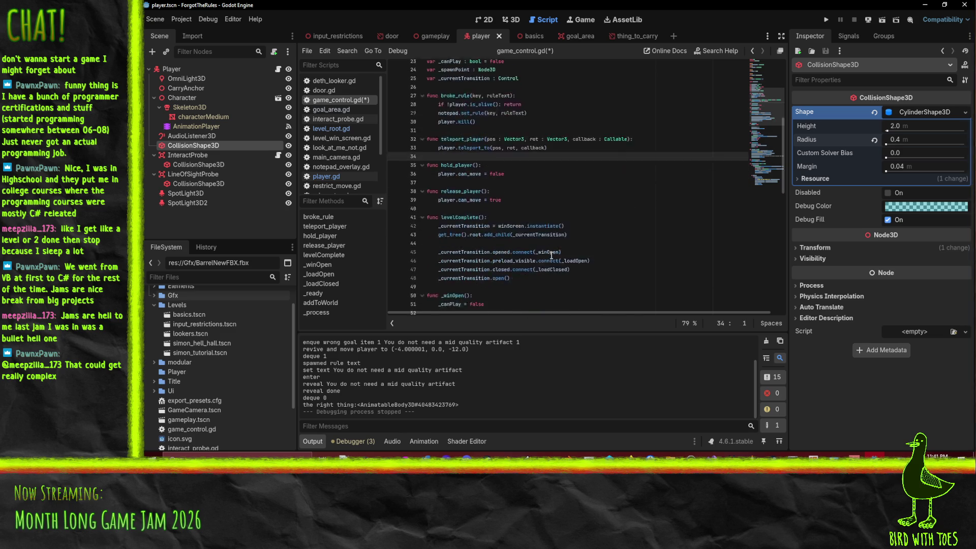
{"action": "scroll", "coordinate": [610, 247], "scroll_direction": "up", "scroll_amount": 13}
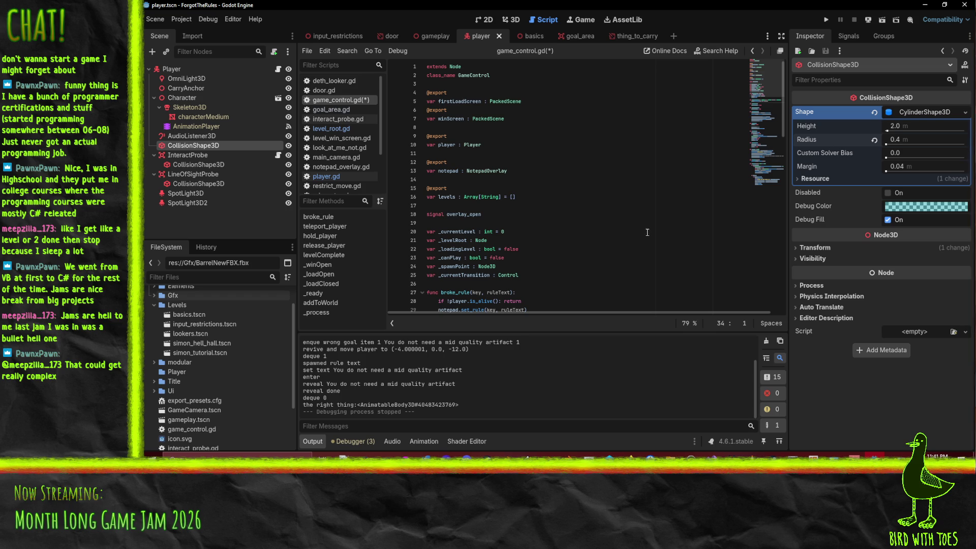
{"action": "left_click", "coordinate": [458, 231]}
{"action": "key", "text": "Up"}
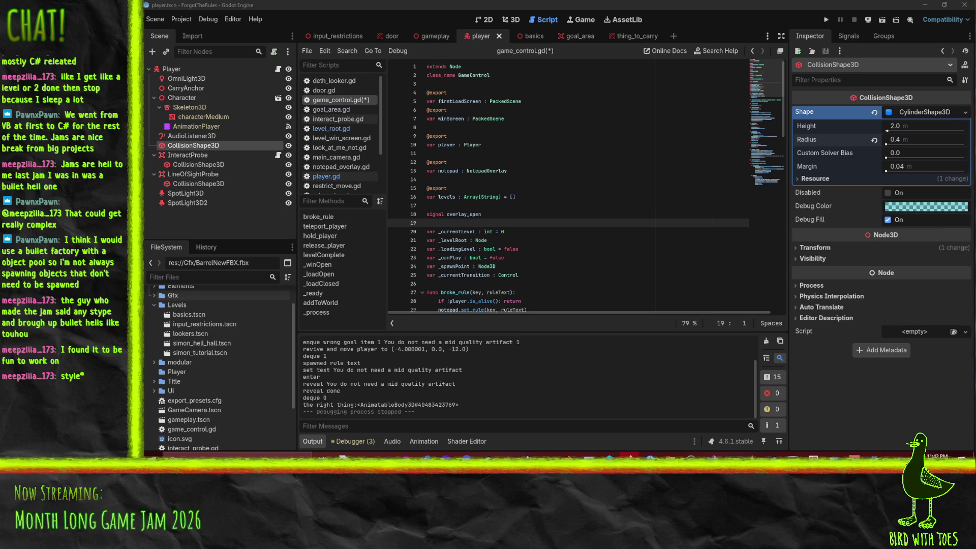
{"action": "key", "text": "alt+Tab"}
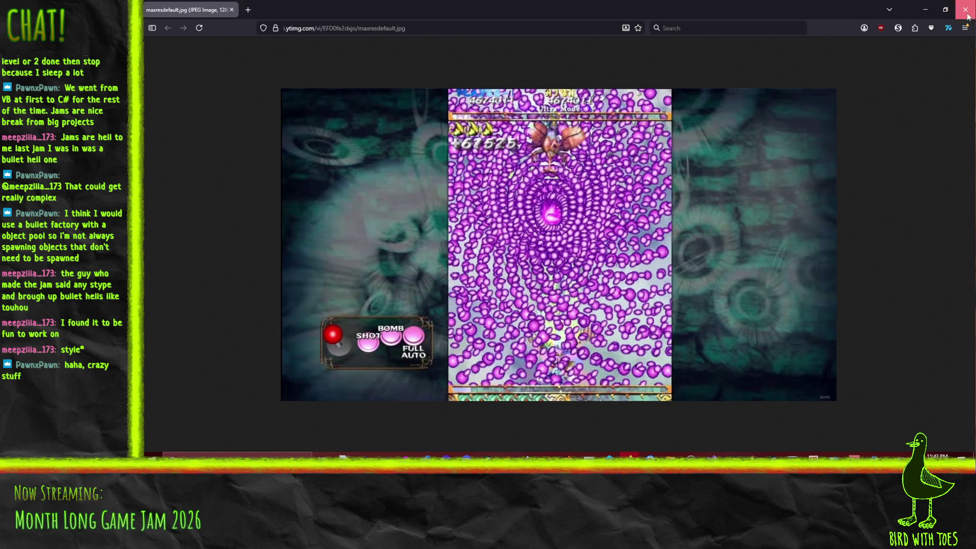
- Switch from the maxresdefault.jpg screenshot back to the Godot script editor
{"action": "key", "text": "alt+Tab"}
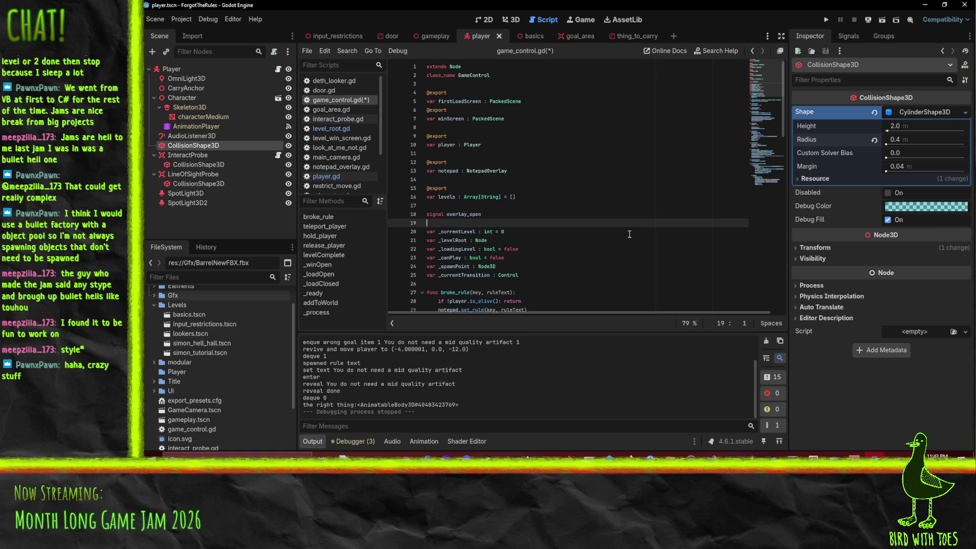
- Add 'var _levelDone : bool = false' on a new line below line 19
{"action": "scroll", "coordinate": [630, 231], "scroll_direction": "down", "scroll_amount": 3}
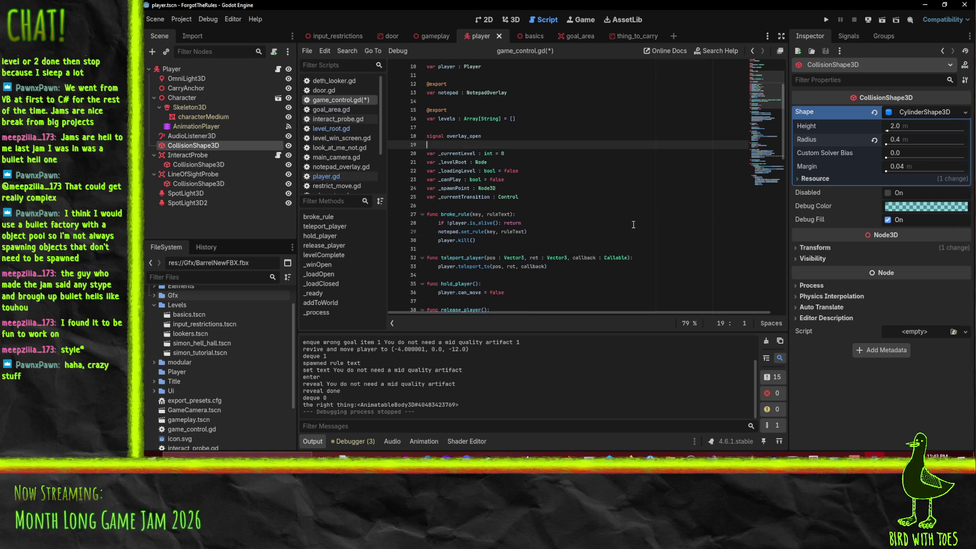
{"action": "scroll", "coordinate": [573, 227], "scroll_direction": "up", "scroll_amount": 3}
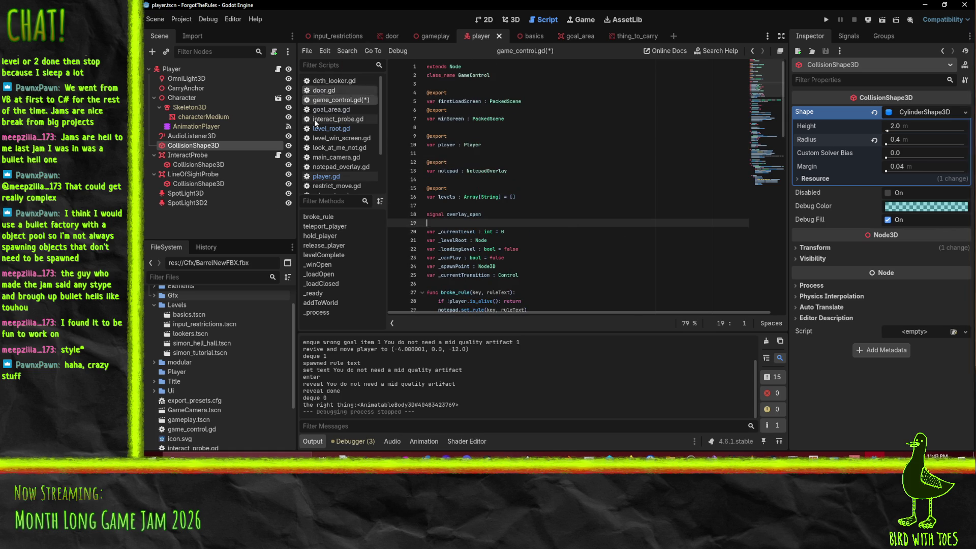
{"action": "scroll", "coordinate": [444, 196], "scroll_direction": "down", "scroll_amount": 2}
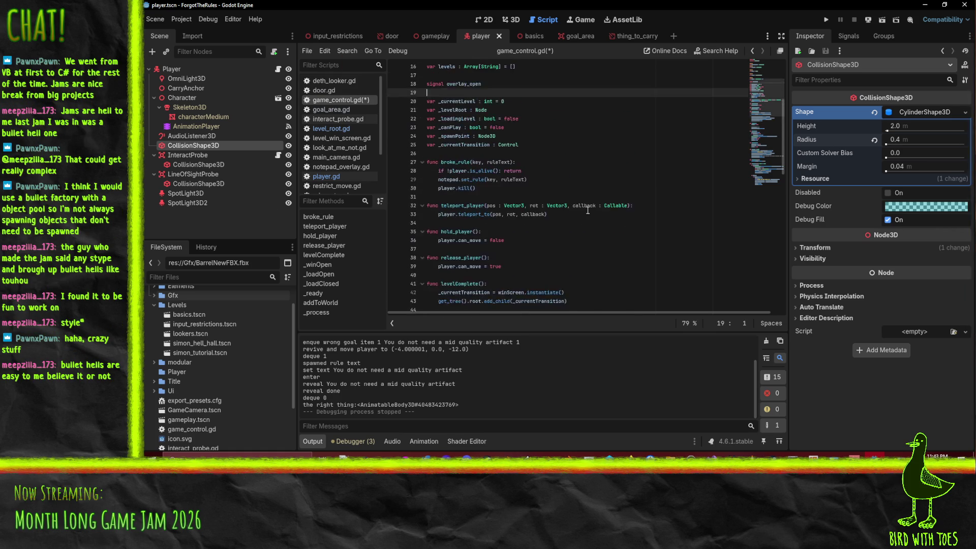
{"action": "key", "text": "Return"}
{"action": "type", "text": "var _"}
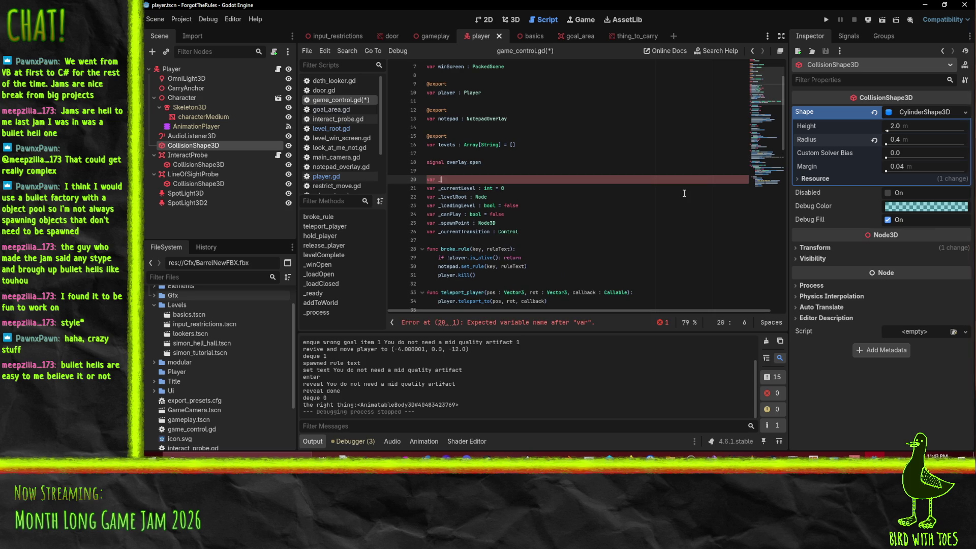
{"action": "type", "text": "levelDone : false"}
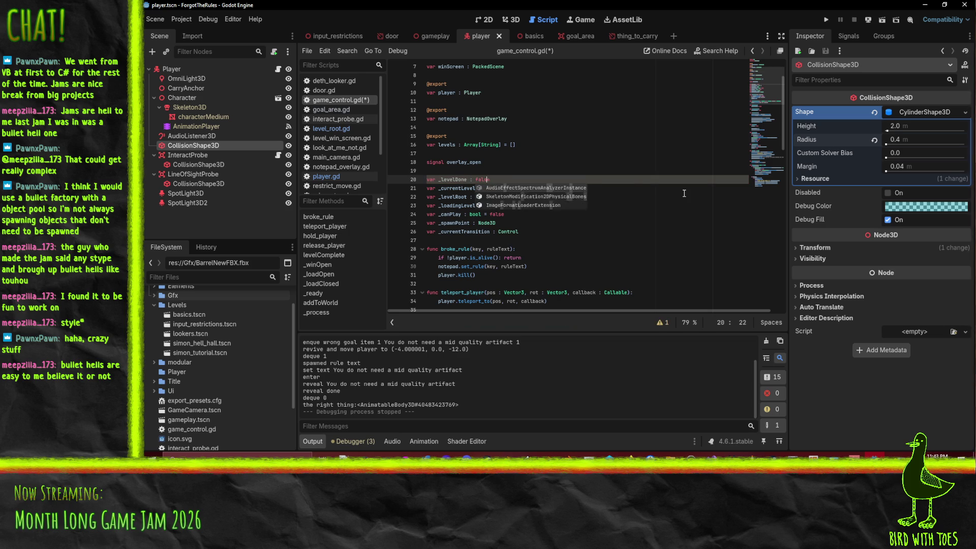
{"action": "key", "text": "ctrl+Left"}
{"action": "type", "text": "bool ="}
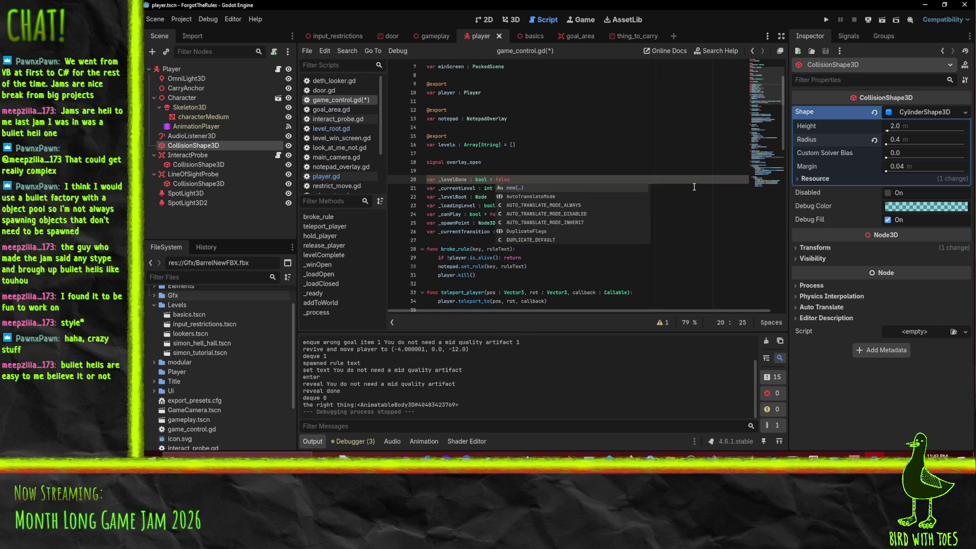
- Move to the end of the startLoad call inside the _winOpen function
{"action": "scroll", "coordinate": [694, 187], "scroll_direction": "down", "scroll_amount": 3}
{"action": "scroll", "coordinate": [604, 227], "scroll_direction": "down", "scroll_amount": 5}
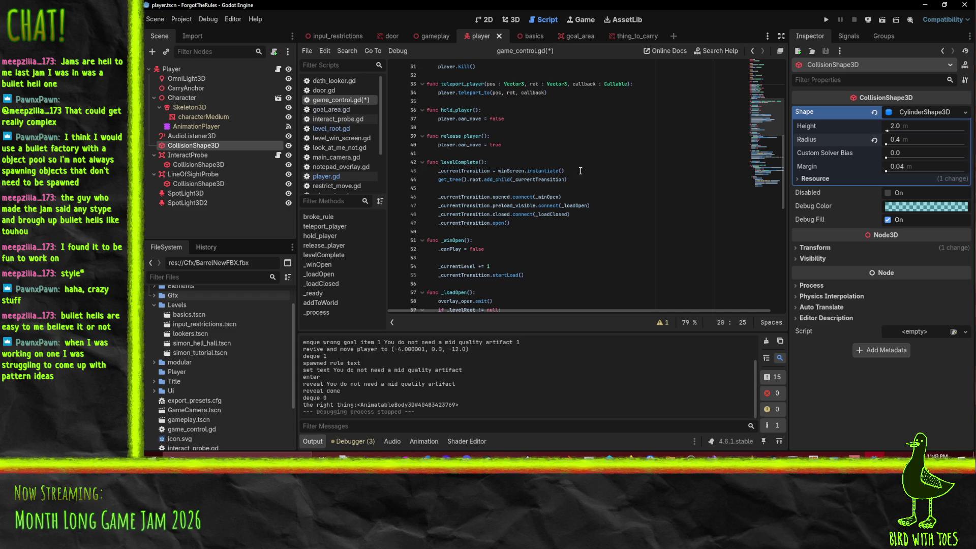
{"action": "left_click", "coordinate": [575, 171]}
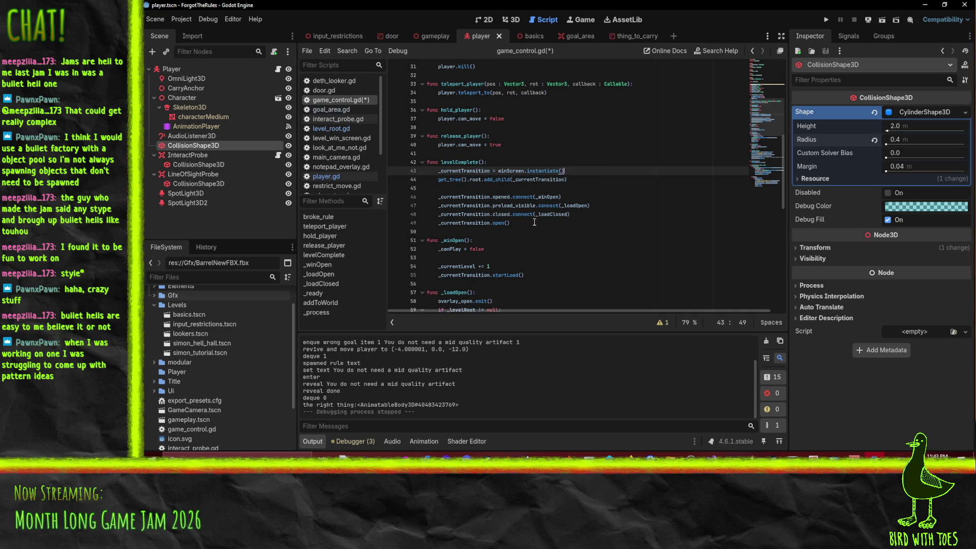
{"action": "scroll", "coordinate": [560, 213], "scroll_direction": "down", "scroll_amount": 2}
{"action": "left_click", "coordinate": [613, 223]}
- Set _levelDone = true in _winOpen after the startLoad call
{"action": "key", "text": "Return"}
{"action": "type", "text": "_"}
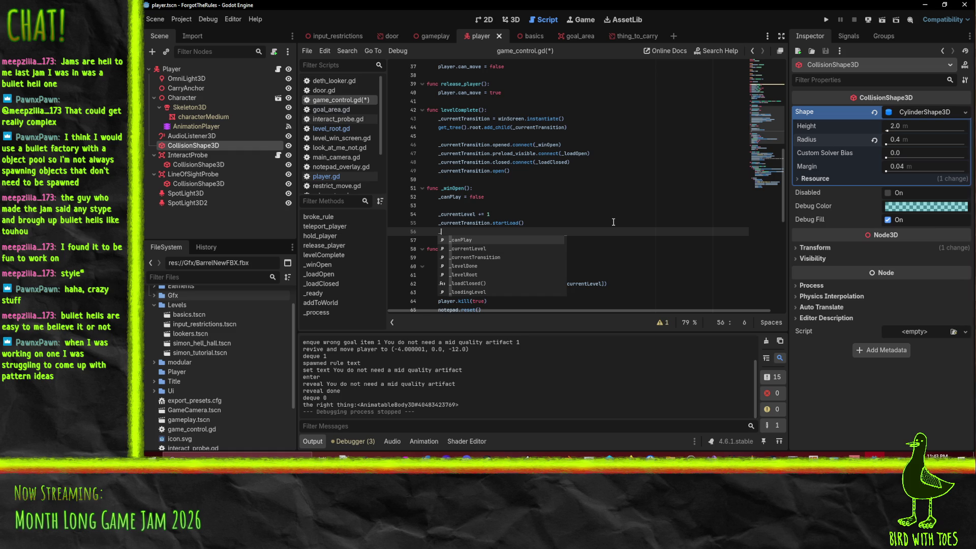
{"action": "type", "text": "le"}
{"action": "key", "text": "Return"}
{"action": "type", "text": "- "}
{"action": "type", "text": "= true"}
- Open the _process body with an 'if _levelDone:' check
{"action": "left_click", "coordinate": [599, 266]}
{"action": "scroll", "coordinate": [593, 255], "scroll_direction": "down", "scroll_amount": 2}
{"action": "scroll", "coordinate": [592, 255], "scroll_direction": "down", "scroll_amount": 5}
{"action": "scroll", "coordinate": [510, 179], "scroll_direction": "down", "scroll_amount": 5}
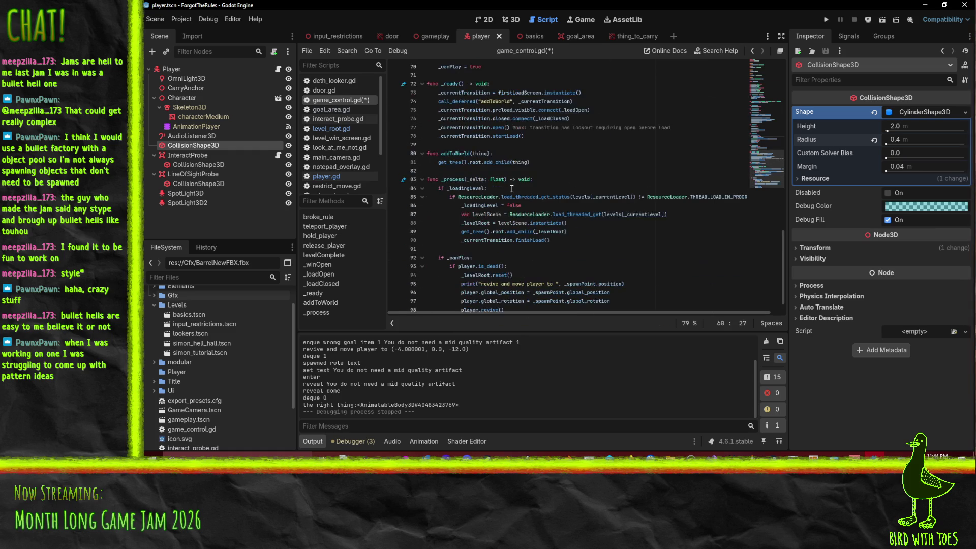
{"action": "left_click", "coordinate": [562, 181]}
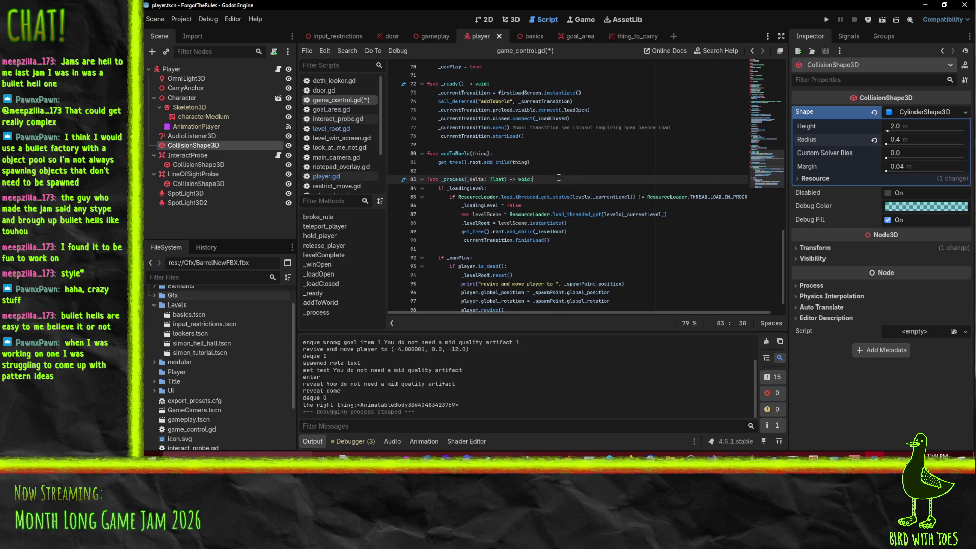
{"action": "key", "text": "Return"}
{"action": "type", "text": "if"}
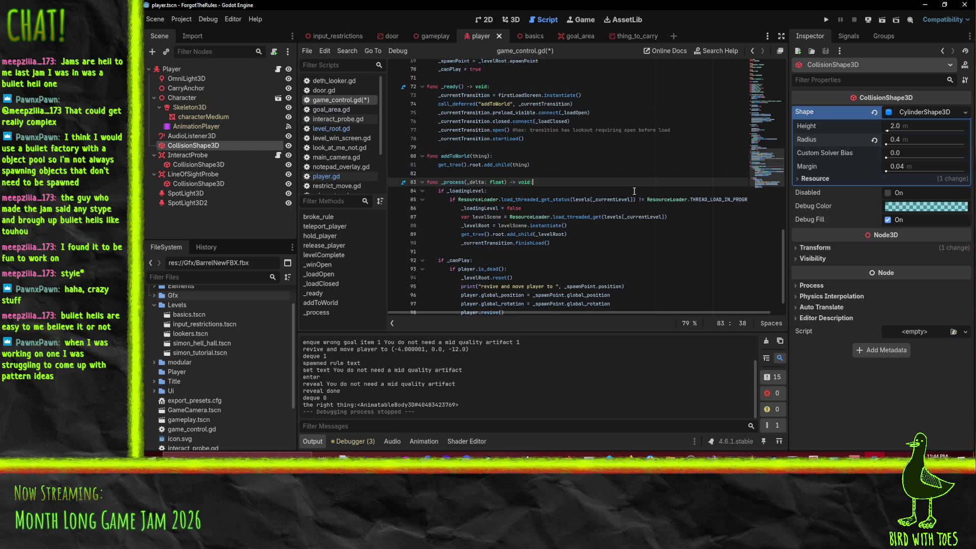
{"action": "type", "text": " _levelDone:"}
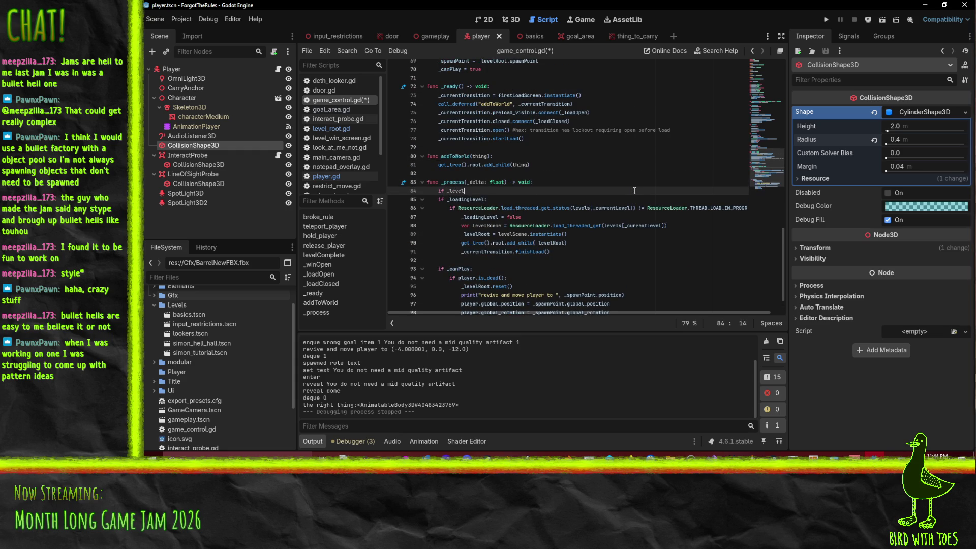
{"action": "key", "text": "Return"}
- Confirm the carriedObject name in player.gd, then nest 'if player.carriedObject == null:' under the check
{"action": "key", "text": "ctrl+x"}
{"action": "key", "text": "ctrl+z"}
{"action": "key", "text": "alt+Left"}
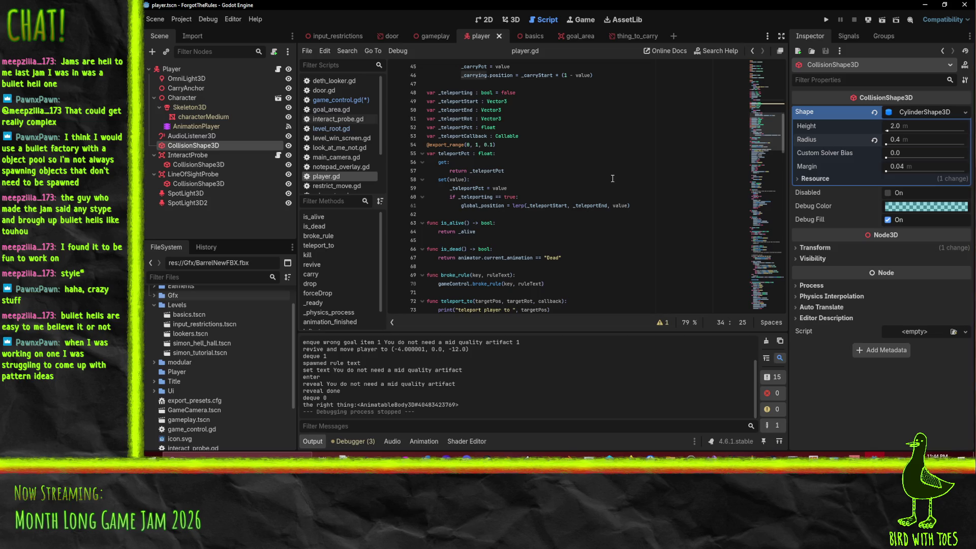
{"action": "scroll", "coordinate": [614, 184], "scroll_direction": "up", "scroll_amount": 5}
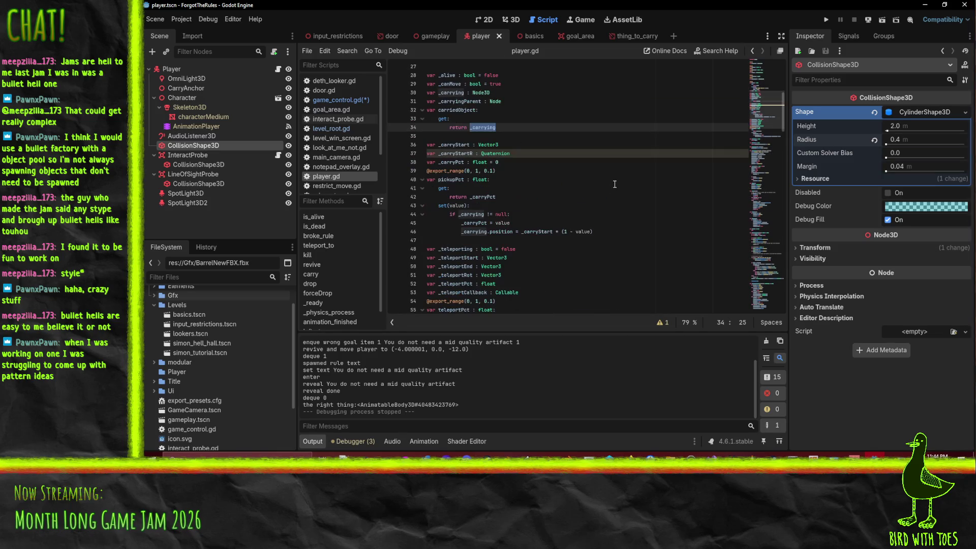
{"action": "double_click", "coordinate": [457, 109]}
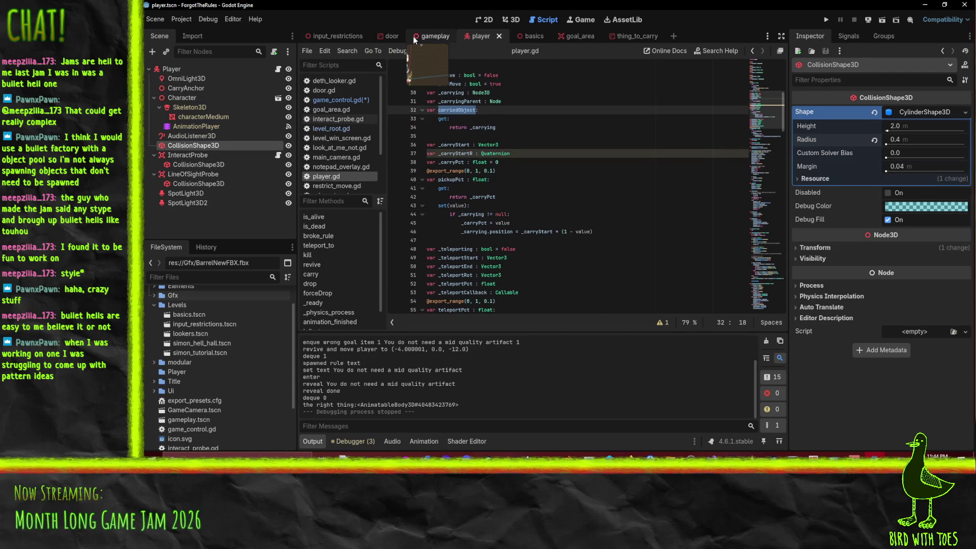
{"action": "left_click", "coordinate": [335, 99]}
{"action": "type", "text": "carriedObject !="}
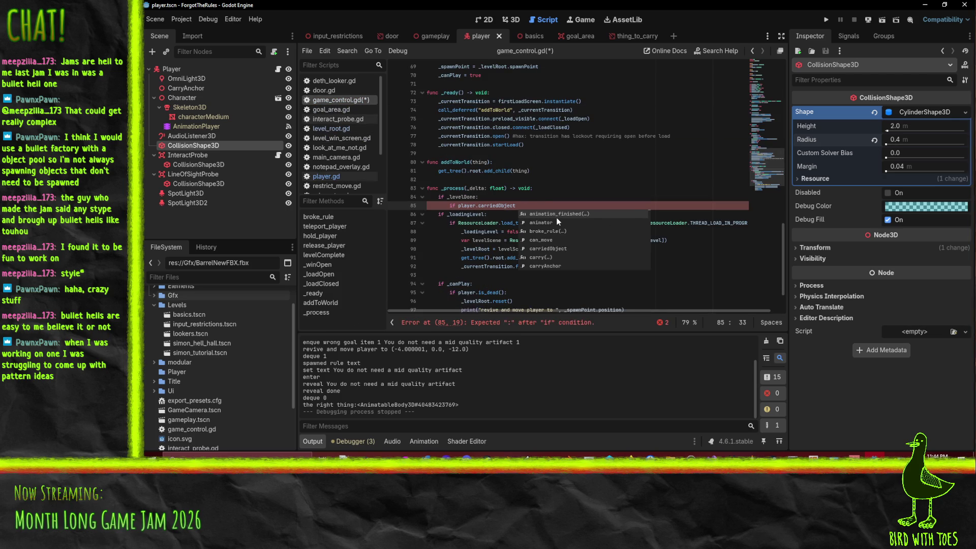
{"action": "key", "text": "BackSpace"}
{"action": "key", "text": "BackSpace"}
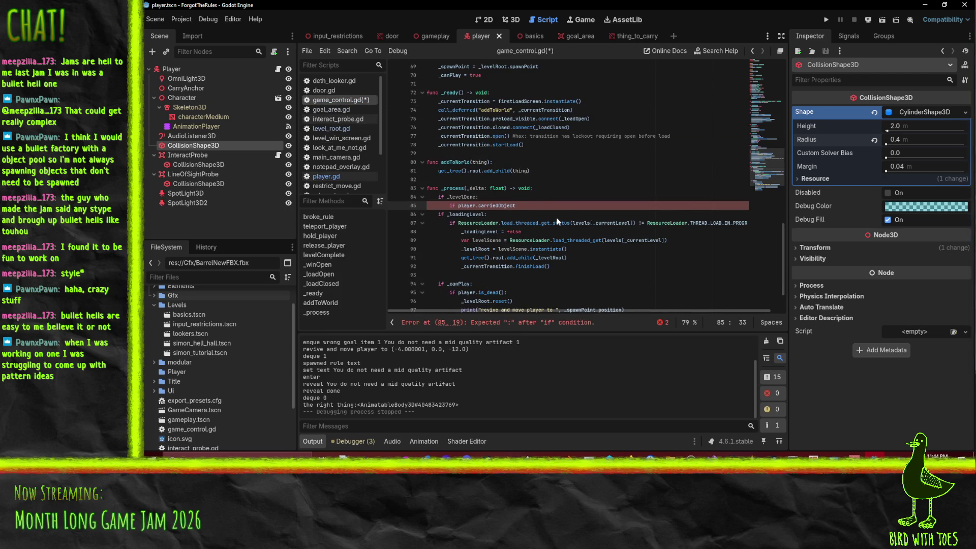
{"action": "type", "text": "==nu"}
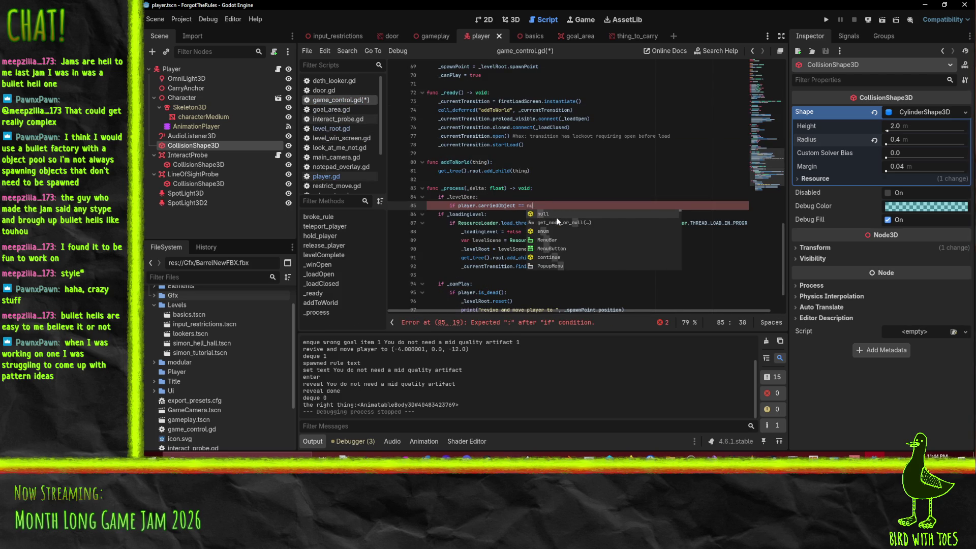
{"action": "key", "text": "Return"}
{"action": "type", "text": ":"}
{"action": "key", "text": "Return"}
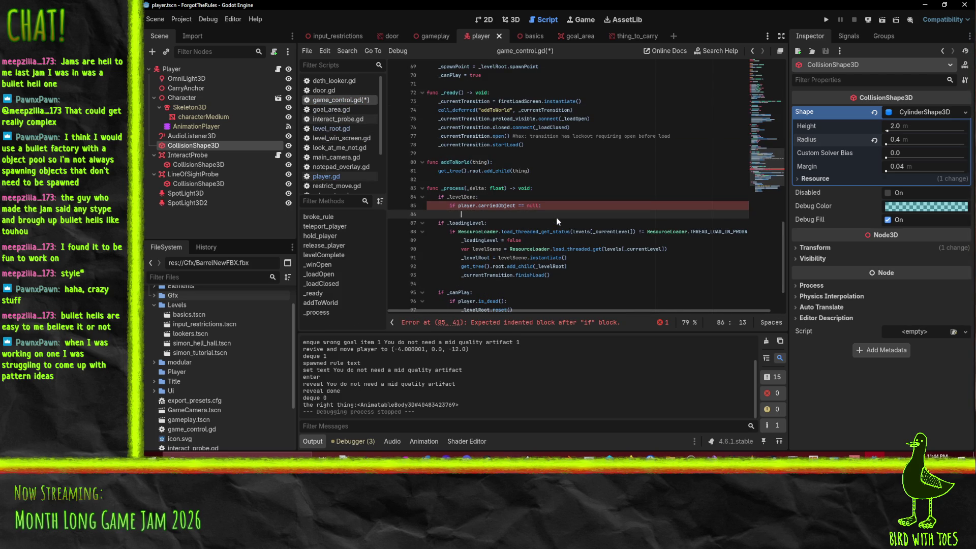
{"action": "scroll", "coordinate": [554, 217], "scroll_direction": "up", "scroll_amount": 3}
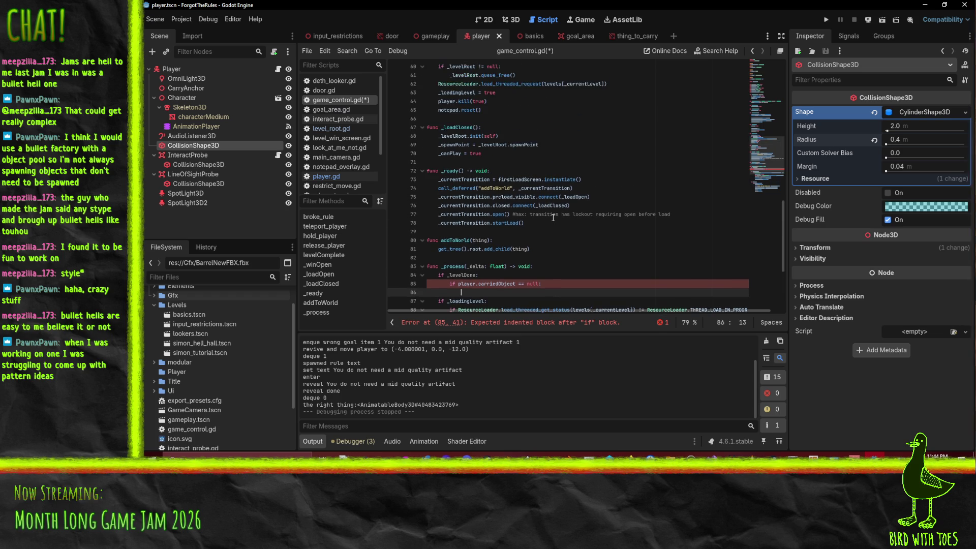
- Find and cut the _currentLevel += 1 and startLoad() lines from _winOpen
{"action": "scroll", "coordinate": [481, 143], "scroll_direction": "up", "scroll_amount": 2}
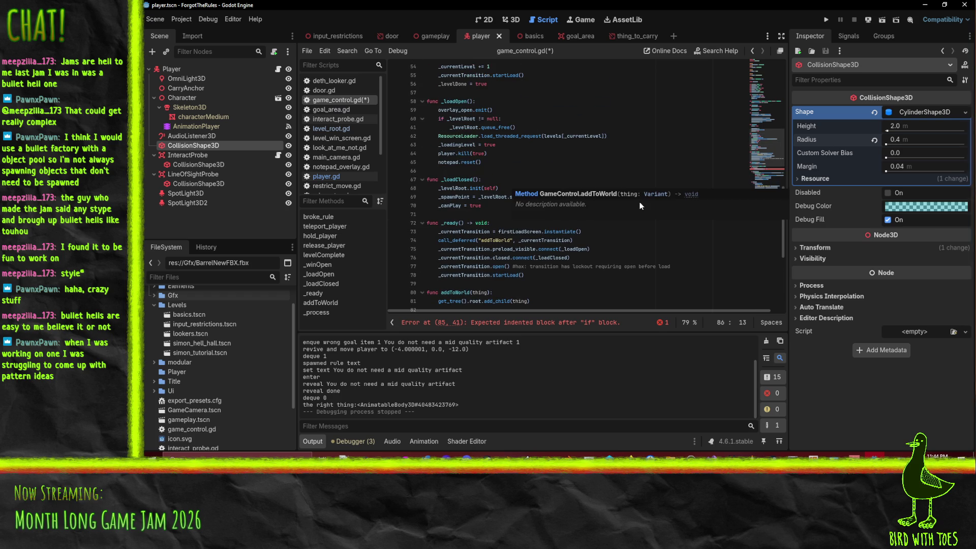
{"action": "scroll", "coordinate": [513, 125], "scroll_direction": "up", "scroll_amount": 1}
{"action": "scroll", "coordinate": [641, 195], "scroll_direction": "up", "scroll_amount": 3}
{"action": "left_click", "coordinate": [510, 225]}
{"action": "key", "text": "Up"}
{"action": "key", "text": "Up"}
{"action": "key", "text": "Up"}
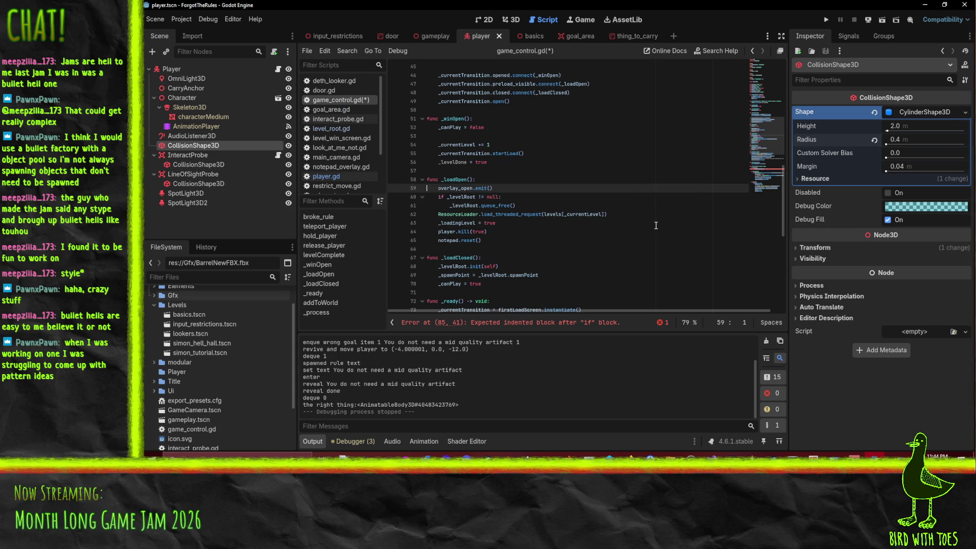
{"action": "double_click", "coordinate": [455, 180]}
{"action": "scroll", "coordinate": [554, 183], "scroll_direction": "up", "scroll_amount": 1}
{"action": "scroll", "coordinate": [556, 255], "scroll_direction": "up", "scroll_amount": 3}
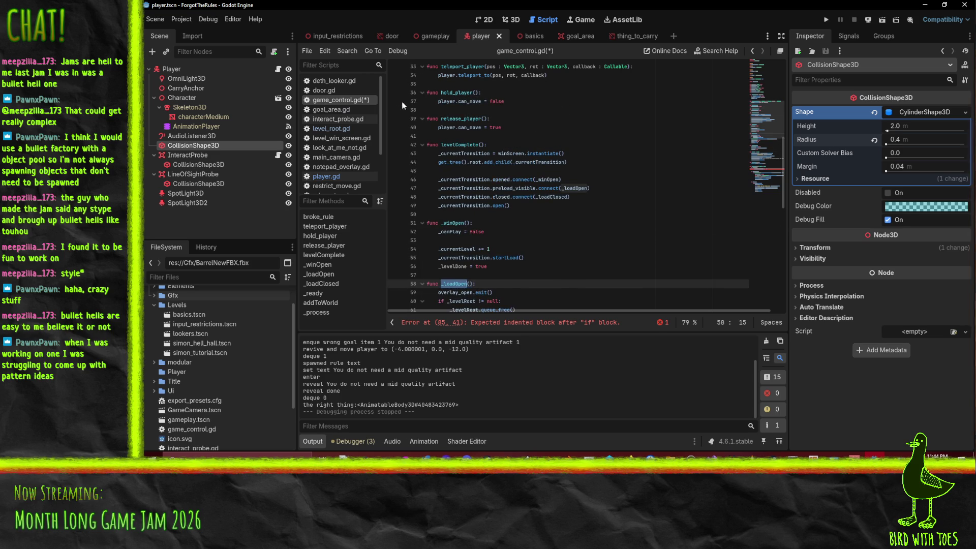
{"action": "double_click", "coordinate": [453, 223]}
{"action": "scroll", "coordinate": [455, 222], "scroll_direction": "down", "scroll_amount": 2}
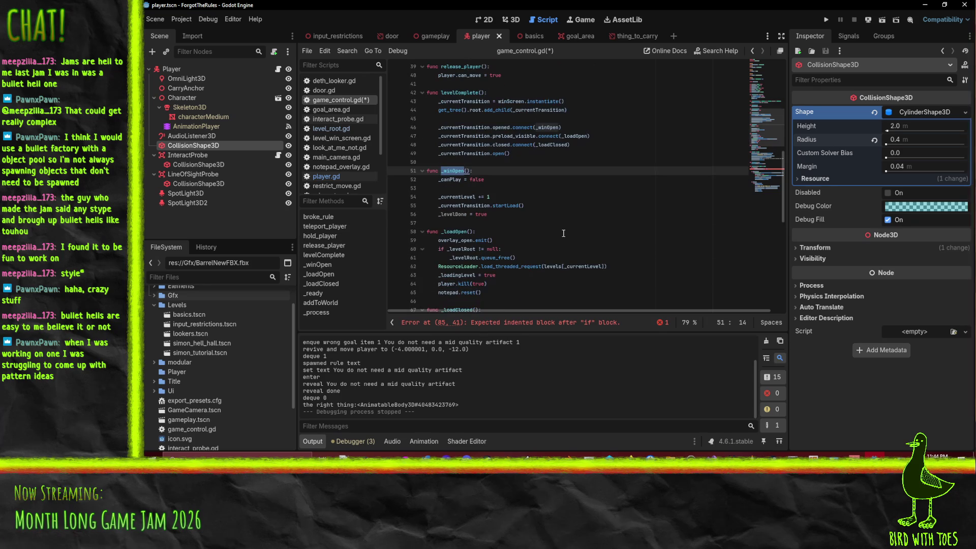
{"action": "left_click", "coordinate": [456, 205]}
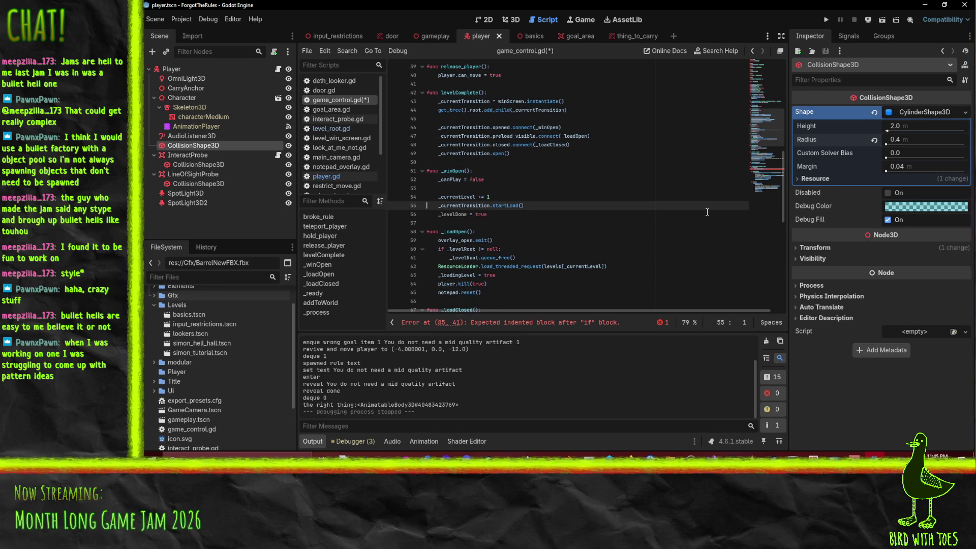
{"action": "key", "text": "Up"}
{"action": "key", "text": "Up"}
{"action": "key", "text": "shift+Down"}
{"action": "key", "text": "shift+Down"}
{"action": "key", "text": "shift+Down"}
{"action": "key", "text": "Delete"}
- Paste the two level-advance lines under the carriedObject null check and indent them
{"action": "scroll", "coordinate": [559, 193], "scroll_direction": "down", "scroll_amount": 10}
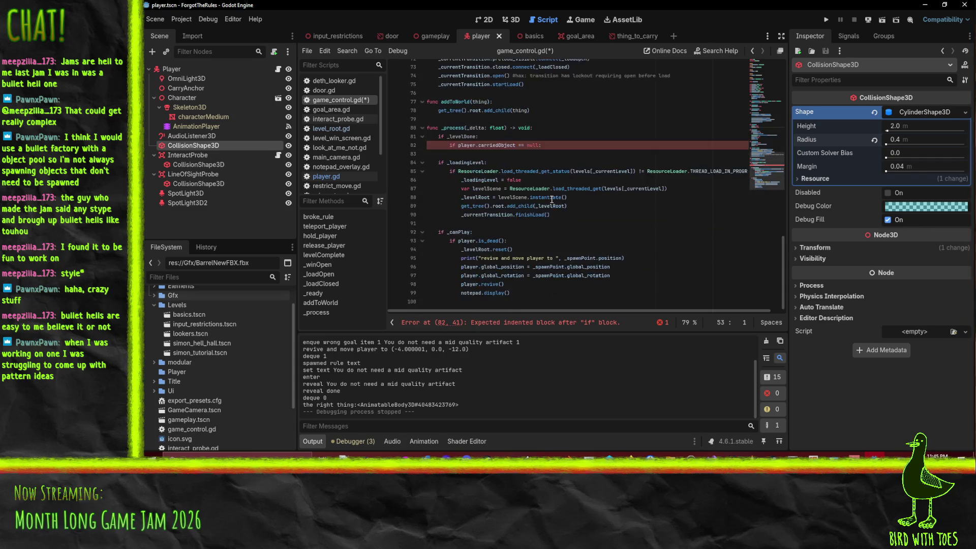
{"action": "left_click", "coordinate": [479, 172]}
{"action": "key", "text": "Down"}
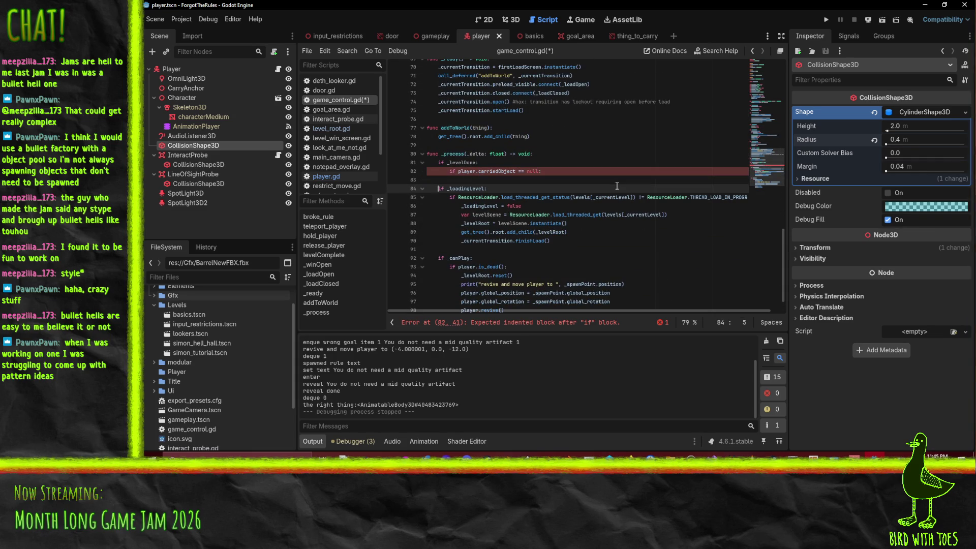
{"action": "key", "text": "ctrl+v"}
{"action": "key", "text": "Up"}
{"action": "key", "text": "shift+Down"}
{"action": "key", "text": "shift+Down"}
{"action": "key", "text": "Tab"}
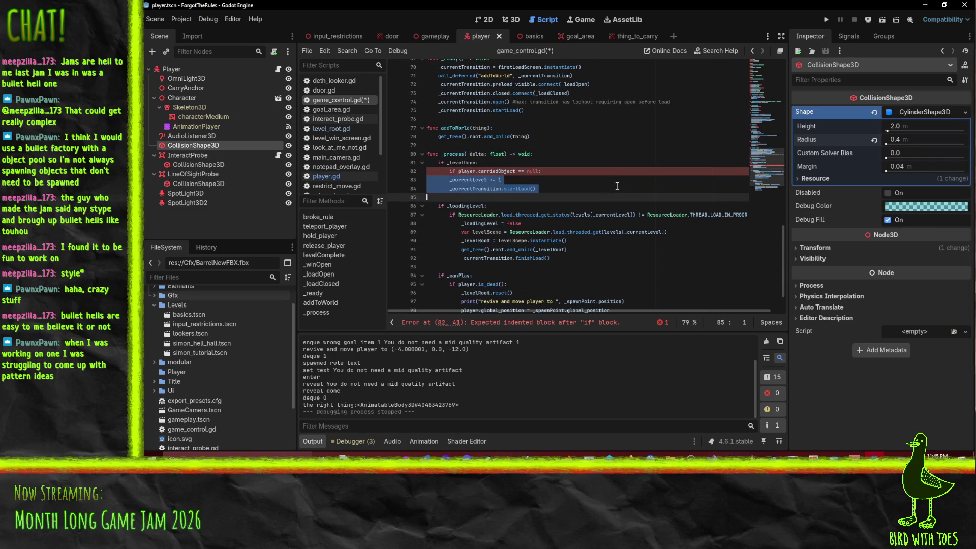
{"action": "key", "text": "Tab"}
{"action": "key", "text": "Up"}
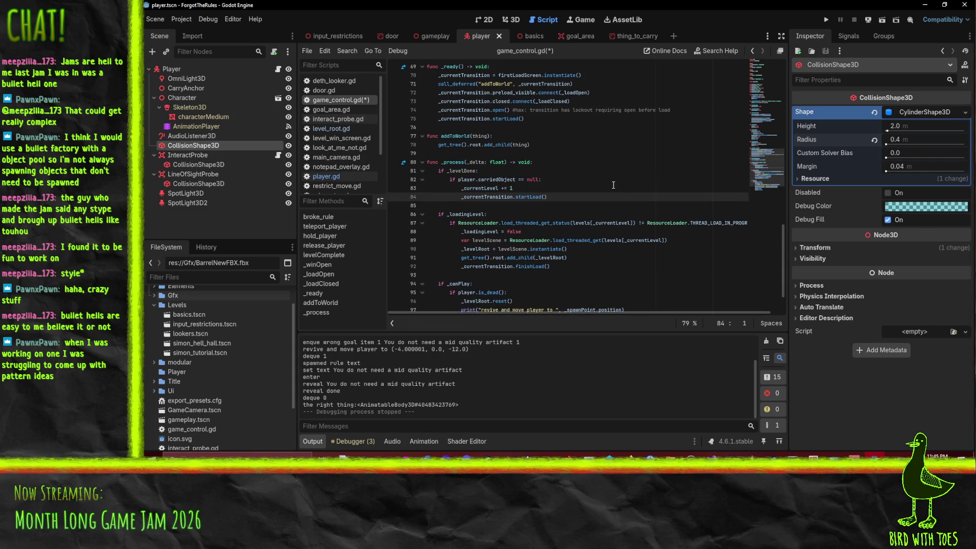
- Add '_levelDone = false' after the startLoad call and save game_control.gd
{"action": "scroll", "coordinate": [617, 186], "scroll_direction": "up", "scroll_amount": 1}
{"action": "left_click", "coordinate": [478, 223]}
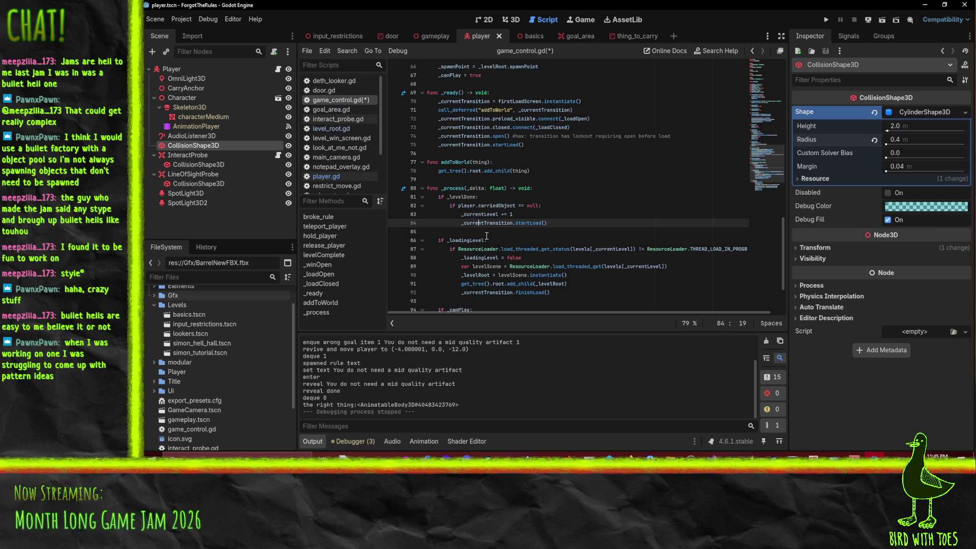
{"action": "key", "text": "ctrl+Right"}
{"action": "key", "text": "ctrl+Right"}
{"action": "key", "text": "ctrl+Right"}
{"action": "scroll", "coordinate": [629, 217], "scroll_direction": "up", "scroll_amount": 1}
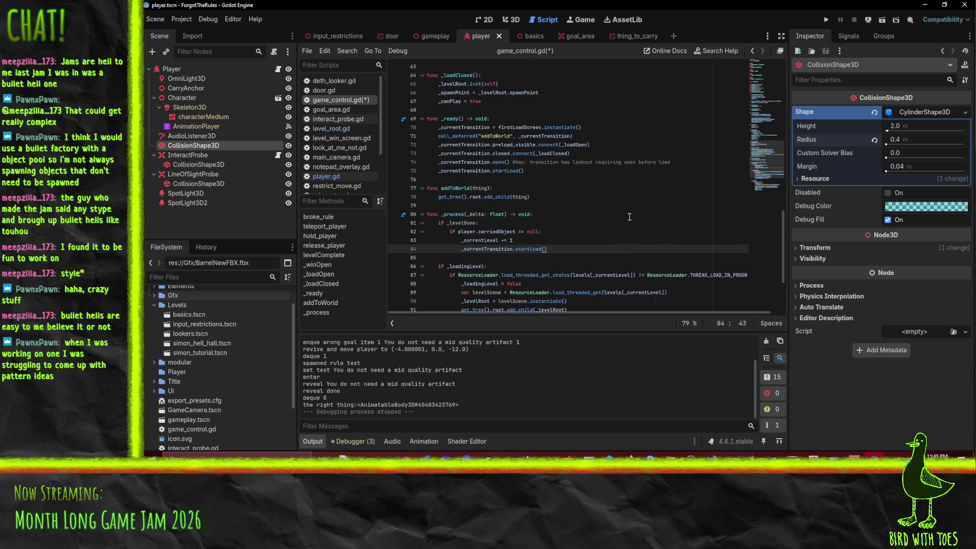
{"action": "scroll", "coordinate": [629, 217], "scroll_direction": "up", "scroll_amount": 4}
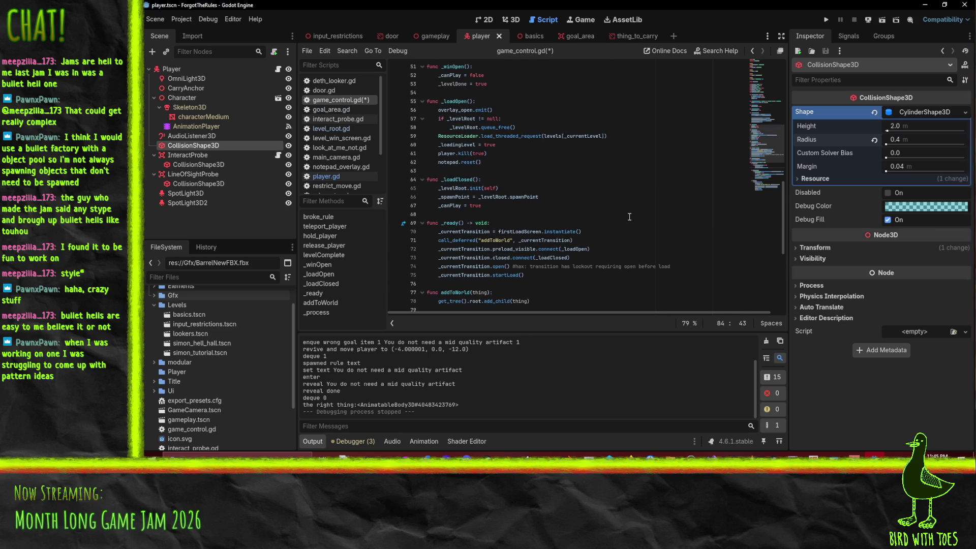
{"action": "scroll", "coordinate": [607, 175], "scroll_direction": "down", "scroll_amount": 4}
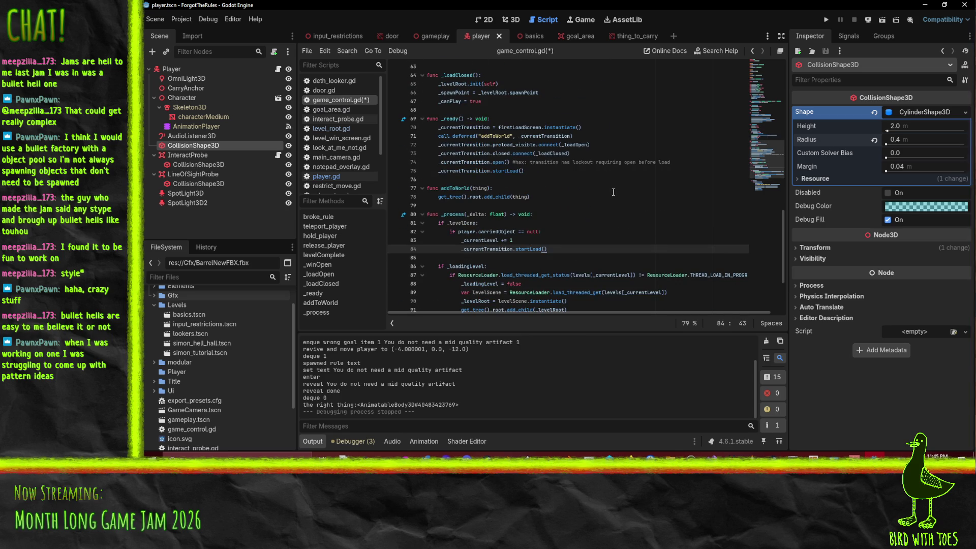
{"action": "key", "text": "Return"}
{"action": "type", "text": "_"}
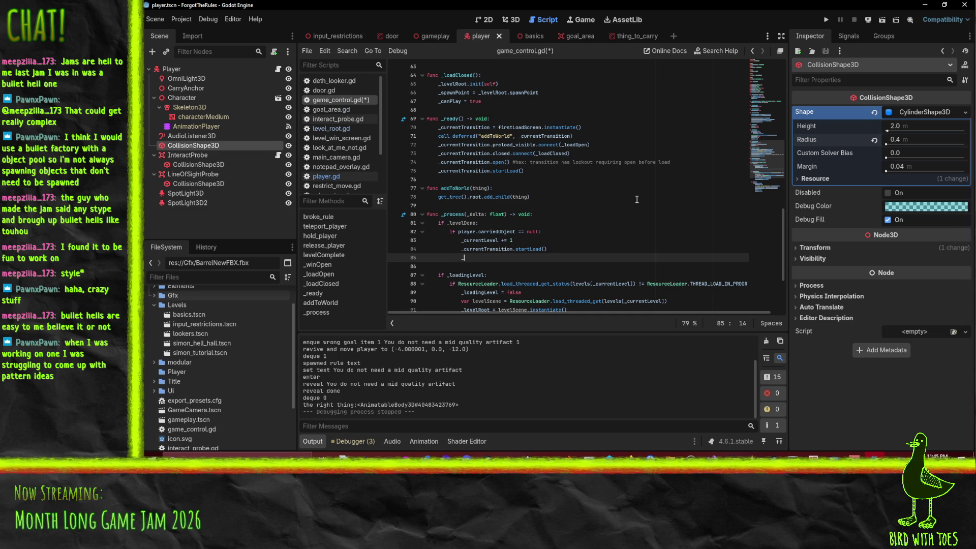
{"action": "type", "text": "levelDone  = false"}
{"action": "key", "text": "BackSpace"}
{"action": "key", "text": "ctrl+s"}
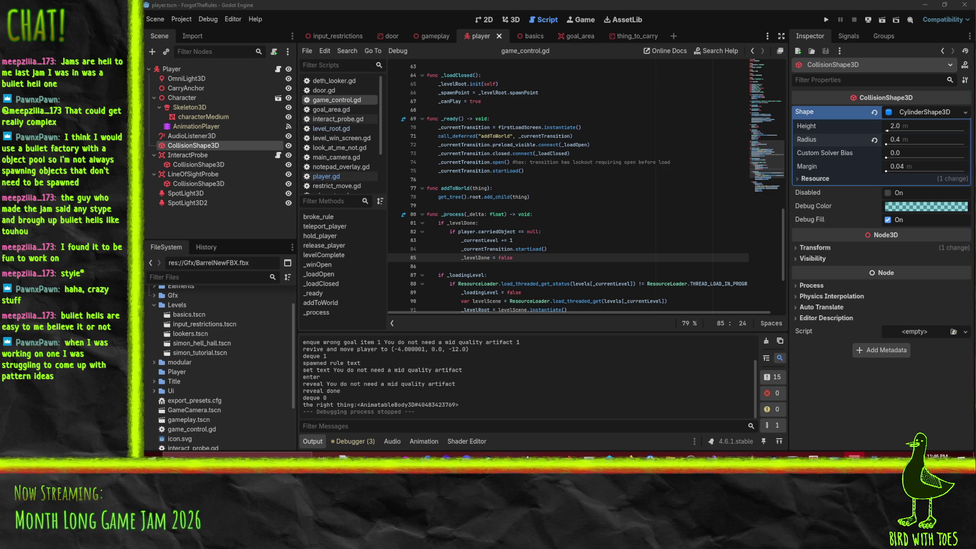
{"action": "left_click", "coordinate": [678, 4]}
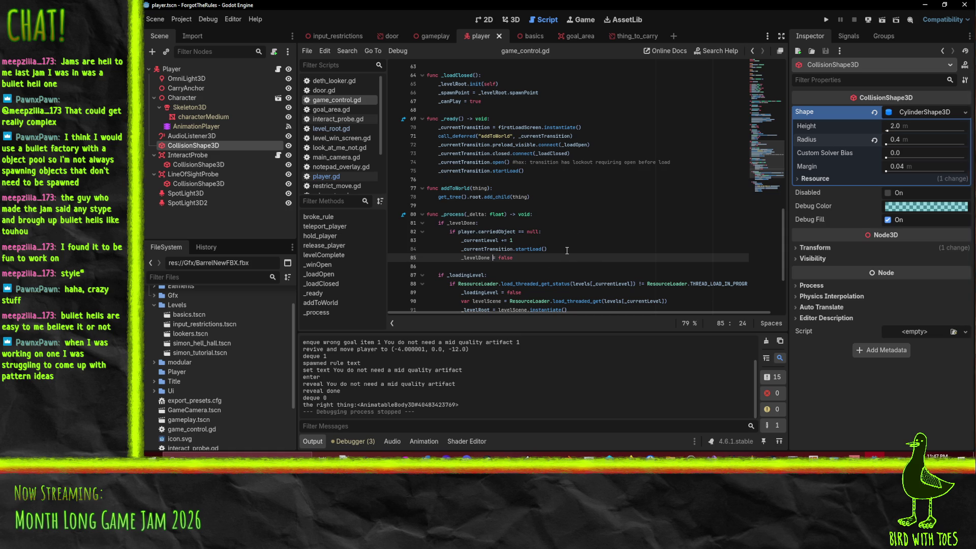
- Playtest the game from the title screen, walking the character along the corridor, then close it
{"action": "left_click", "coordinate": [550, 221]}
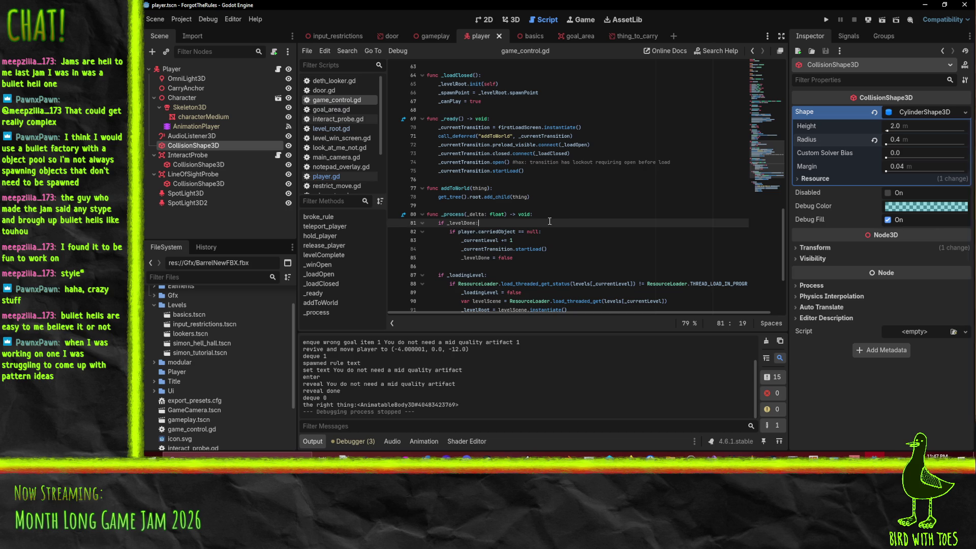
{"action": "left_click", "coordinate": [826, 20]}
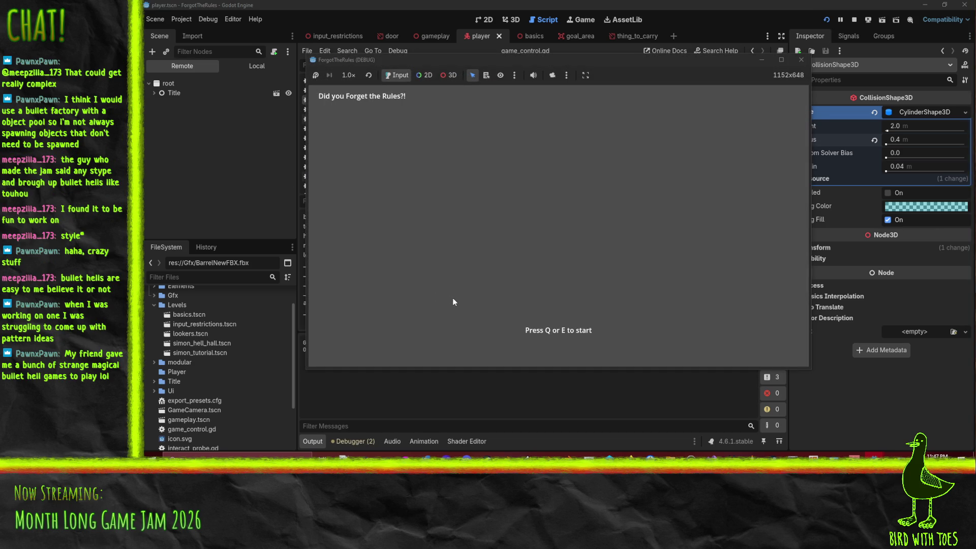
{"action": "key", "text": "q"}
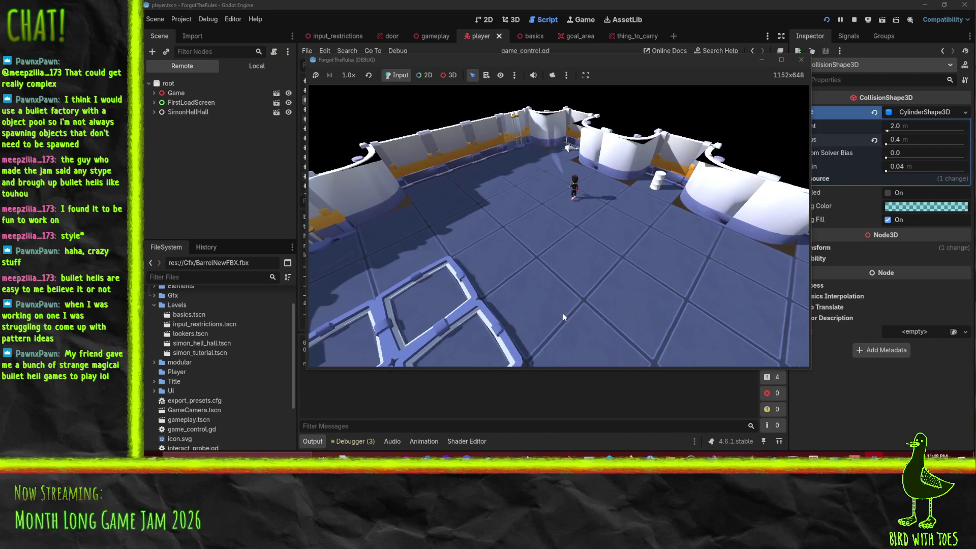
{"action": "key", "text": "w"}
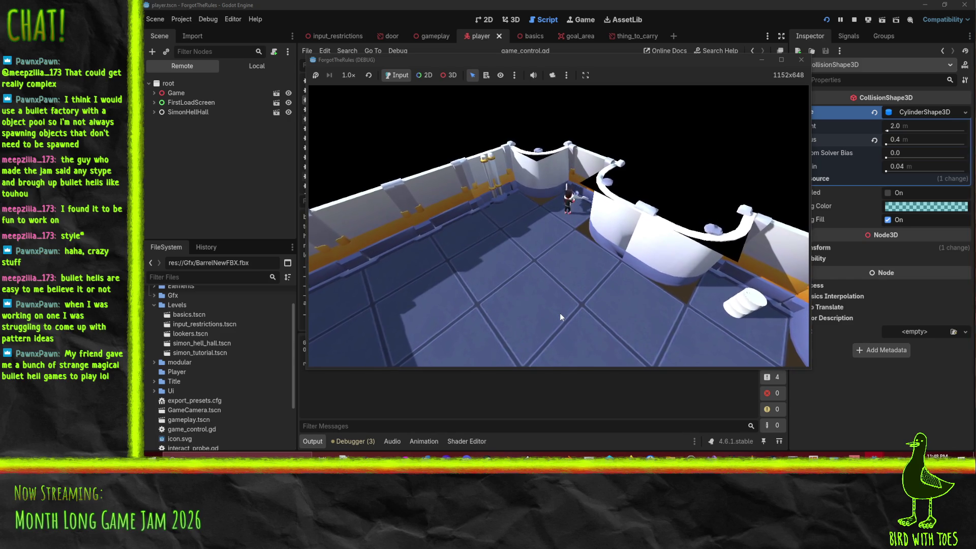
{"action": "key", "text": "s"}
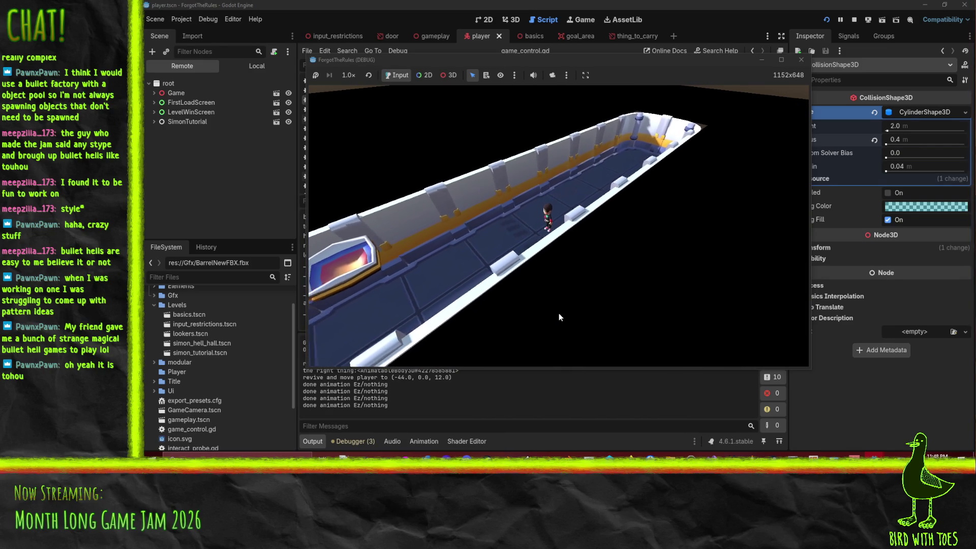
{"action": "key", "text": "e"}
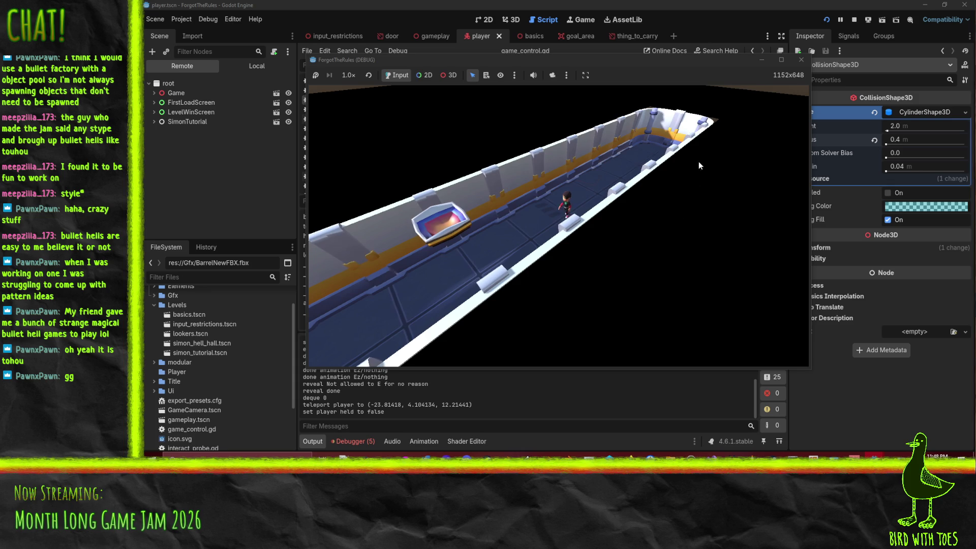
{"action": "left_click", "coordinate": [801, 59]}
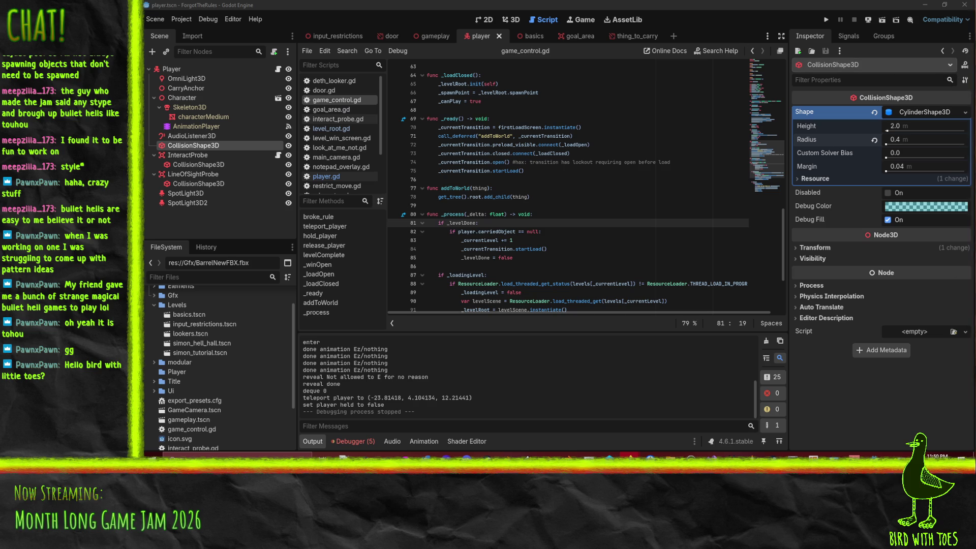
- Bring up the DuckDuckGo image results for Progear no Arashi in the browser
{"action": "left_click", "coordinate": [910, 290]}
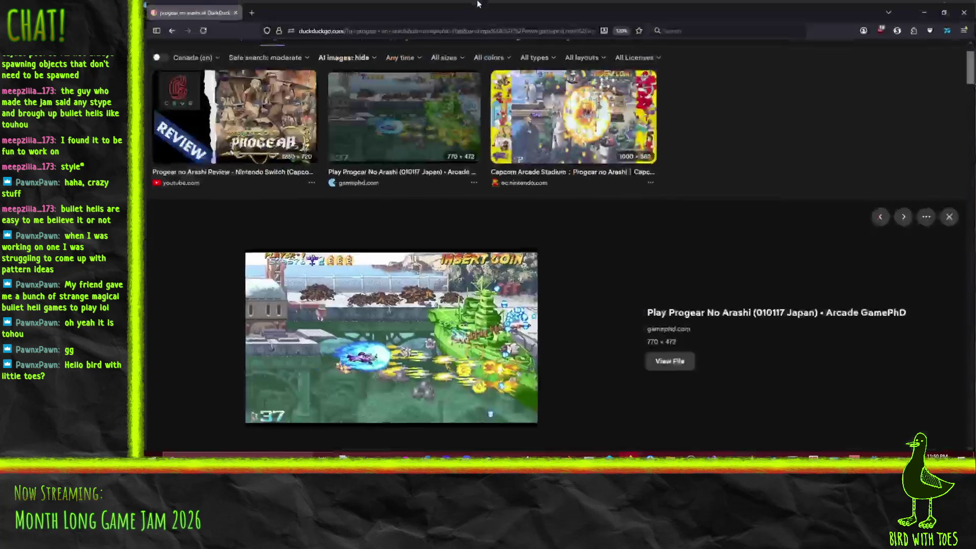
- Browse the Progear no Arashi images, close Firefox, and place the cursor at line 82 of game_control.gd
{"action": "scroll", "coordinate": [678, 230], "scroll_direction": "down", "scroll_amount": 2}
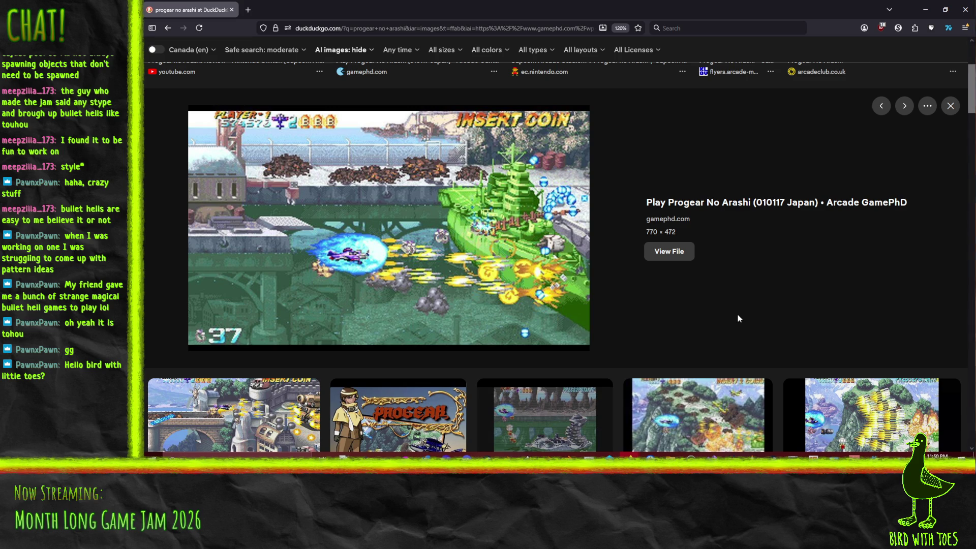
{"action": "left_click", "coordinate": [970, 14]}
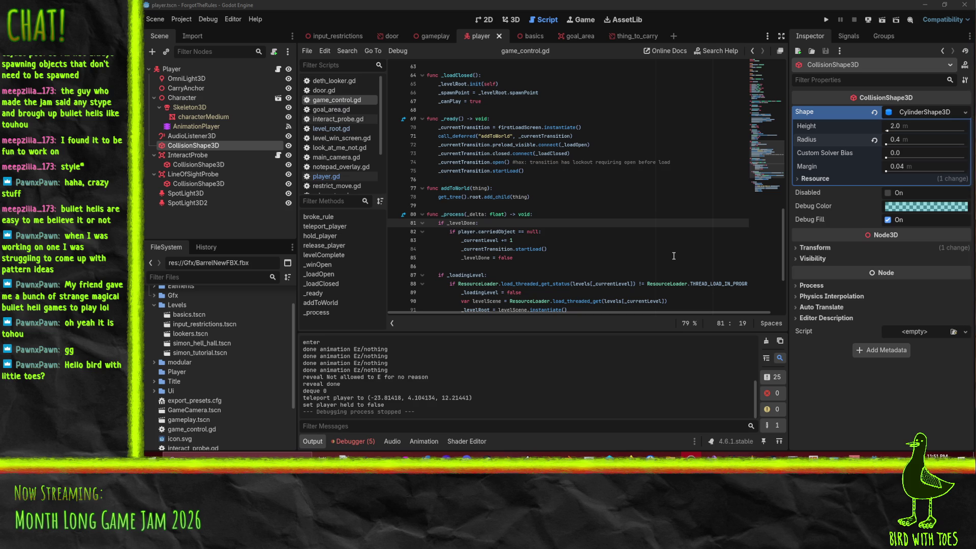
{"action": "left_click", "coordinate": [673, 232]}
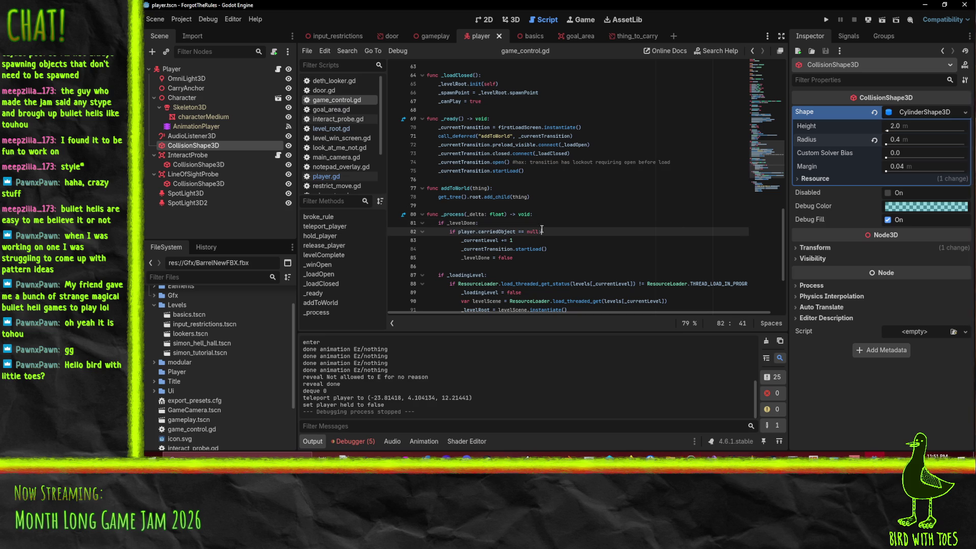
- In P4V, revert unchanged files in the default changelist
{"action": "left_click", "coordinate": [609, 456]}
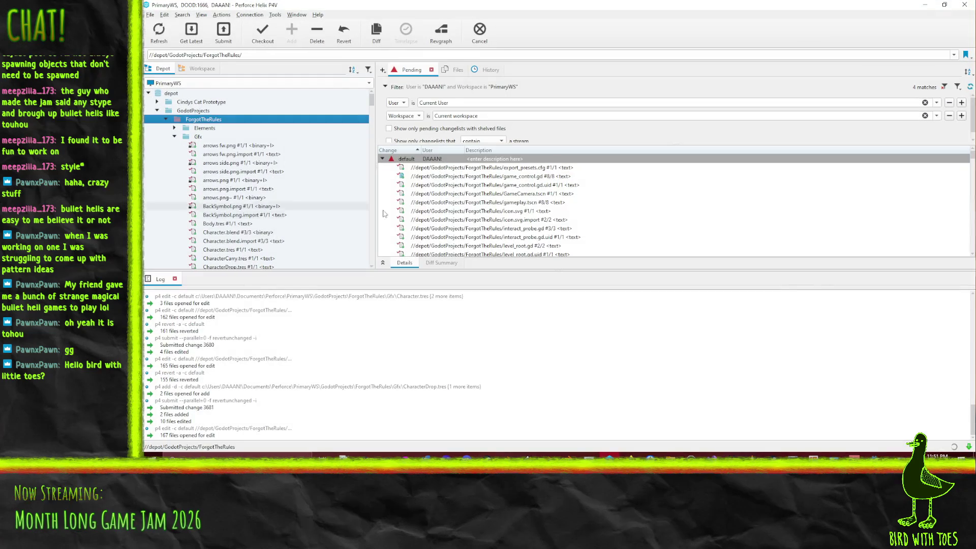
{"action": "right_click", "coordinate": [407, 158]}
{"action": "left_click", "coordinate": [447, 186]}
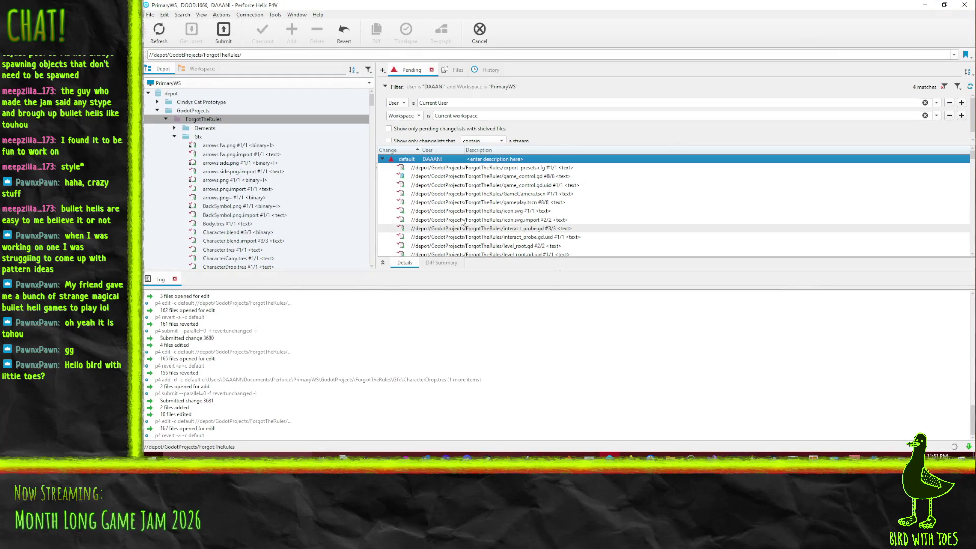
- Add Critter.blend, Critter.blend.import, BarrelNewFBX.fbx and BarrelNewFBX.fbx.import to the default changelist
{"action": "left_click", "coordinate": [188, 72]}
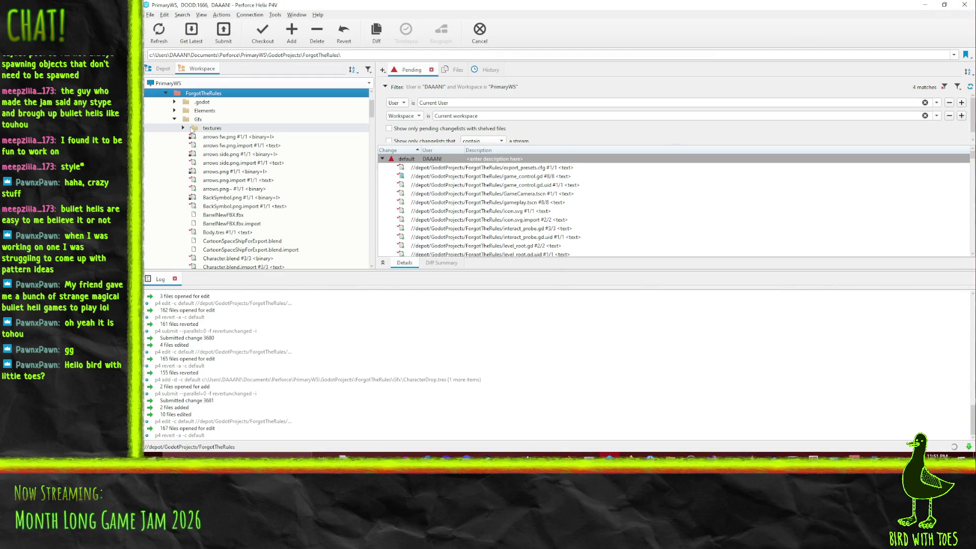
{"action": "scroll", "coordinate": [240, 171], "scroll_direction": "down", "scroll_amount": 5}
{"action": "scroll", "coordinate": [240, 171], "scroll_direction": "up", "scroll_amount": 1}
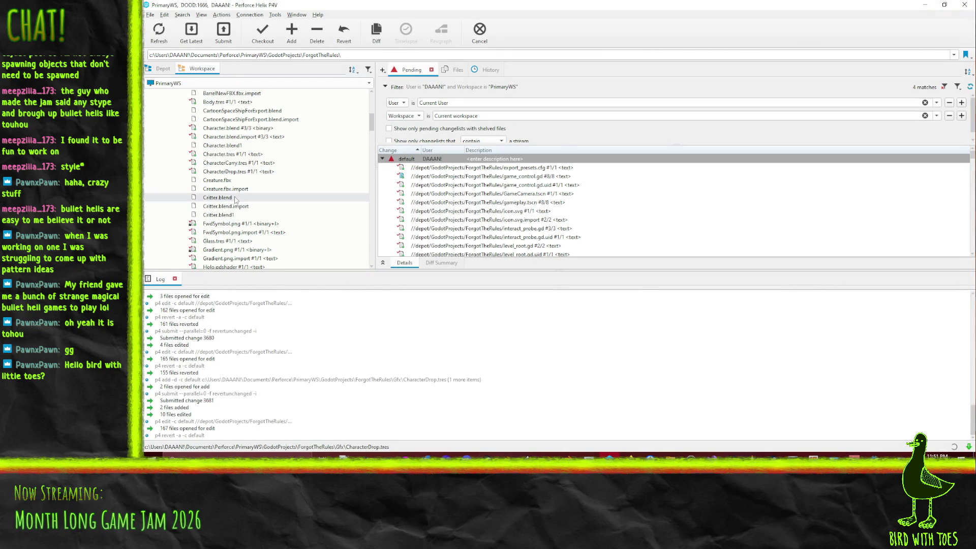
{"action": "left_click", "coordinate": [242, 198]}
{"action": "left_click", "coordinate": [243, 206], "text": "shift"}
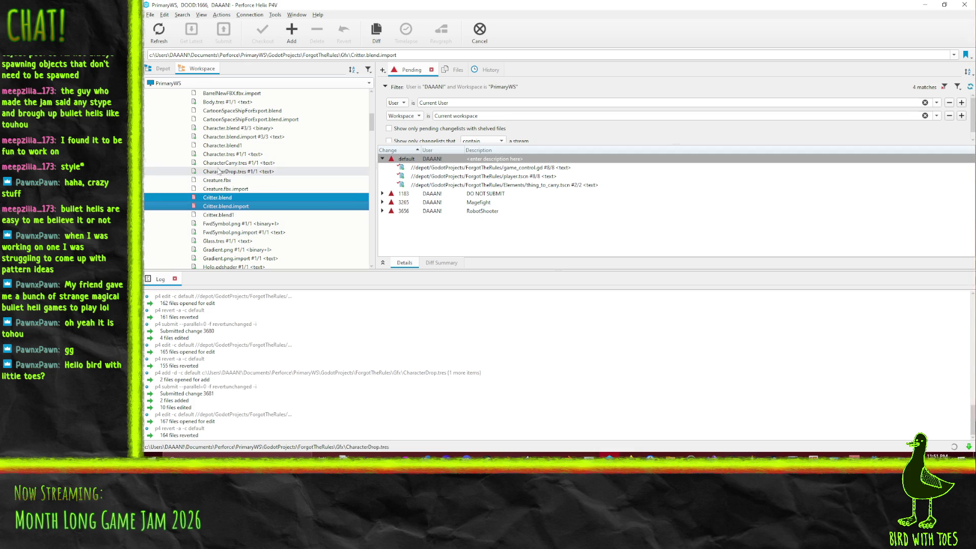
{"action": "scroll", "coordinate": [240, 147], "scroll_direction": "up", "scroll_amount": 1}
{"action": "left_click", "coordinate": [236, 110], "text": "ctrl"}
{"action": "left_click", "coordinate": [239, 119], "text": "ctrl"}
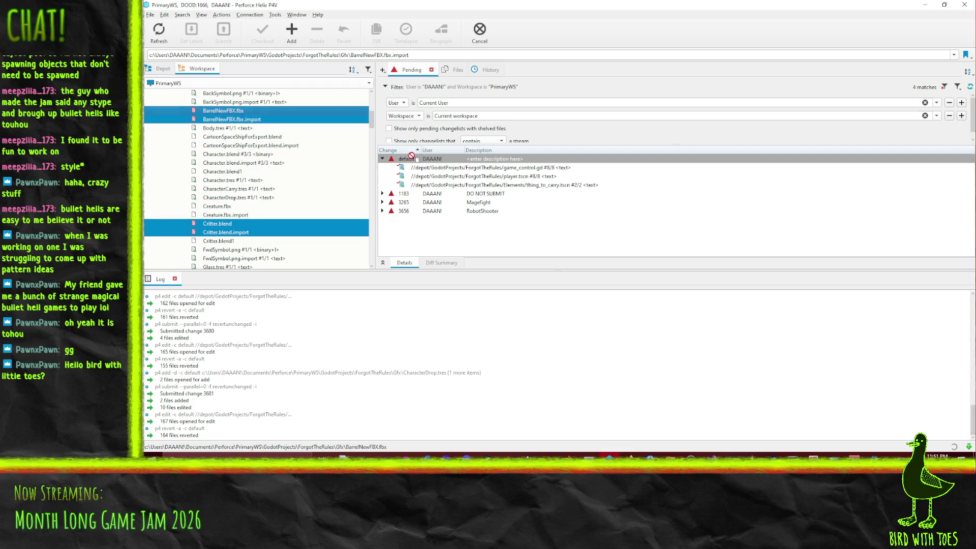
{"action": "left_click_drag", "start_coordinate": [440, 158], "coordinate": [440, 159]}
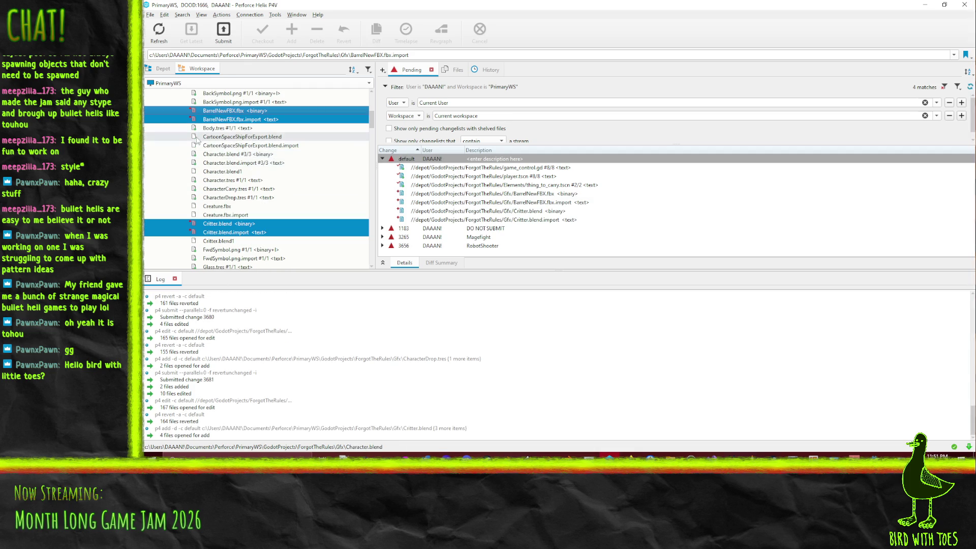
- Start a submit of the default changelist, cancel it, select the ForgotTheRules depot folder, and return to Godot
{"action": "right_click", "coordinate": [433, 158]}
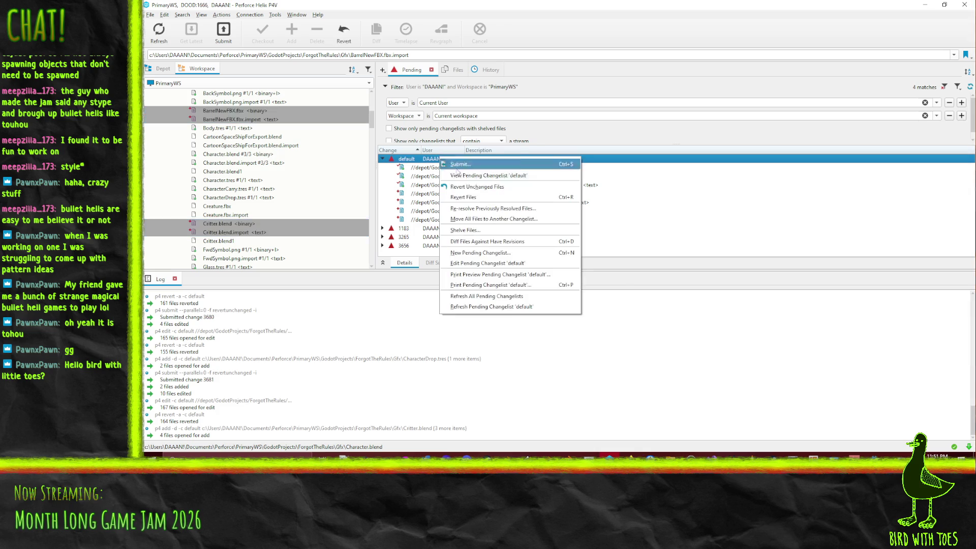
{"action": "left_click", "coordinate": [471, 166]}
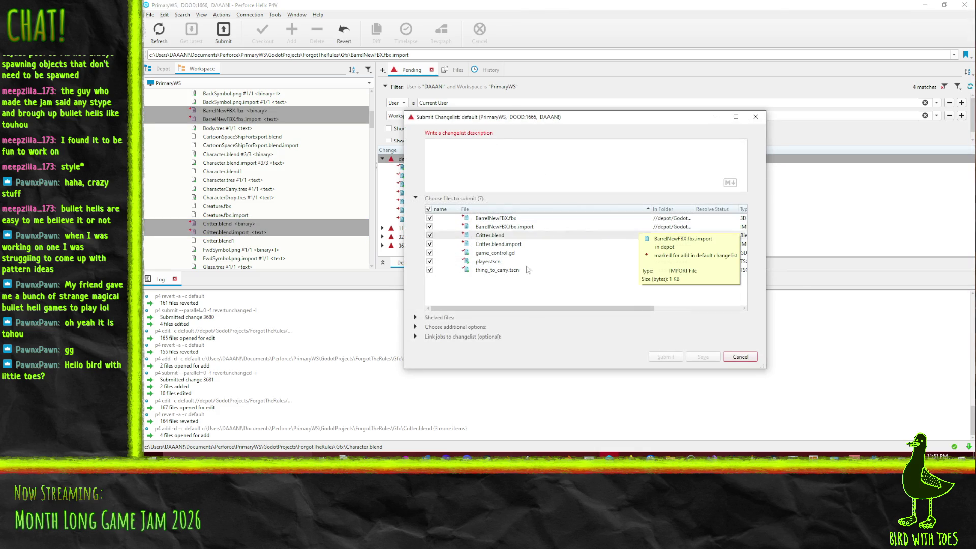
{"action": "left_click", "coordinate": [740, 357]}
{"action": "left_click", "coordinate": [156, 70]}
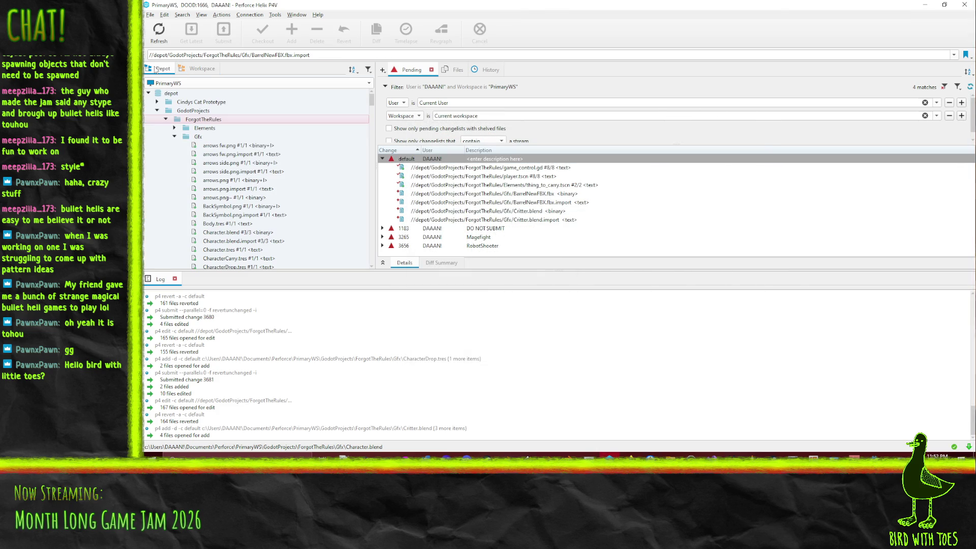
{"action": "left_click", "coordinate": [202, 120]}
{"action": "key", "text": "alt+Tab"}
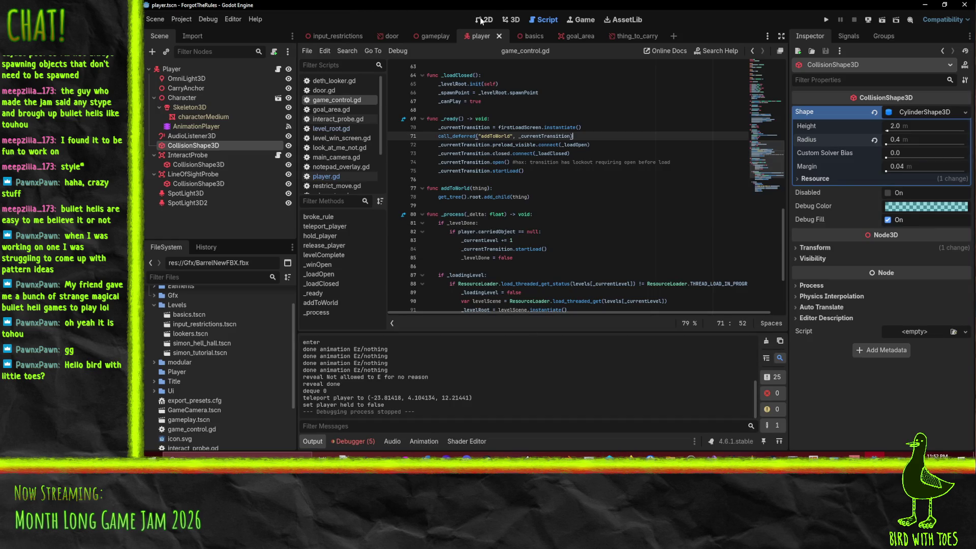
- Open the basics scene in Godot, then revert unchanged files in P4V's default changelist
{"action": "left_click", "coordinate": [524, 36]}
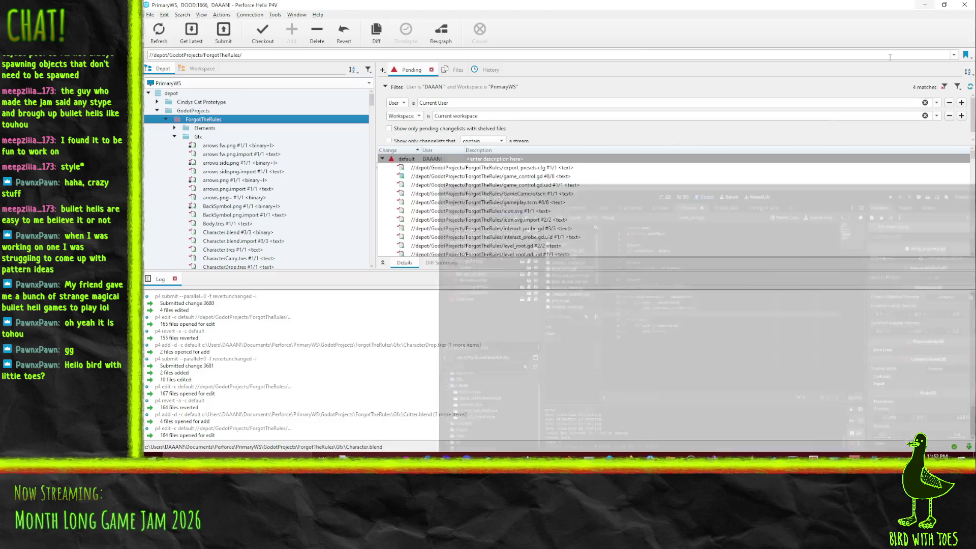
{"action": "left_click", "coordinate": [925, 5]}
{"action": "left_click", "coordinate": [459, 159]}
{"action": "right_click", "coordinate": [459, 159]}
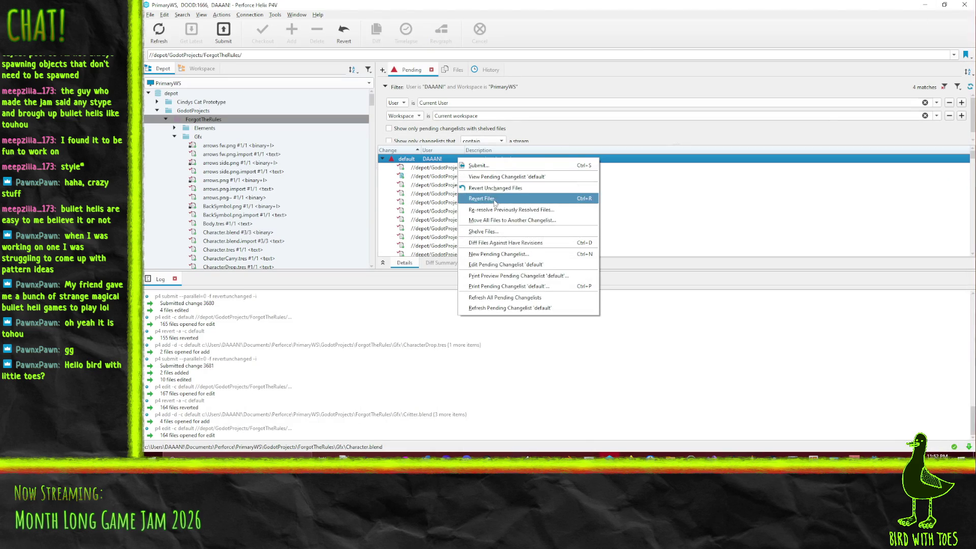
{"action": "left_click", "coordinate": [542, 198]}
- Select game_control.gd, preview arrows fw.png, and expand the depot's Ui folder
{"action": "left_click_drag", "start_coordinate": [542, 219], "coordinate": [529, 170]}
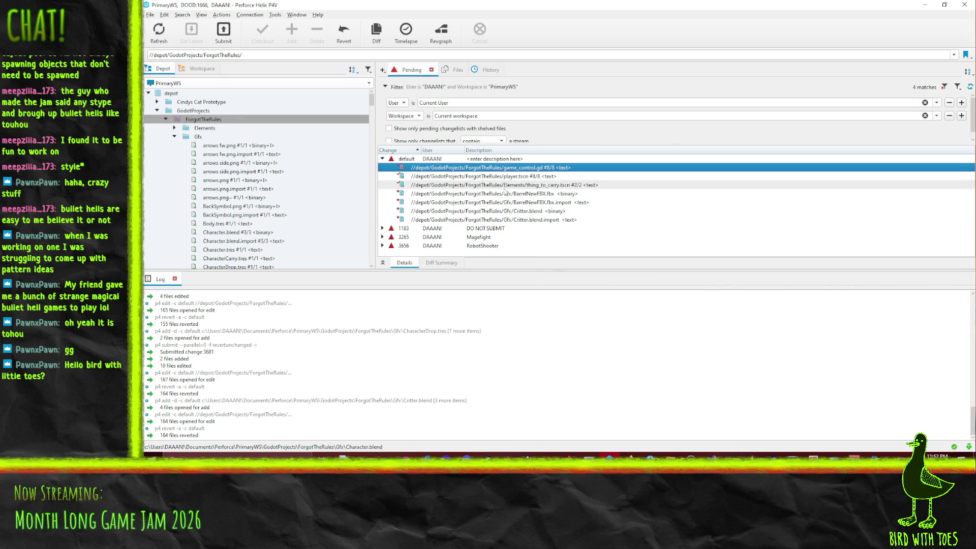
{"action": "left_click", "coordinate": [174, 145]}
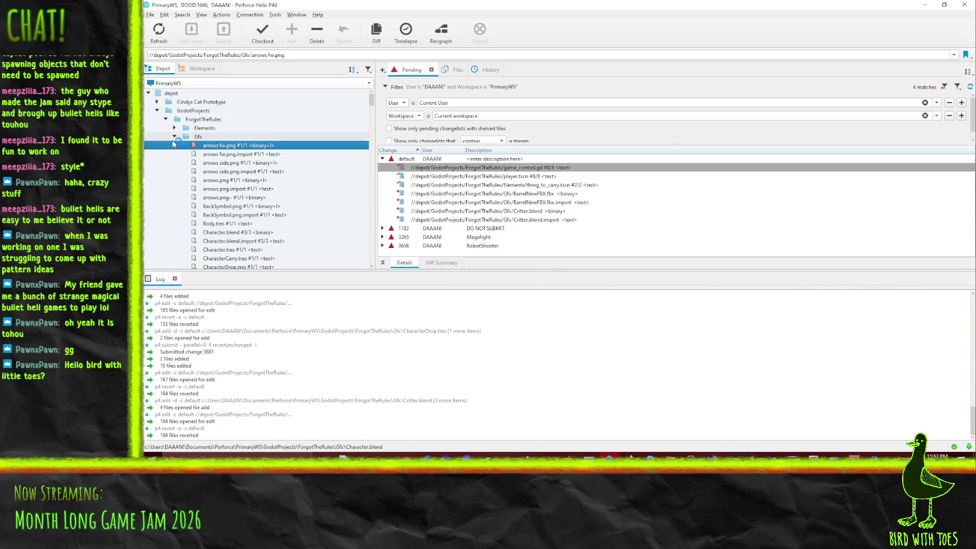
{"action": "left_click", "coordinate": [798, 72]}
{"action": "left_click", "coordinate": [174, 145]}
{"action": "left_click", "coordinate": [174, 171]}
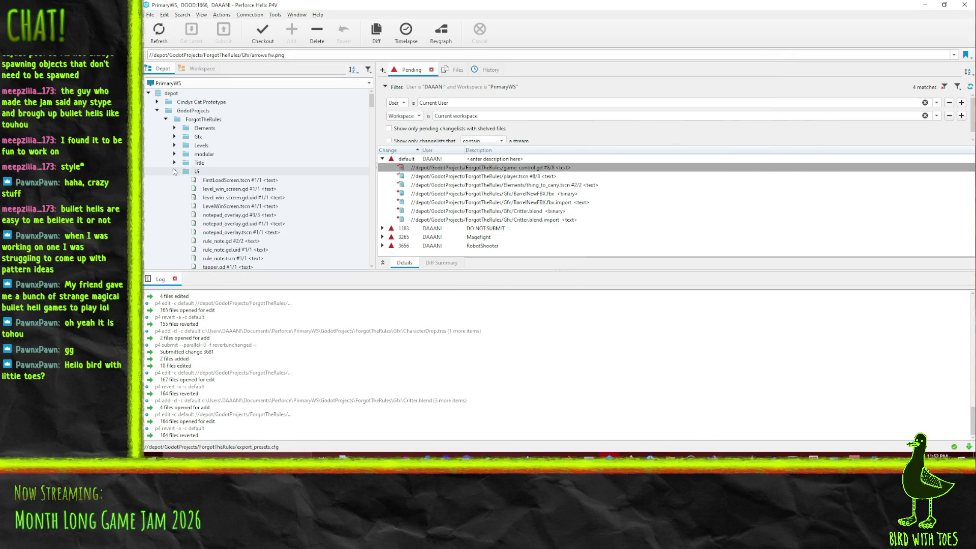
{"action": "scroll", "coordinate": [183, 173], "scroll_direction": "down", "scroll_amount": 10}
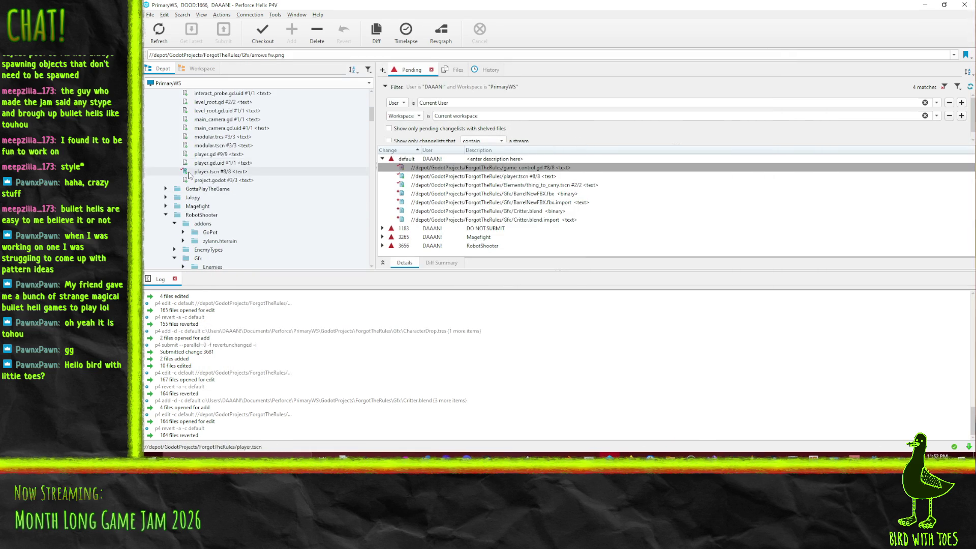
- Add Levels/basics.tscn from the workspace to the default changelist and open its Submit form
{"action": "left_click", "coordinate": [202, 68]}
{"action": "left_click", "coordinate": [174, 180]}
{"action": "left_click", "coordinate": [175, 189]}
{"action": "left_click", "coordinate": [204, 198]}
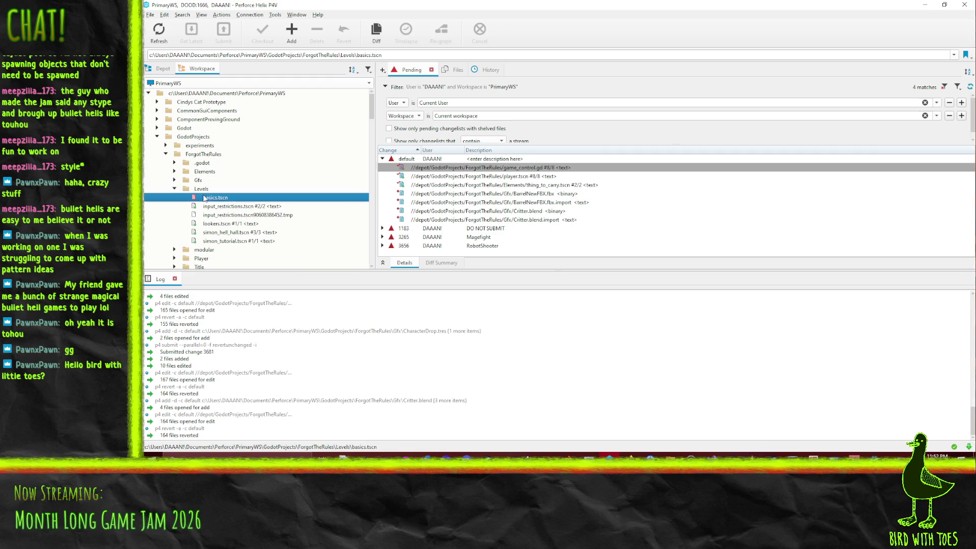
{"action": "key", "text": "Left"}
{"action": "mouse_move", "coordinate": [193, 197]}
{"action": "left_mouse_down"}
{"action": "mouse_move", "coordinate": [445, 169]}
{"action": "mouse_move", "coordinate": [438, 160]}
{"action": "left_mouse_up"}
{"action": "right_click", "coordinate": [438, 160]}
{"action": "left_click", "coordinate": [459, 165]}
- Describe the change as 'Forgot - … level transition leaving item carried by player and add simple tutorial level' and submit
{"action": "type", "text": "Forgot -"}
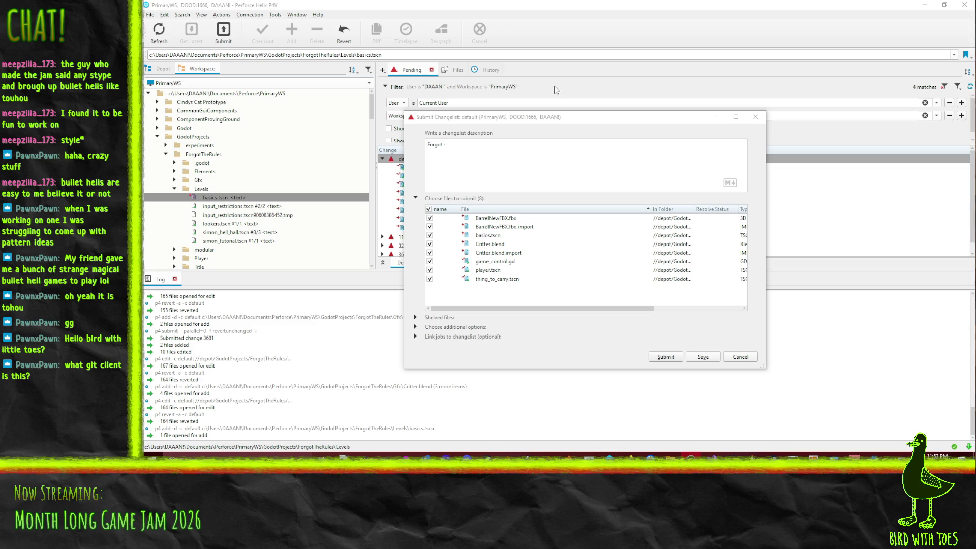
{"action": "left_click", "coordinate": [479, 146]}
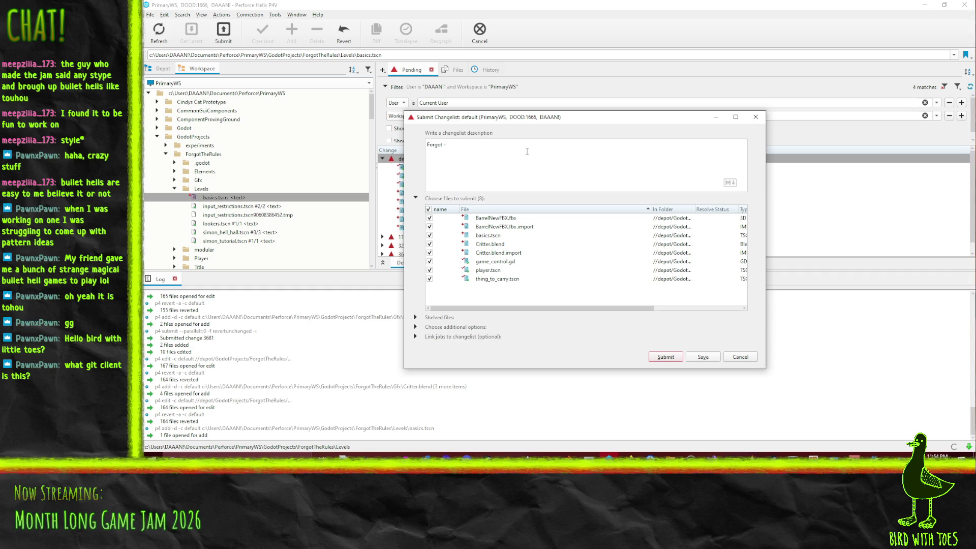
{"action": "type", "text": "level transition "}
{"action": "type", "text": "leaving i"}
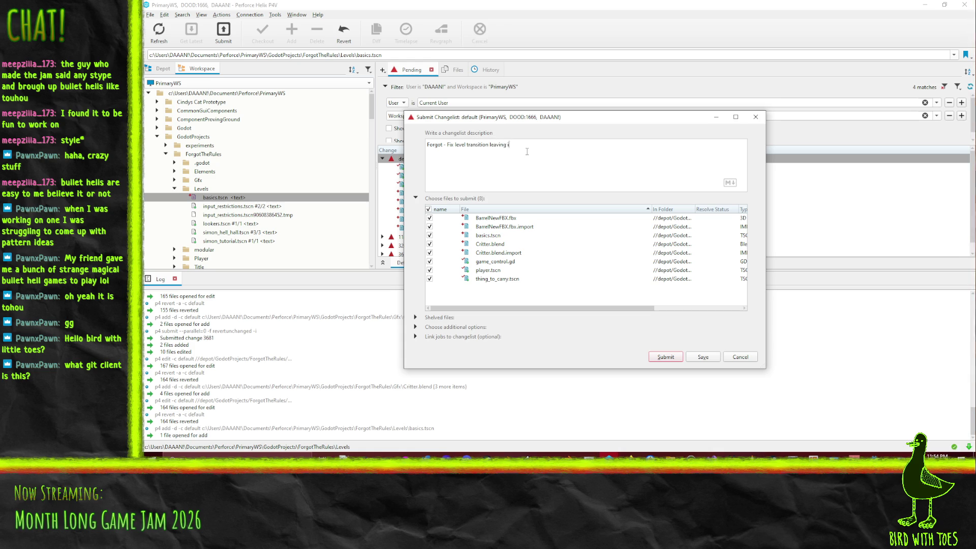
{"action": "type", "text": "tem carried by player"}
{"action": "type", "text": " and"}
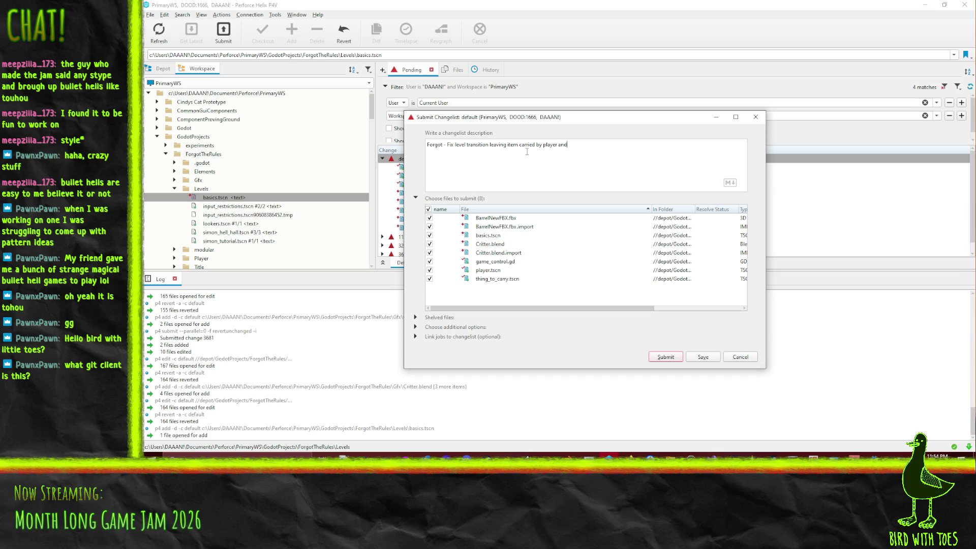
{"action": "type", "text": " add simple tut"}
{"action": "type", "text": "orial level"}
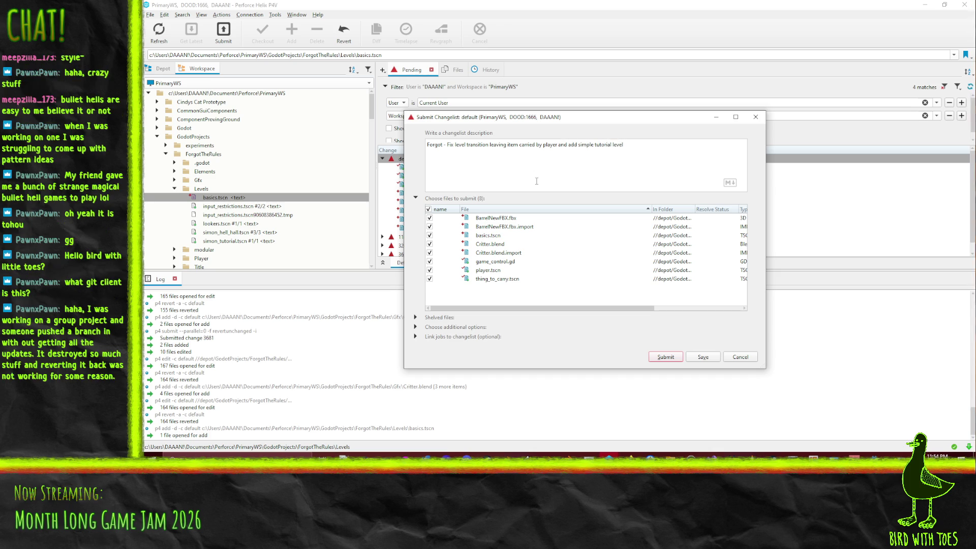
{"action": "left_click", "coordinate": [664, 357]}
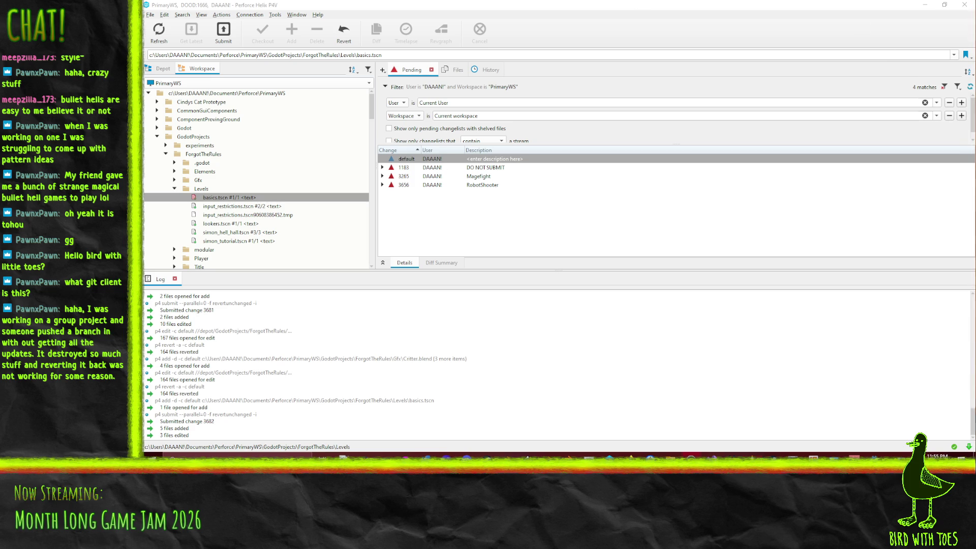
- In the Depot view, collapse the open folders and expand ForgotTheRules' Elements folder
{"action": "left_click", "coordinate": [660, 11]}
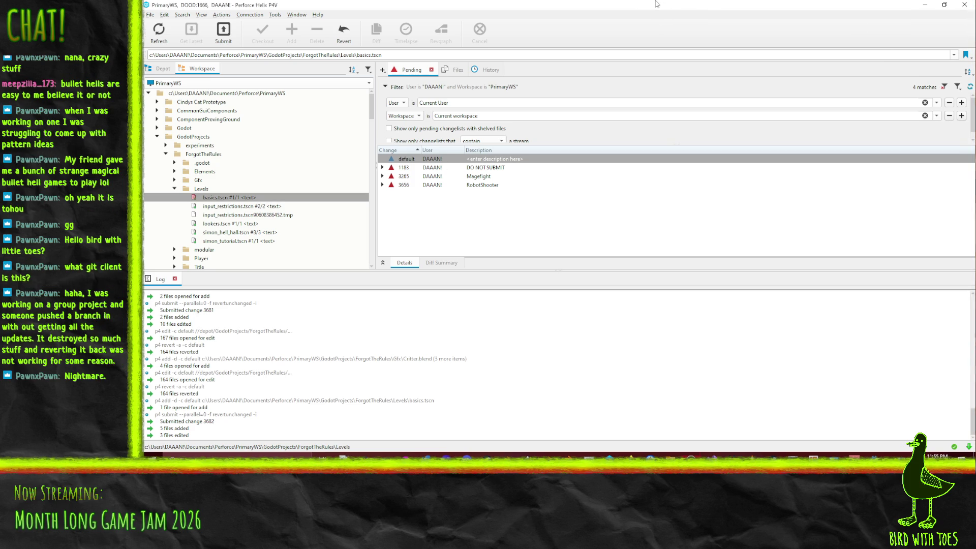
{"action": "left_click", "coordinate": [162, 68]}
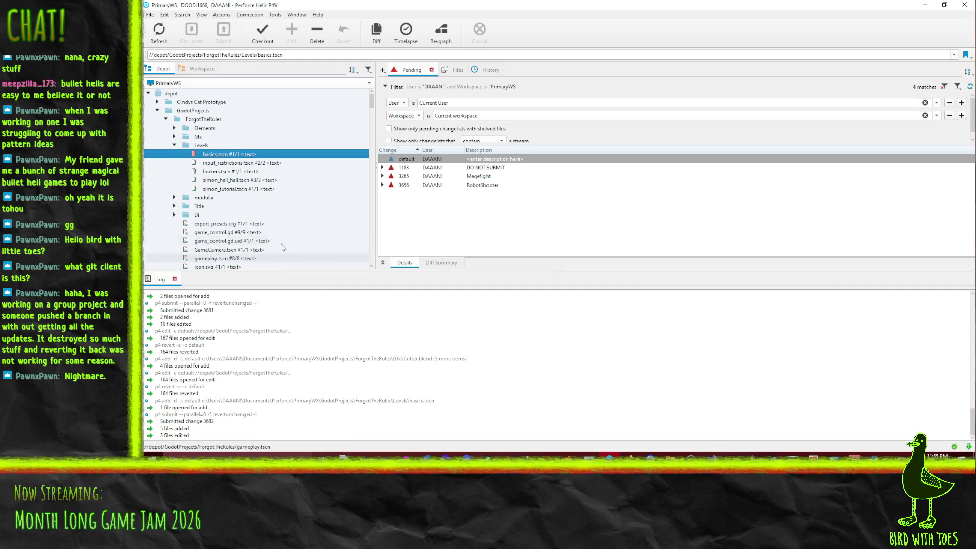
{"action": "scroll", "coordinate": [278, 206], "scroll_direction": "down", "scroll_amount": 4}
{"action": "scroll", "coordinate": [279, 206], "scroll_direction": "up", "scroll_amount": 3}
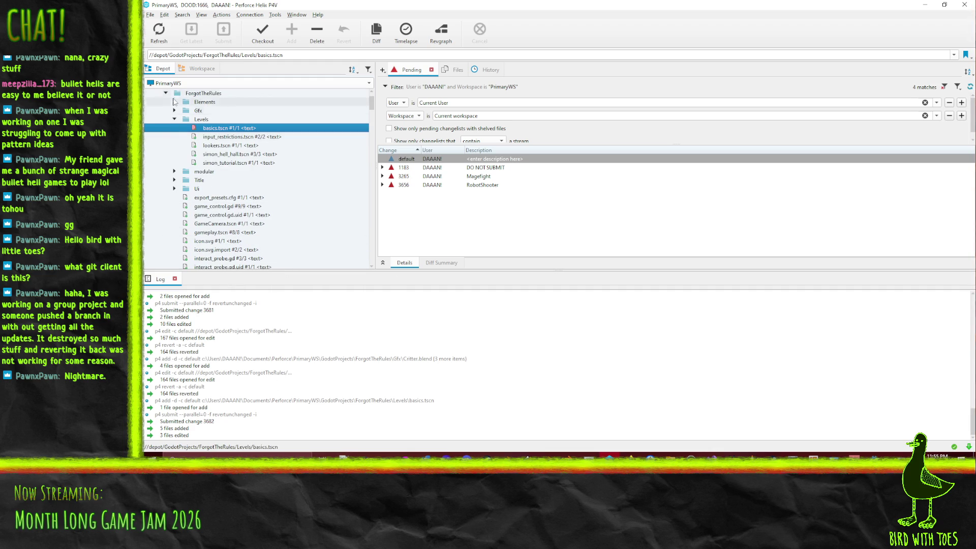
{"action": "left_click", "coordinate": [243, 206]}
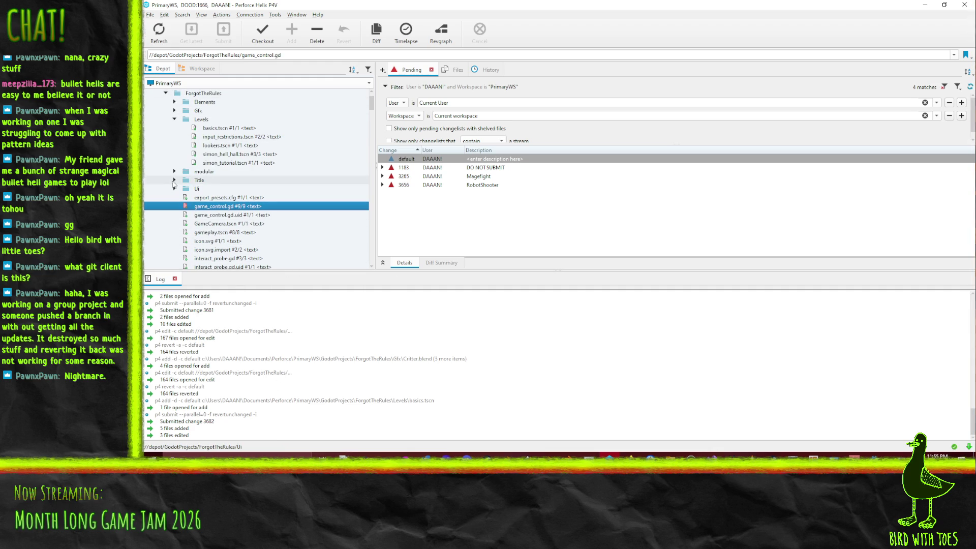
{"action": "scroll", "coordinate": [175, 185], "scroll_direction": "up", "scroll_amount": 1}
{"action": "left_click", "coordinate": [175, 146]}
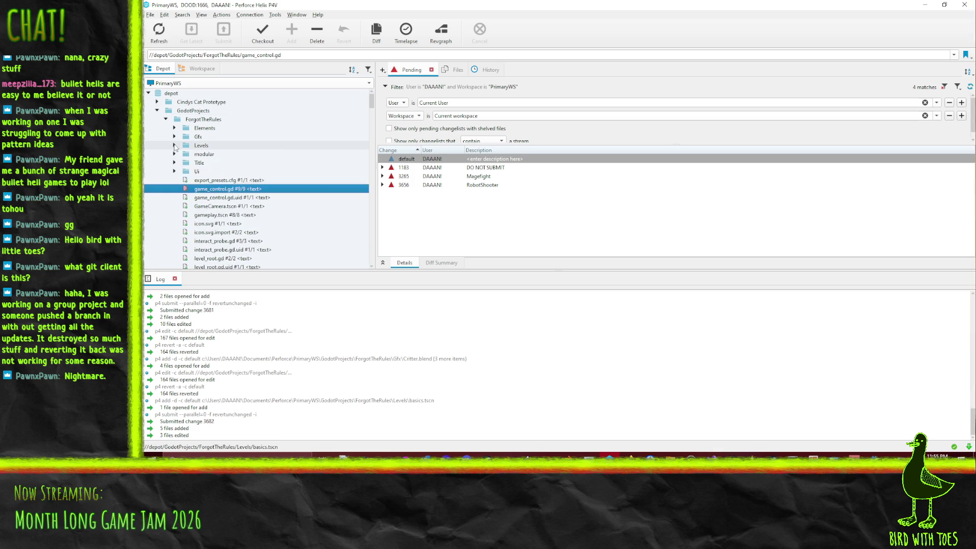
{"action": "left_click", "coordinate": [174, 172]}
{"action": "left_click", "coordinate": [174, 129]}
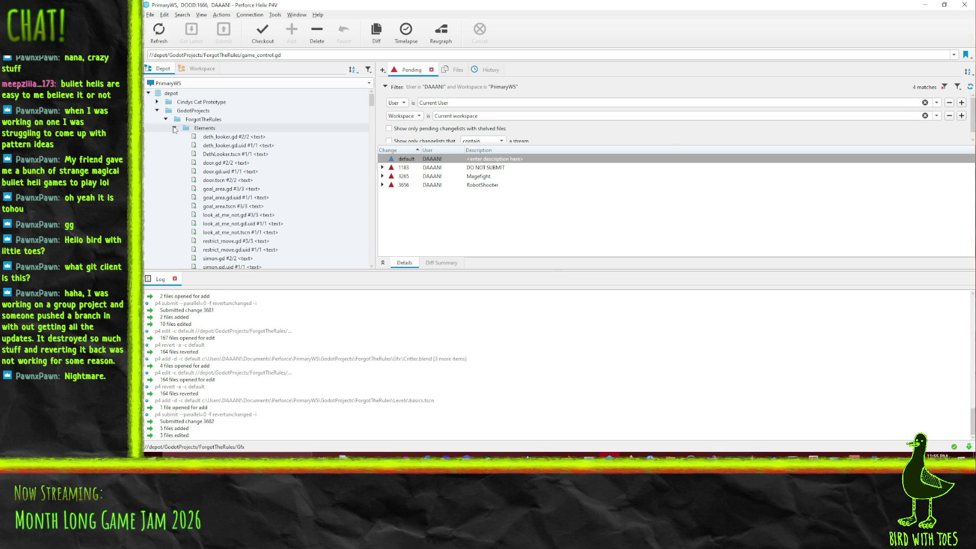
{"action": "scroll", "coordinate": [227, 139], "scroll_direction": "down", "scroll_amount": 4}
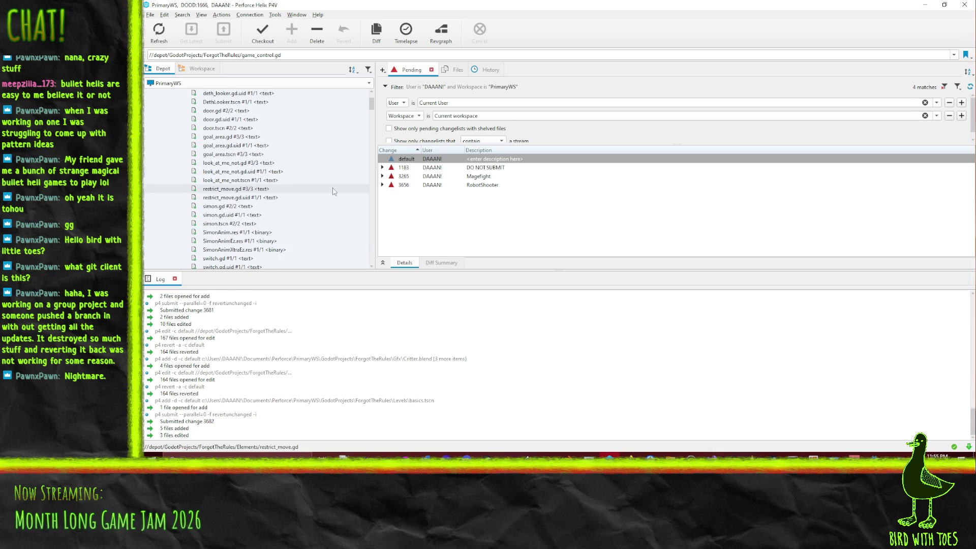
- Open the Time-lapse View for goal_area.gd
{"action": "left_click", "coordinate": [231, 207]}
{"action": "right_click", "coordinate": [231, 207]}
{"action": "left_click", "coordinate": [217, 209]}
{"action": "left_click", "coordinate": [216, 137]}
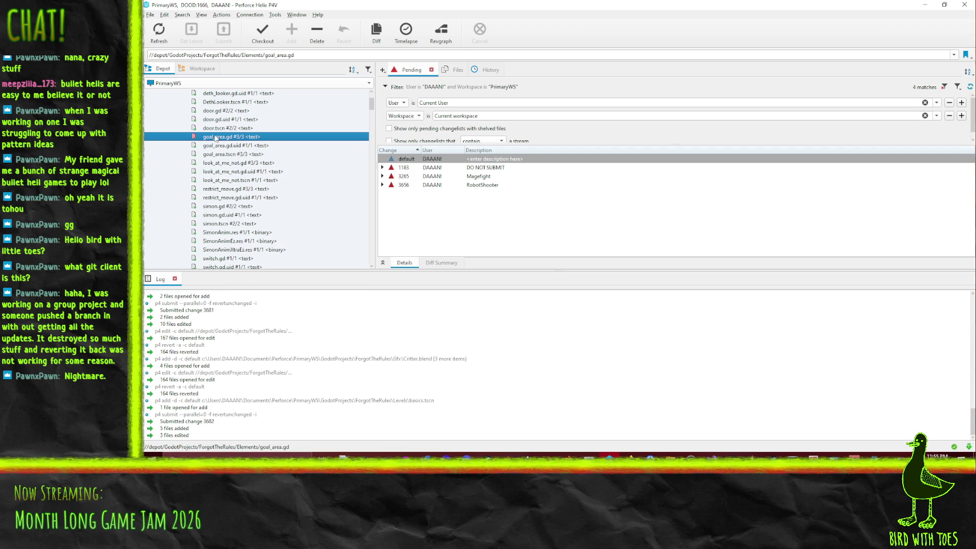
{"action": "right_click", "coordinate": [216, 138]}
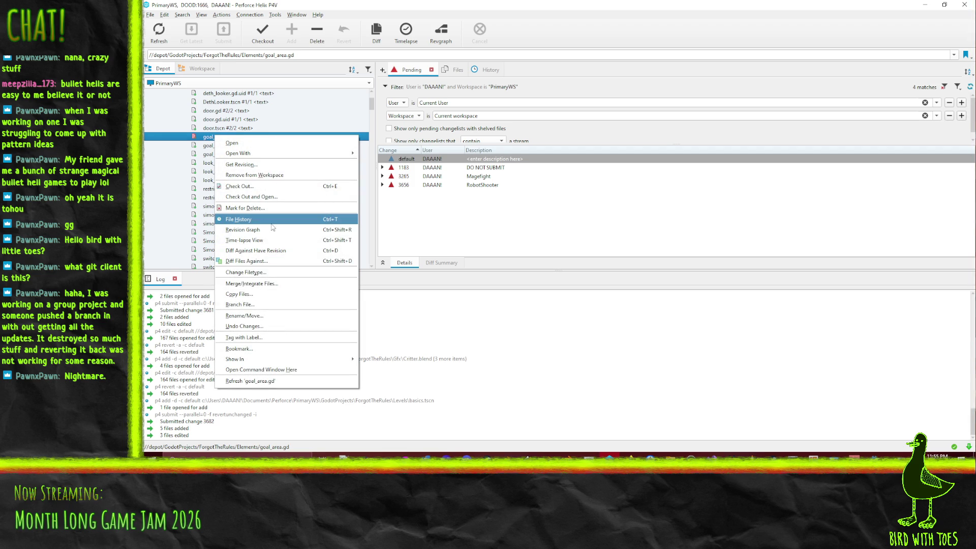
{"action": "left_click", "coordinate": [283, 240]}
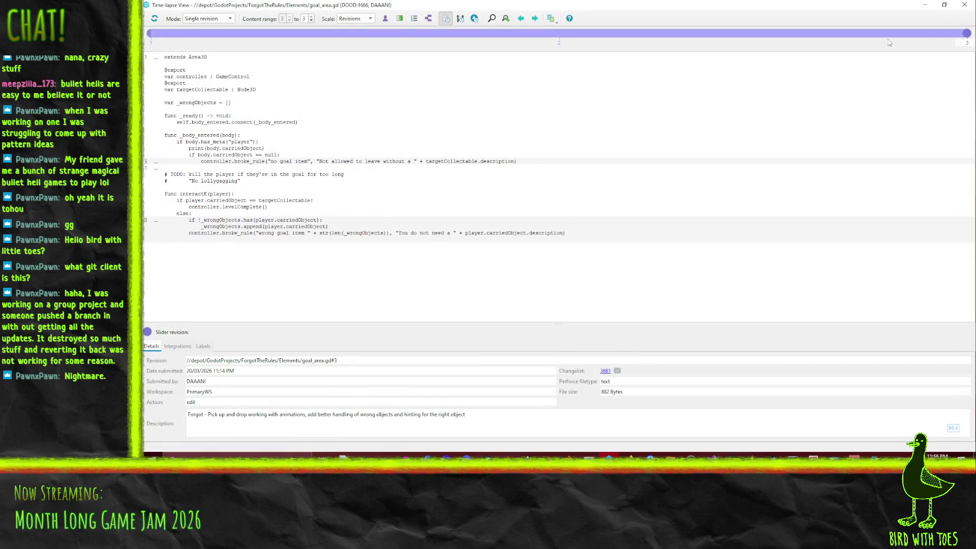
- Step goal_area.gd back to revision 2, trace the browse_rule line to changelist 3681, then close both windows
{"action": "mouse_move", "coordinate": [886, 26]}
{"action": "left_mouse_down"}
{"action": "mouse_move", "coordinate": [386, 25]}
{"action": "mouse_move", "coordinate": [813, 35]}
{"action": "mouse_move", "coordinate": [661, 46]}
{"action": "mouse_move", "coordinate": [844, 61]}
{"action": "left_mouse_up"}
{"action": "left_click", "coordinate": [229, 161]}
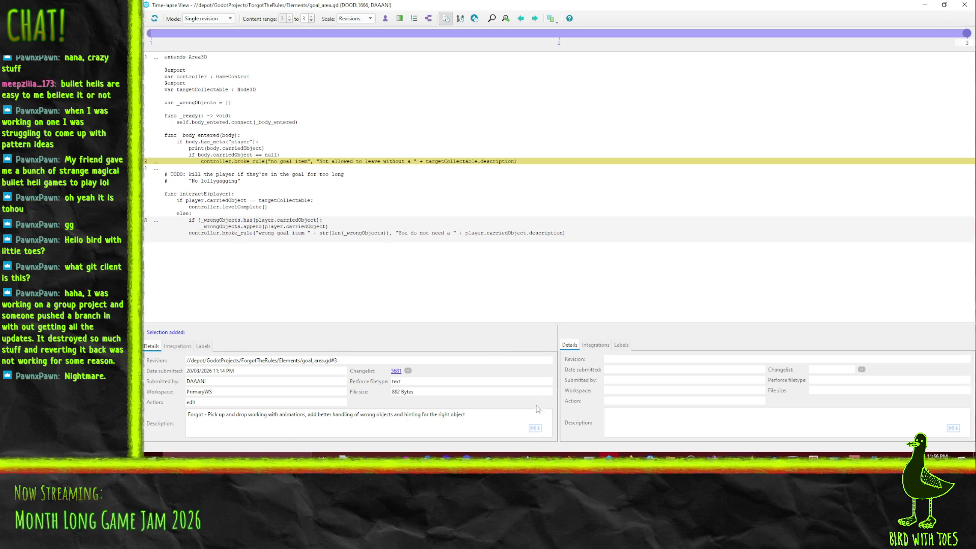
{"action": "left_click", "coordinate": [396, 371]}
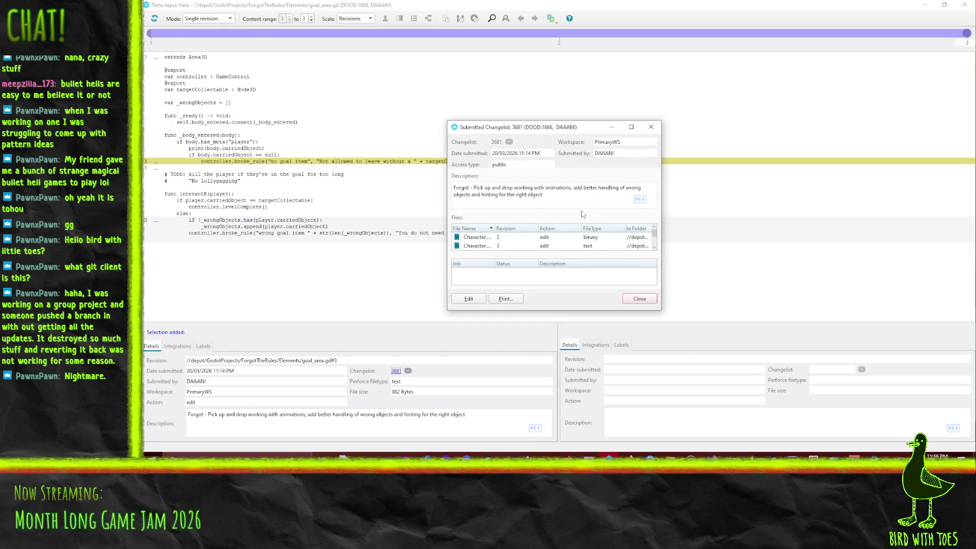
{"action": "scroll", "coordinate": [553, 243], "scroll_direction": "down", "scroll_amount": 3}
{"action": "left_click", "coordinate": [655, 299]}
{"action": "left_click", "coordinate": [964, 5]}
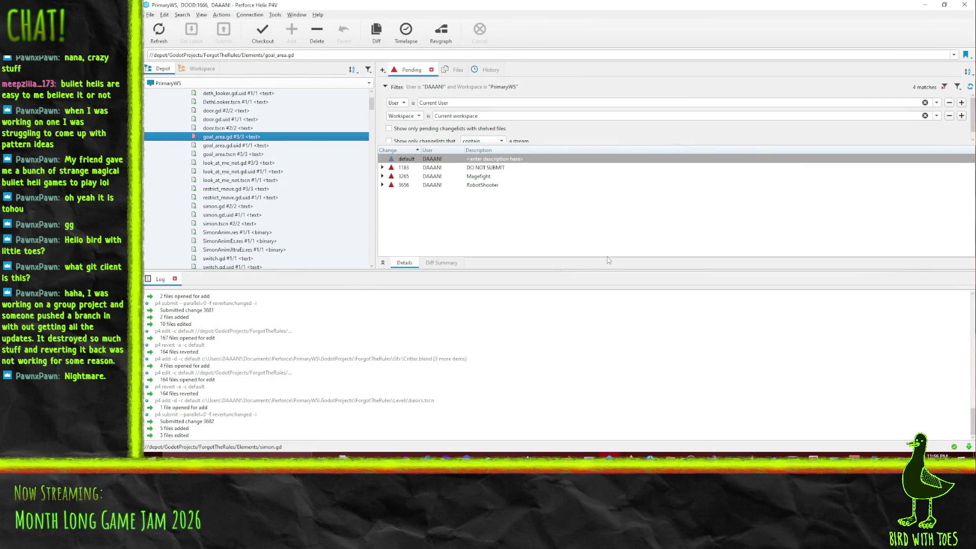
- Minimize P4V and orbit the Blender viewport around the Critter creature model
{"action": "scroll", "coordinate": [233, 250], "scroll_direction": "up", "scroll_amount": 2}
{"action": "scroll", "coordinate": [234, 249], "scroll_direction": "down", "scroll_amount": 2}
{"action": "scroll", "coordinate": [244, 234], "scroll_direction": "down", "scroll_amount": 4}
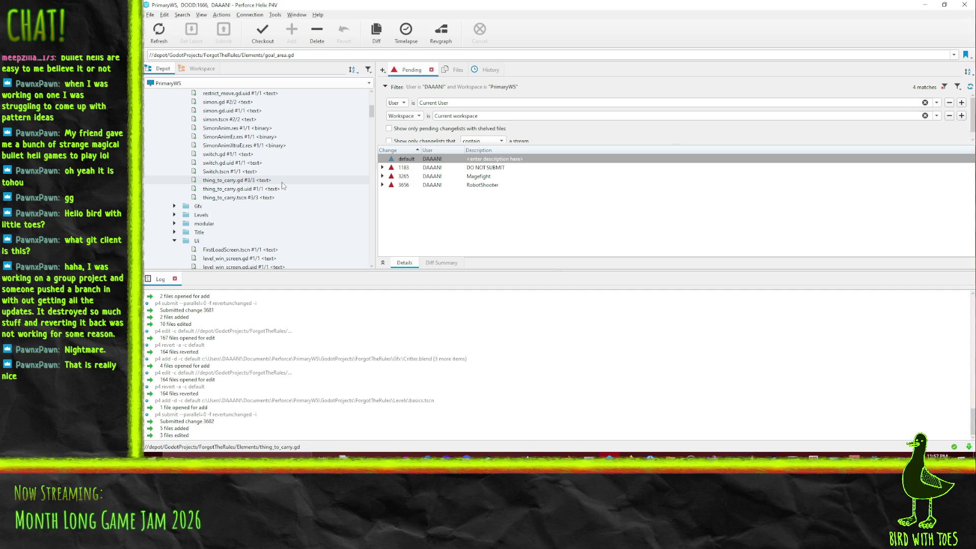
{"action": "left_click", "coordinate": [924, 5]}
{"action": "mouse_move", "coordinate": [449, 227]}
{"action": "left_mouse_down"}
{"action": "mouse_move", "coordinate": [516, 270]}
{"action": "mouse_move", "coordinate": [488, 279]}
{"action": "left_mouse_up"}
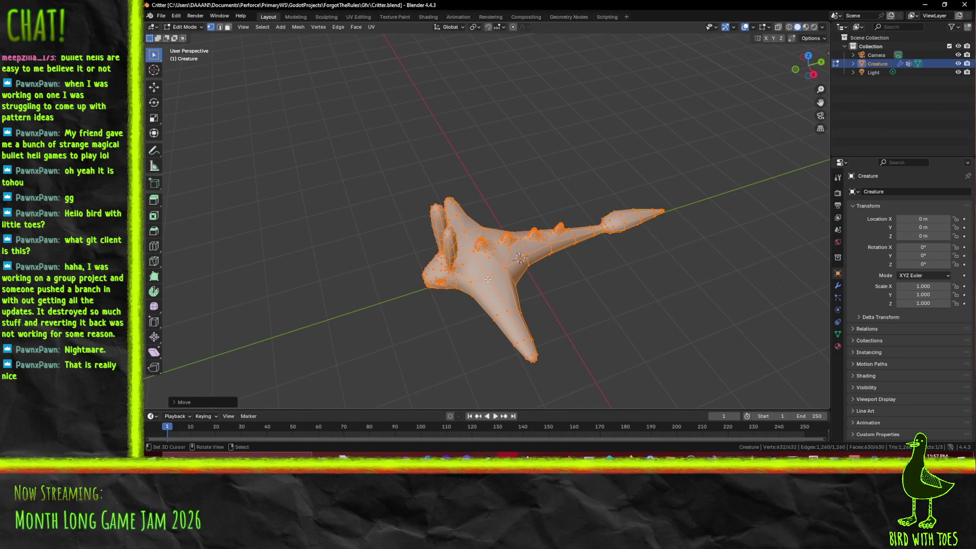
- Minimize Blender, exit ScreenToGif declining its update, and return to the Godot basics scene
{"action": "left_click", "coordinate": [924, 5]}
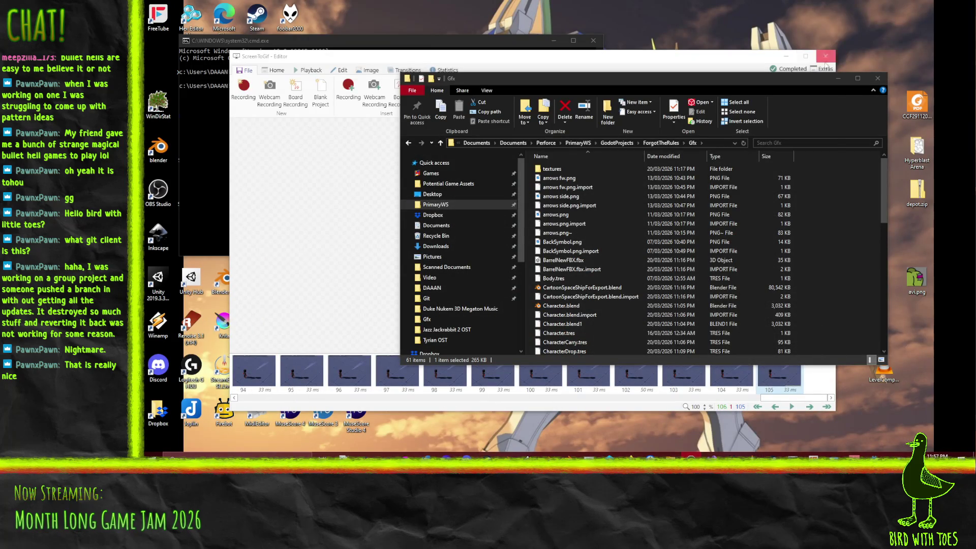
{"action": "left_click", "coordinate": [825, 56]}
{"action": "left_click", "coordinate": [598, 264]}
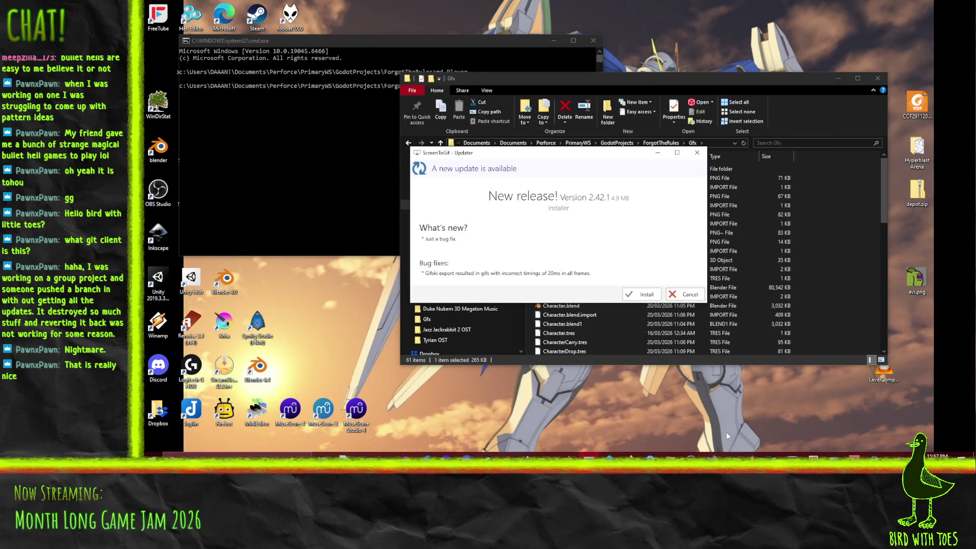
{"action": "left_click", "coordinate": [690, 295]}
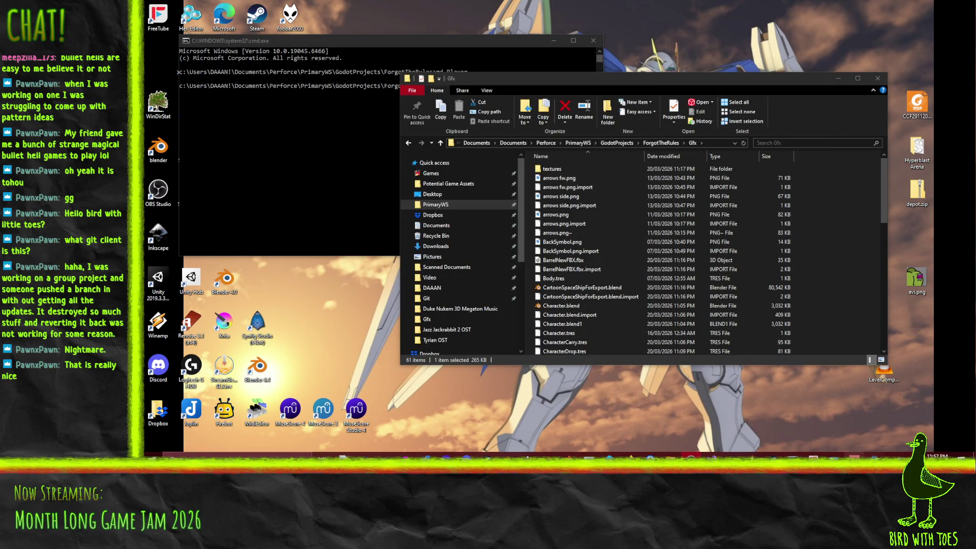
{"action": "key", "text": "alt+Tab"}
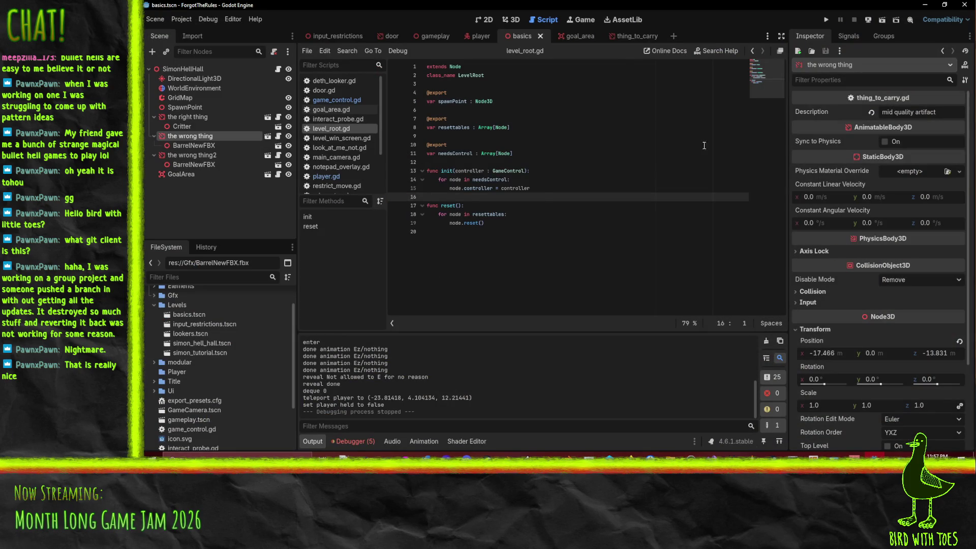